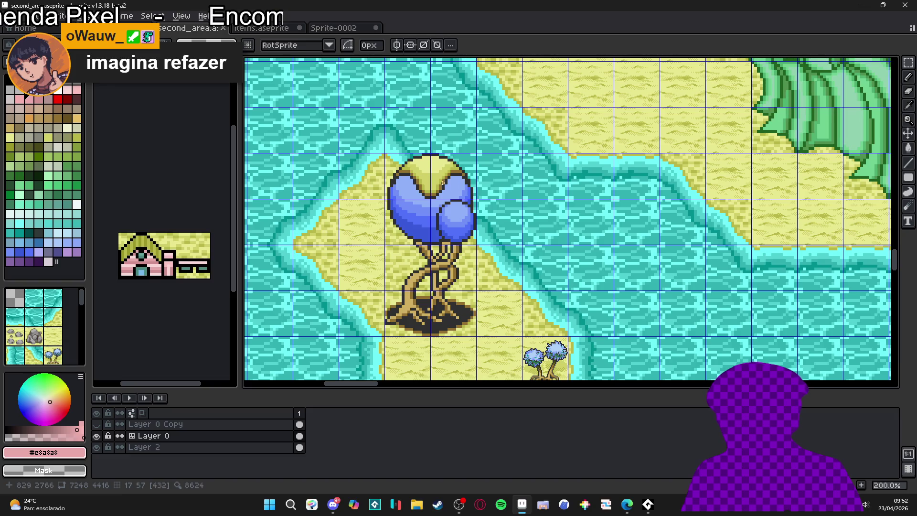
Paste the big blue-canopy tree onto the items sprite sheet and position it.
{"action": "left_click", "coordinate": [261, 28]}
{"action": "scroll", "coordinate": [437, 141], "scroll_direction": "up", "scroll_amount": 3}
{"action": "key", "text": "ctrl+v"}
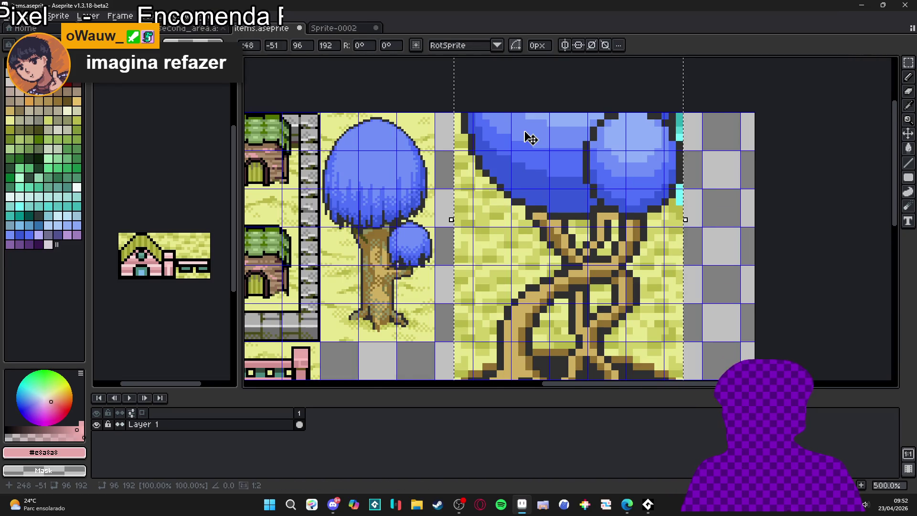
{"action": "scroll", "coordinate": [528, 137], "scroll_direction": "down", "scroll_amount": 2}
{"action": "mouse_move", "coordinate": [533, 220]}
{"action": "left_mouse_down"}
{"action": "mouse_move", "coordinate": [529, 251]}
{"action": "mouse_move", "coordinate": [529, 218]}
{"action": "left_mouse_up"}
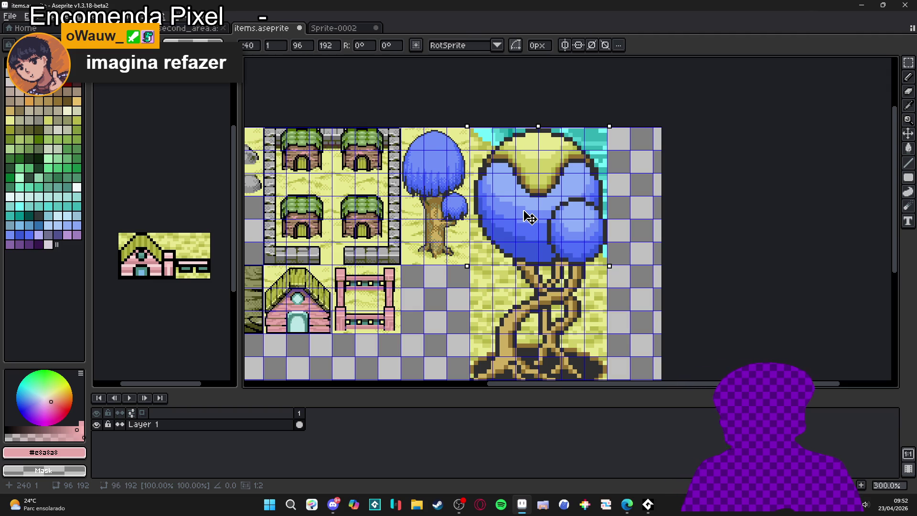
{"action": "left_click_drag", "start_coordinate": [529, 218], "coordinate": [527, 211]}
{"action": "scroll", "coordinate": [526, 211], "scroll_direction": "up", "scroll_amount": 3}
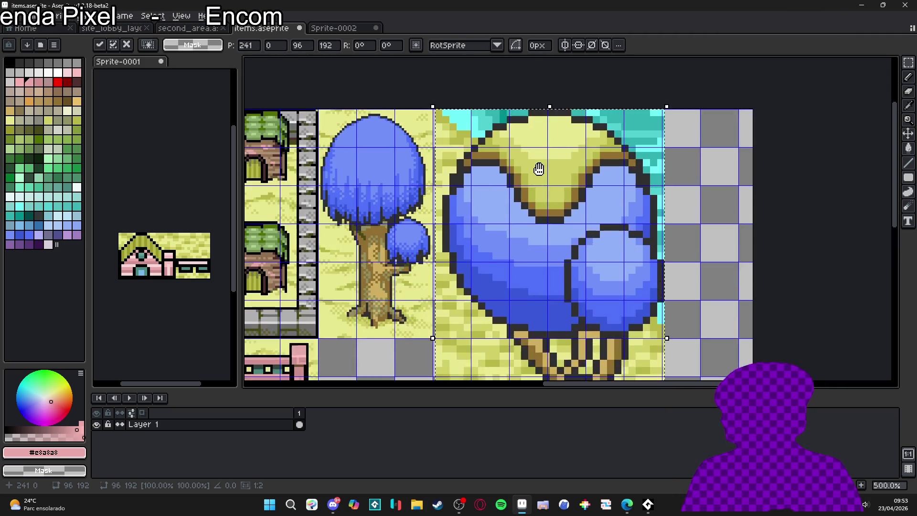
{"action": "scroll", "coordinate": [518, 213], "scroll_direction": "down", "scroll_amount": 2}
{"action": "scroll", "coordinate": [538, 224], "scroll_direction": "down", "scroll_amount": 3}
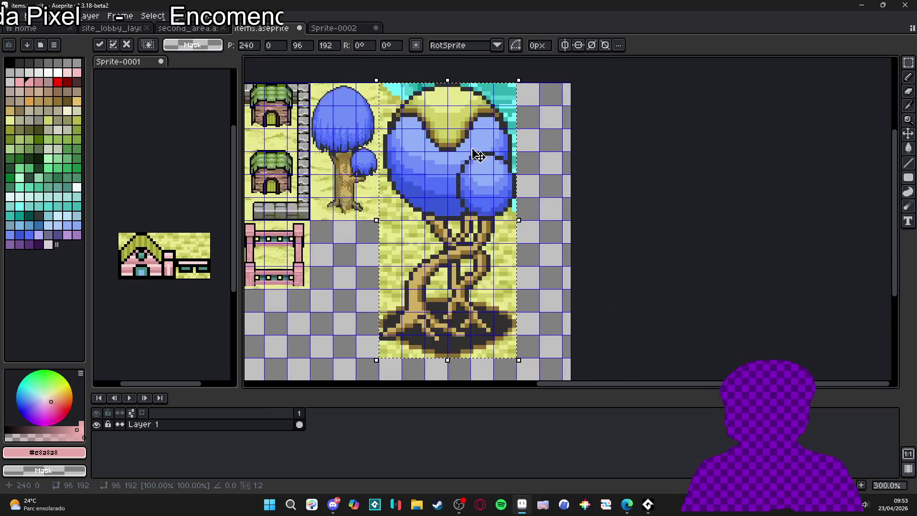
{"action": "scroll", "coordinate": [514, 198], "scroll_direction": "up", "scroll_amount": 1}
{"action": "key", "text": "Return"}
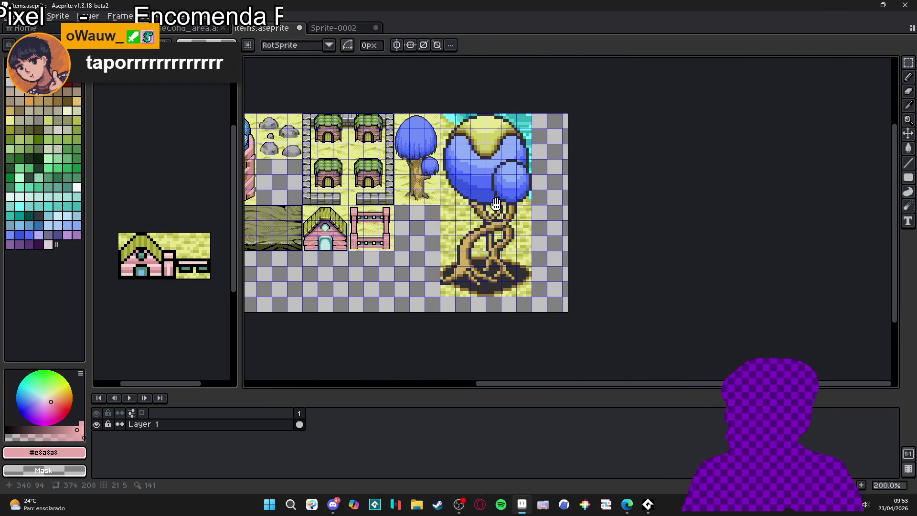
Widen the canvas to 610 px, extending it to the right.
{"action": "key", "text": "ctrl+alt+c"}
{"action": "left_click_drag", "start_coordinate": [586, 225], "coordinate": [797, 234]}
{"action": "left_click", "coordinate": [825, 278]}
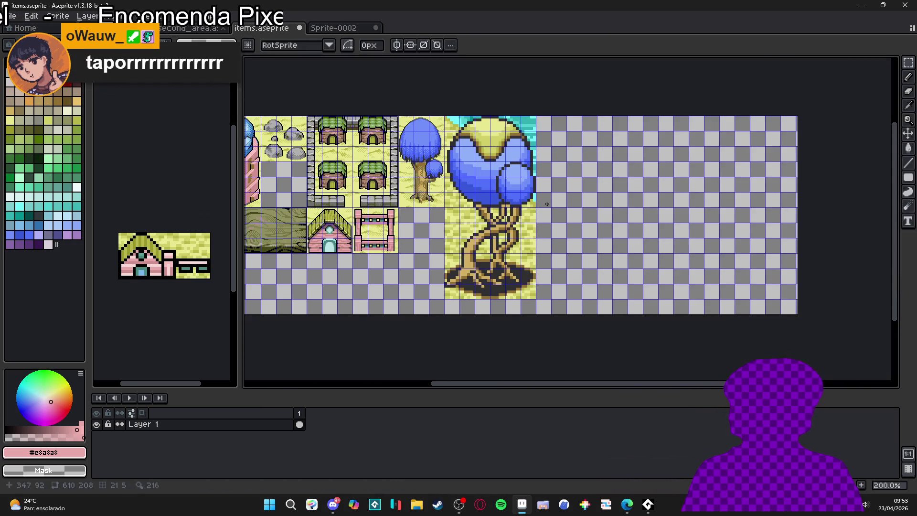
{"action": "scroll", "coordinate": [542, 188], "scroll_direction": "up", "scroll_amount": 1}
{"action": "mouse_move", "coordinate": [543, 188]}
{"action": "left_mouse_down"}
{"action": "mouse_move", "coordinate": [471, 188]}
{"action": "mouse_move", "coordinate": [471, 162]}
{"action": "mouse_move", "coordinate": [459, 202]}
{"action": "left_mouse_up"}
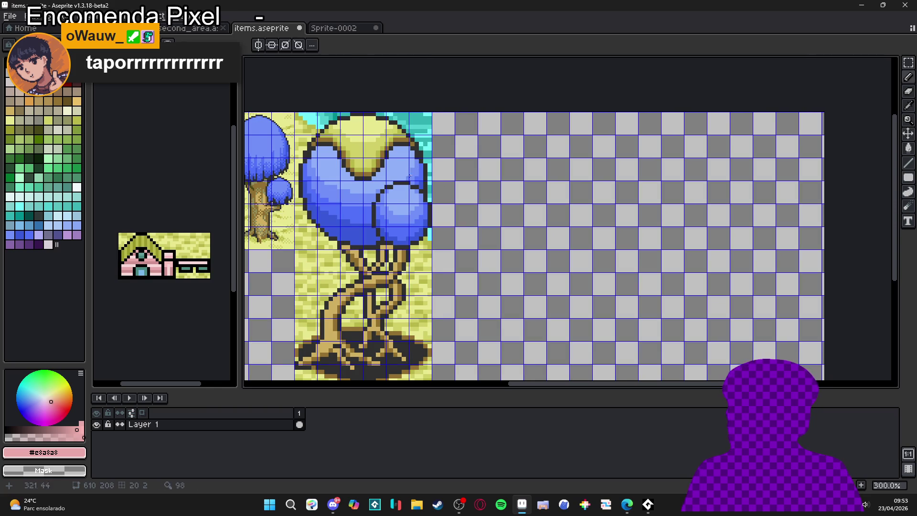
Box-select the trunk and roots, deselect, and add a new layer above Layer 1.
{"action": "key", "text": "m"}
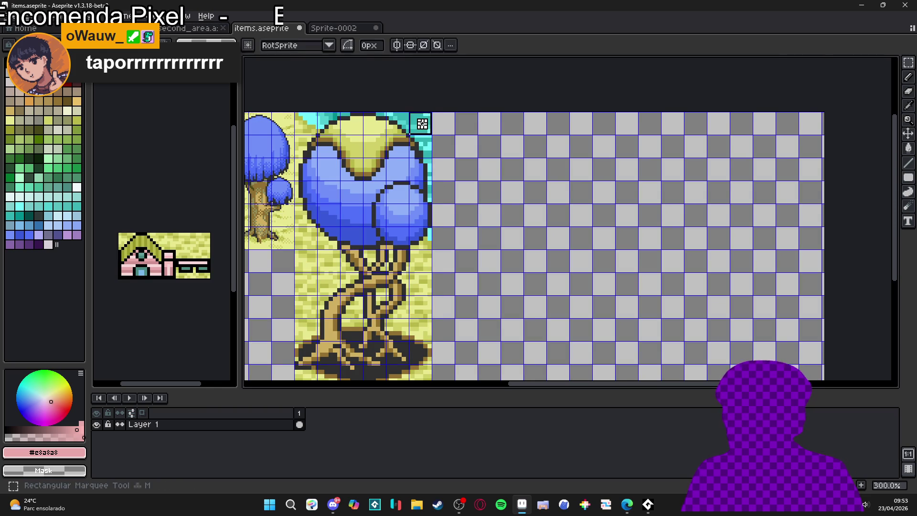
{"action": "scroll", "coordinate": [422, 124], "scroll_direction": "down", "scroll_amount": 5}
{"action": "left_click_drag", "start_coordinate": [292, 40], "coordinate": [420, 174]}
{"action": "scroll", "coordinate": [420, 174], "scroll_direction": "up", "scroll_amount": 3}
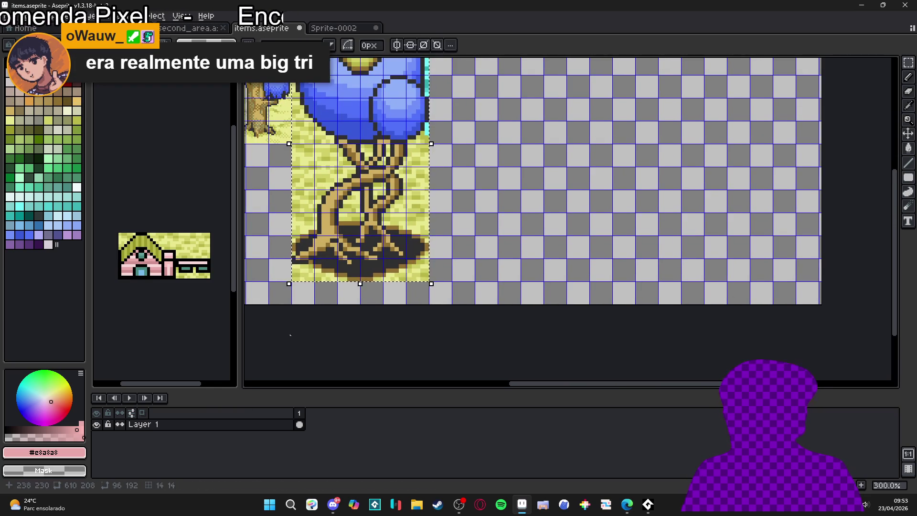
{"action": "key", "text": "ctrl+d"}
{"action": "key", "text": "b"}
{"action": "key", "text": "shift+n"}
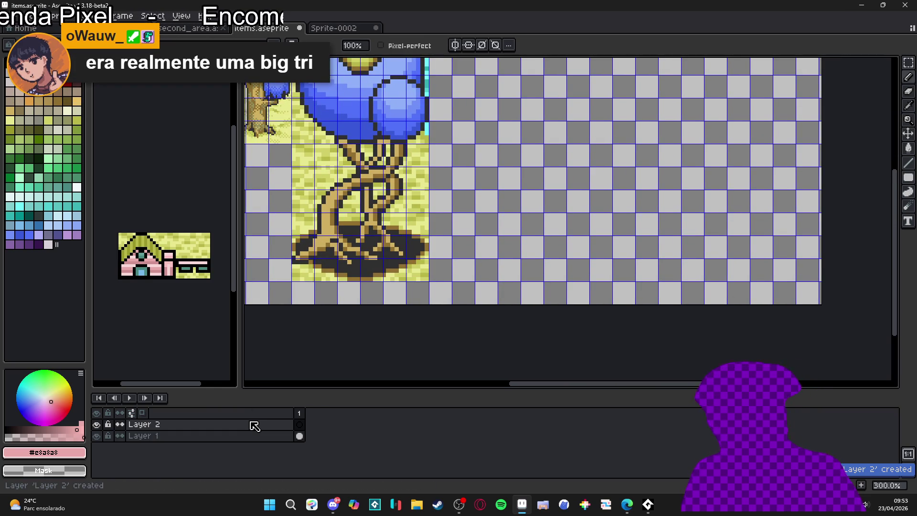
Move Layer 2 below Layer 1, discarding a stray pasted tree copy.
{"action": "left_click", "coordinate": [254, 425]}
{"action": "left_click_drag", "start_coordinate": [258, 434], "coordinate": [266, 444]}
{"action": "key", "text": "ctrl+v"}
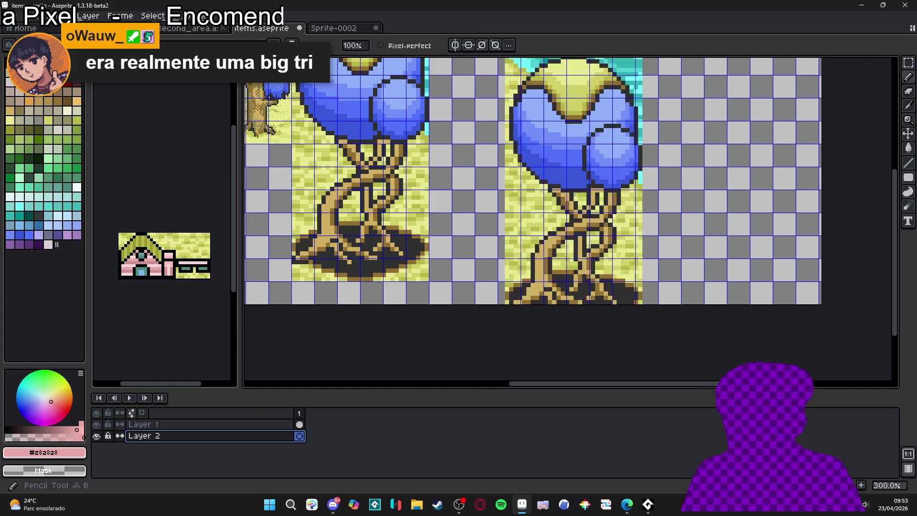
{"action": "scroll", "coordinate": [549, 191], "scroll_direction": "down", "scroll_amount": 1}
{"action": "left_click_drag", "start_coordinate": [513, 253], "coordinate": [482, 253]}
{"action": "scroll", "coordinate": [476, 255], "scroll_direction": "up", "scroll_amount": 1}
{"action": "key", "text": "ctrl+z"}
{"action": "key", "text": "ctrl+z"}
{"action": "key", "text": "ctrl+z"}
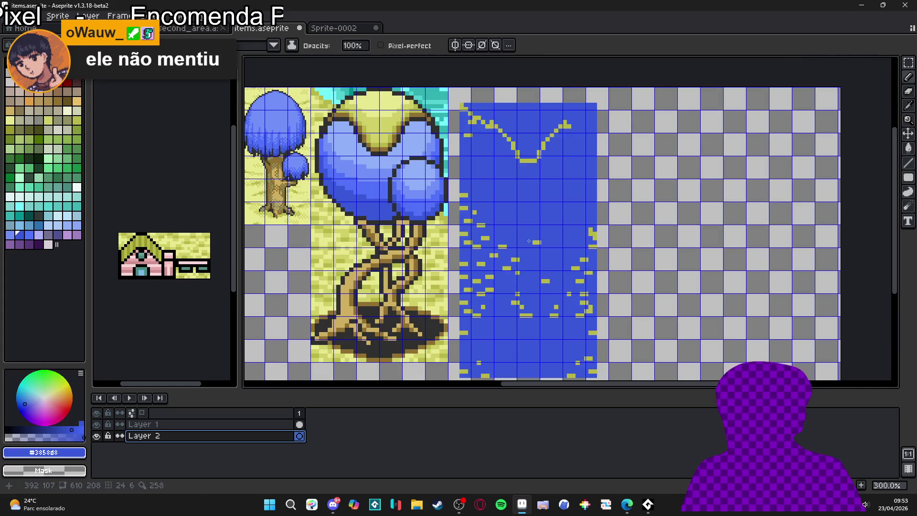
{"action": "key", "text": "ctrl+z"}
Paste a water panel beside the tree and fill it solid blue.
{"action": "key", "text": "ctrl+v"}
{"action": "left_click_drag", "start_coordinate": [644, 232], "coordinate": [518, 224]}
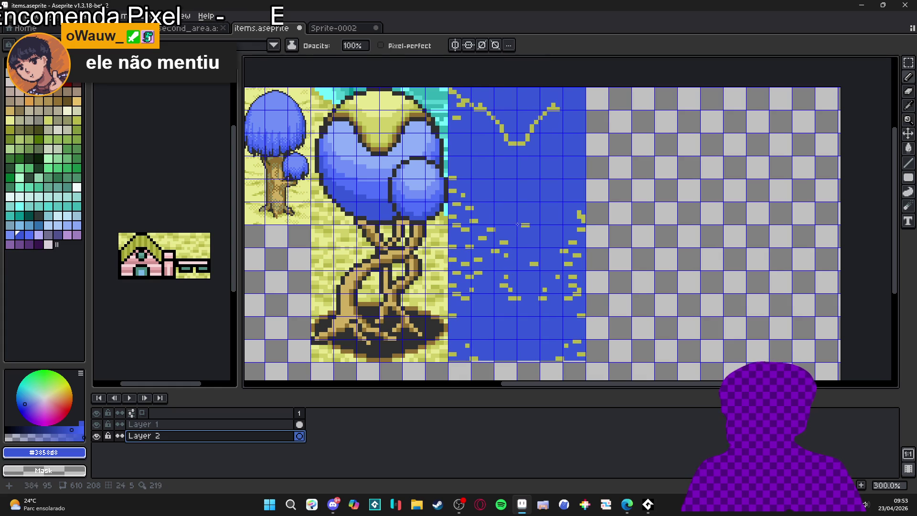
{"action": "key", "text": "Return"}
{"action": "key", "text": "ctrl+v"}
{"action": "left_click_drag", "start_coordinate": [691, 279], "coordinate": [588, 211]}
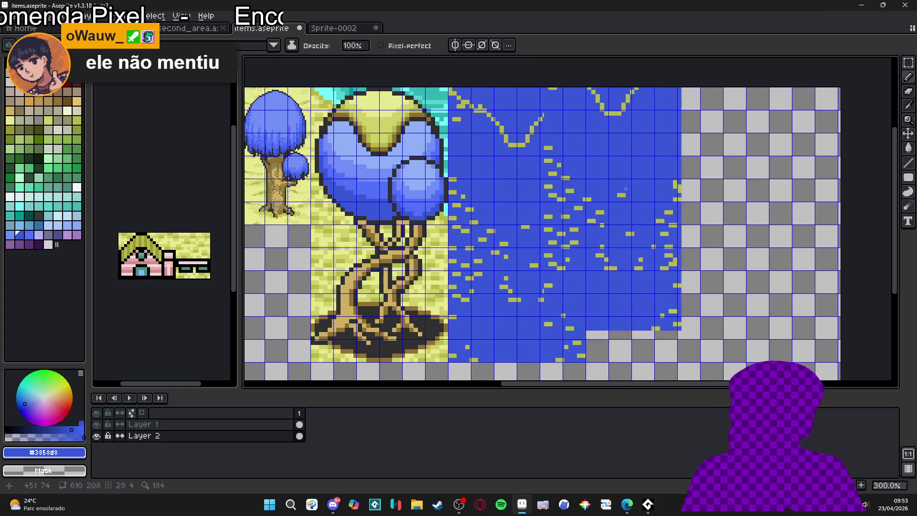
{"action": "key", "text": "Escape"}
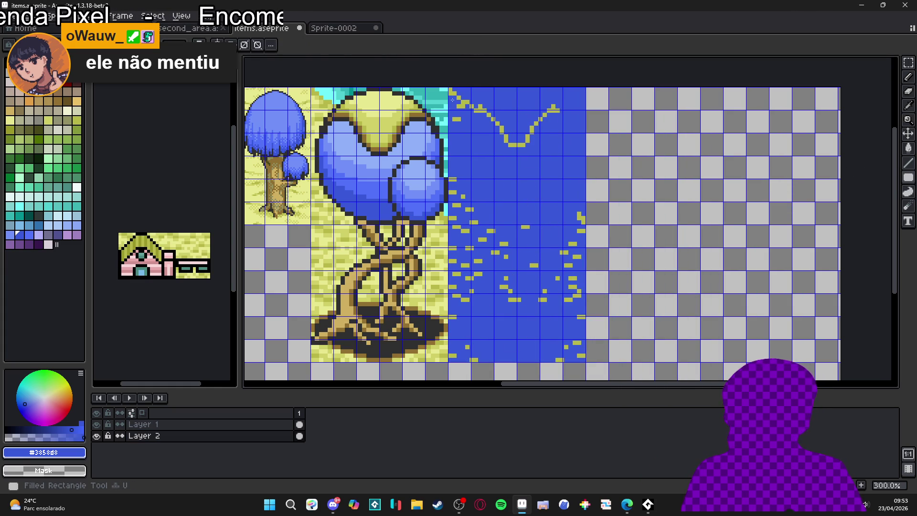
{"action": "left_click_drag", "start_coordinate": [453, 99], "coordinate": [577, 348]}
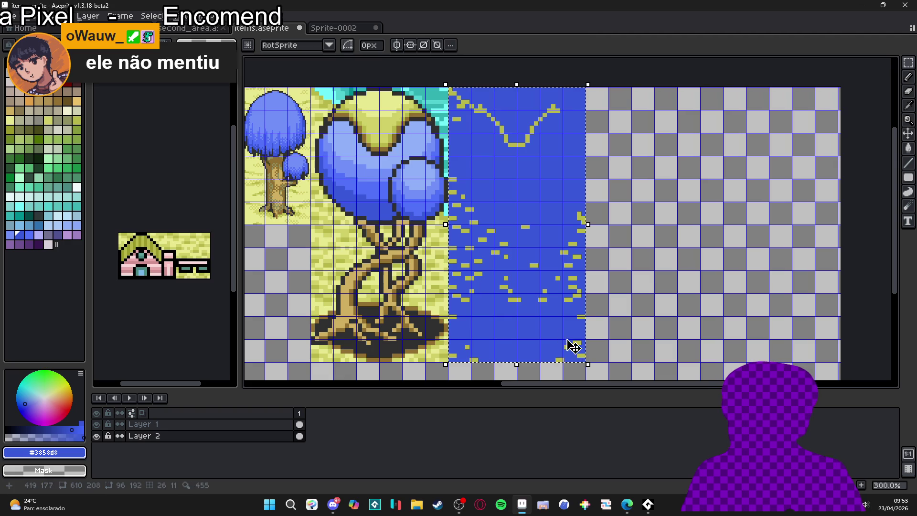
{"action": "key", "text": "b"}
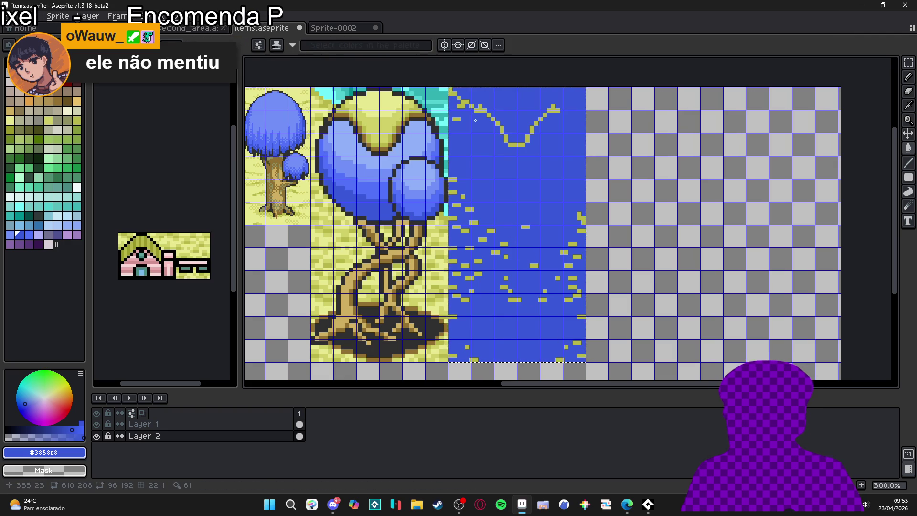
{"action": "key", "text": "f"}
{"action": "key", "text": "ctrl+d"}
Set Layer 2's opacity to 24% and hide the canvas grid.
{"action": "double_click", "coordinate": [266, 436]}
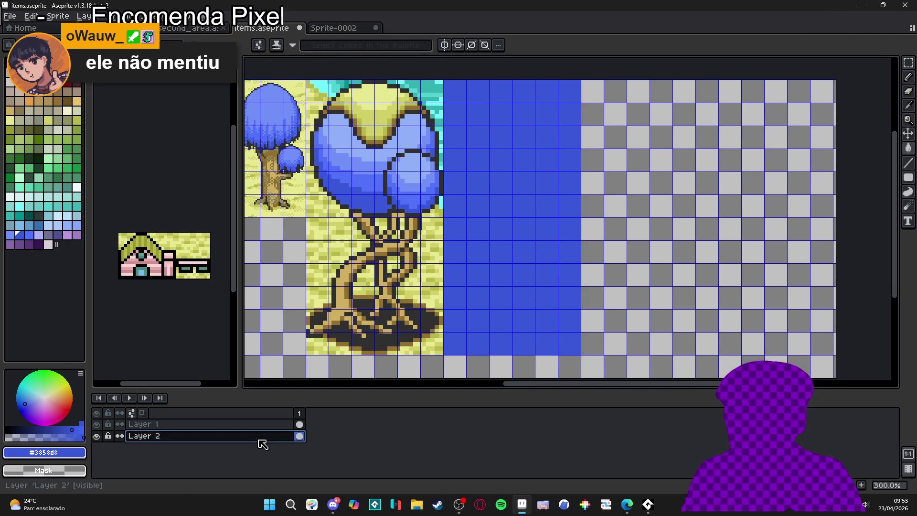
{"action": "mouse_move", "coordinate": [745, 248]}
{"action": "left_mouse_down"}
{"action": "mouse_move", "coordinate": [737, 250]}
{"action": "mouse_move", "coordinate": [758, 250]}
{"action": "left_mouse_up"}
{"action": "left_click", "coordinate": [838, 194]}
{"action": "key", "text": "ctrl+'"}
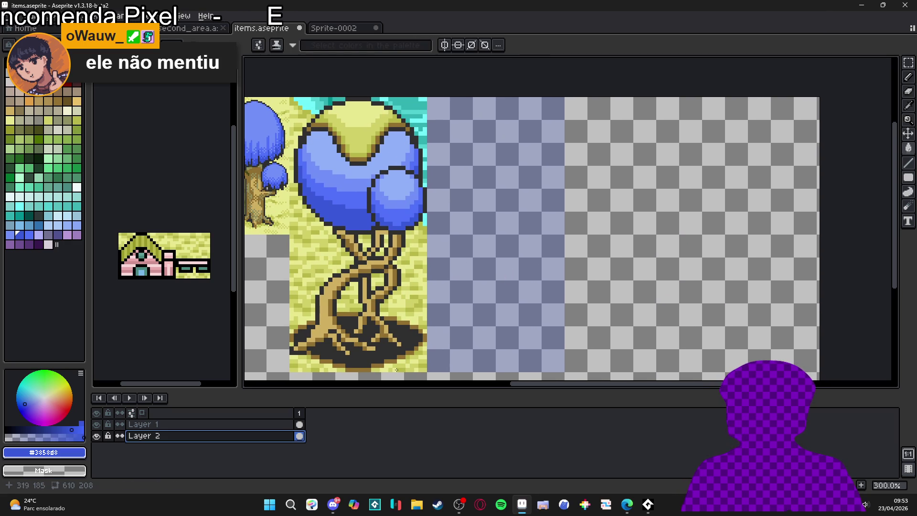
Pan across the sheet and switch to the Sprite-0002 tree sprite.
{"action": "scroll", "coordinate": [446, 293], "scroll_direction": "down", "scroll_amount": 3}
{"action": "mouse_move", "coordinate": [446, 273]}
{"action": "left_mouse_down"}
{"action": "mouse_move", "coordinate": [508, 252]}
{"action": "mouse_move", "coordinate": [481, 251]}
{"action": "left_mouse_up"}
{"action": "scroll", "coordinate": [515, 249], "scroll_direction": "down", "scroll_amount": 1}
{"action": "left_click_drag", "start_coordinate": [308, 258], "coordinate": [374, 251]}
{"action": "left_click", "coordinate": [320, 29]}
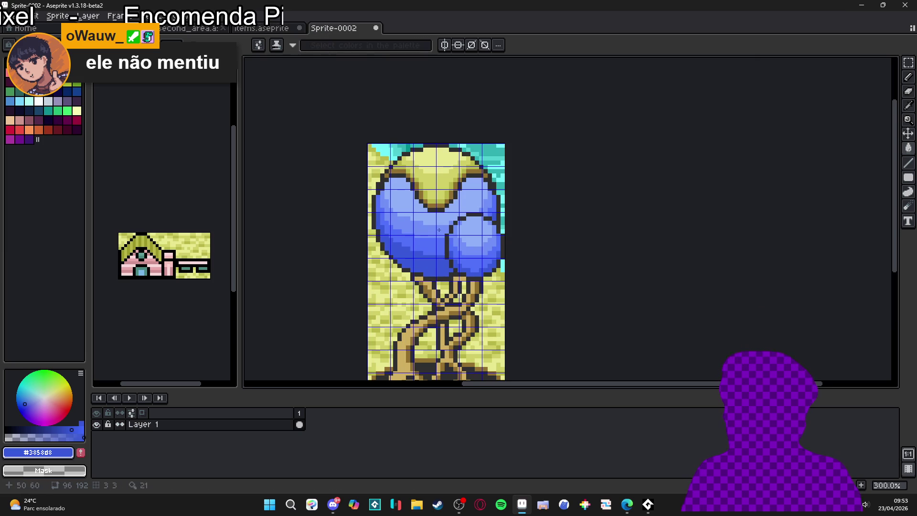
Check the second_area and site_lobby_layout maps, then return to items.aseprite and pan the sheet.
{"action": "left_click", "coordinate": [236, 29]}
{"action": "left_click", "coordinate": [195, 29]}
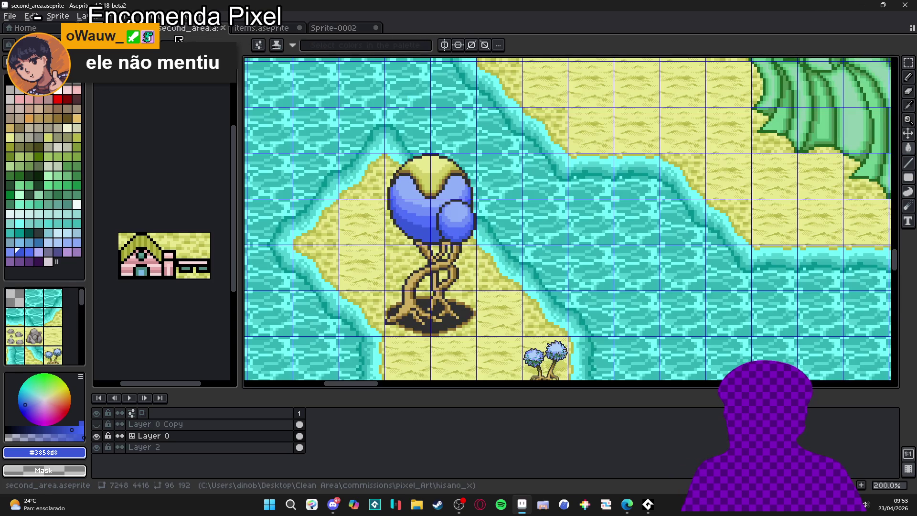
{"action": "left_click", "coordinate": [119, 28]}
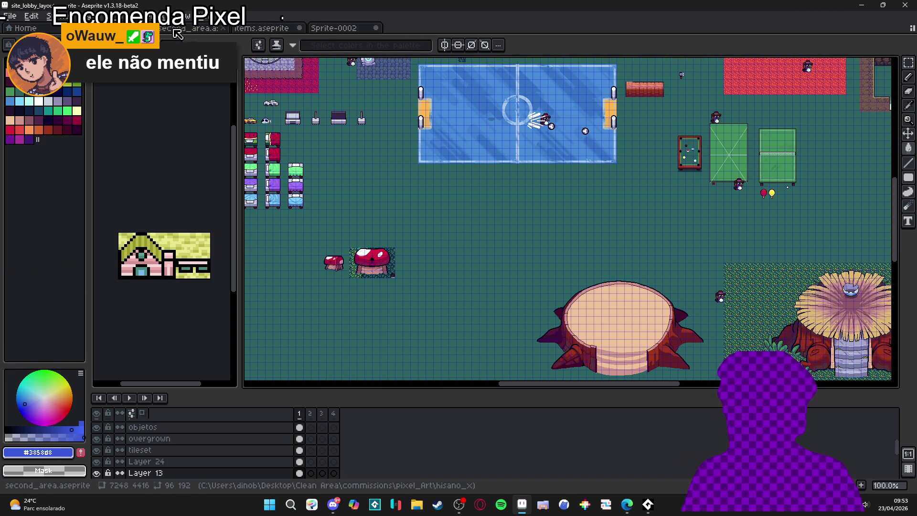
{"action": "left_click", "coordinate": [189, 28]}
{"action": "scroll", "coordinate": [444, 167], "scroll_direction": "down", "scroll_amount": 5}
{"action": "scroll", "coordinate": [497, 248], "scroll_direction": "up", "scroll_amount": 5}
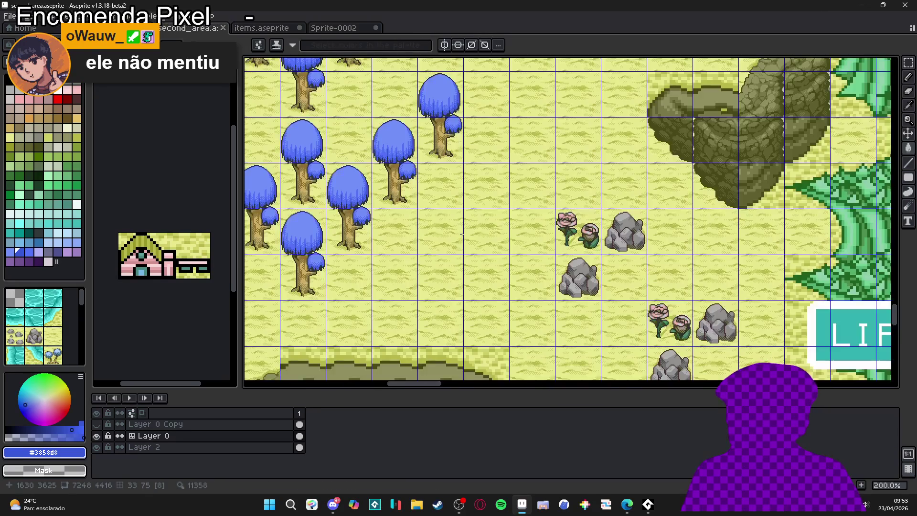
{"action": "key", "text": "v"}
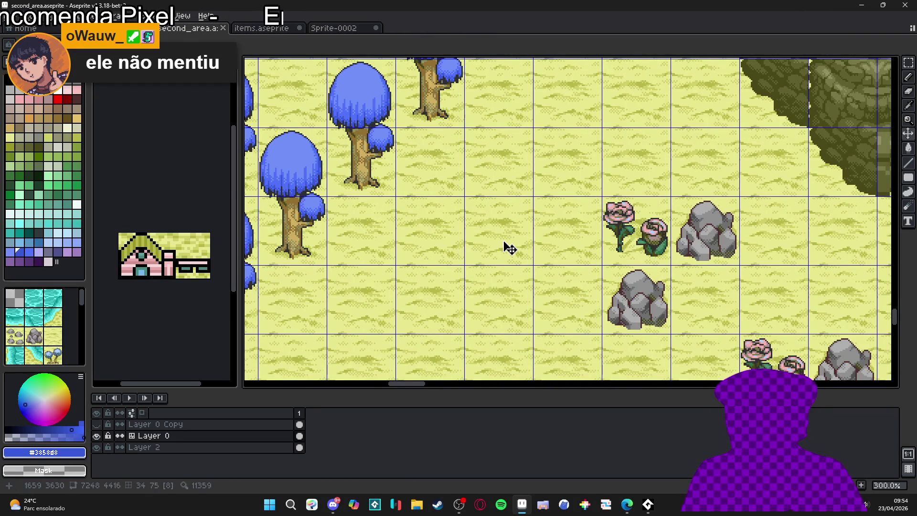
{"action": "key", "text": "b"}
{"action": "left_click", "coordinate": [334, 28]}
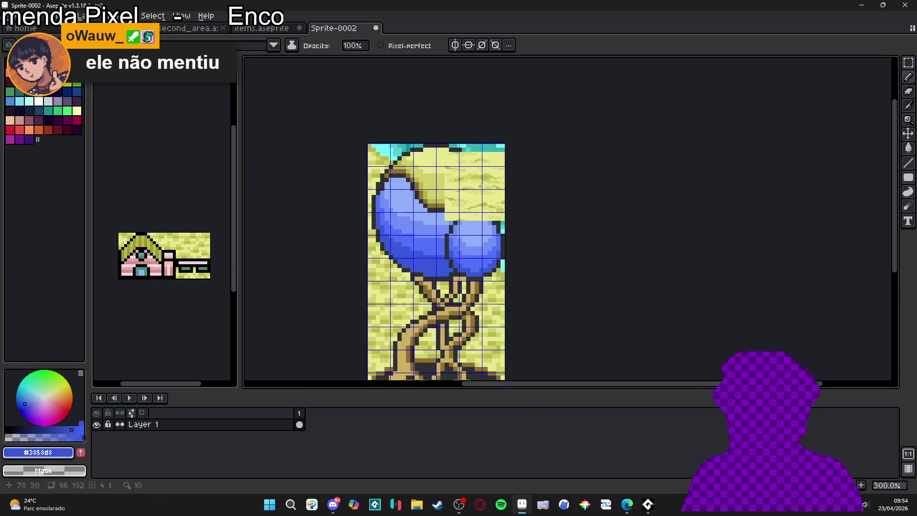
{"action": "left_click", "coordinate": [263, 29]}
{"action": "mouse_move", "coordinate": [435, 230]}
{"action": "left_mouse_down"}
{"action": "mouse_move", "coordinate": [416, 214]}
{"action": "mouse_move", "coordinate": [240, 151]}
{"action": "mouse_move", "coordinate": [548, 281]}
{"action": "left_mouse_up"}
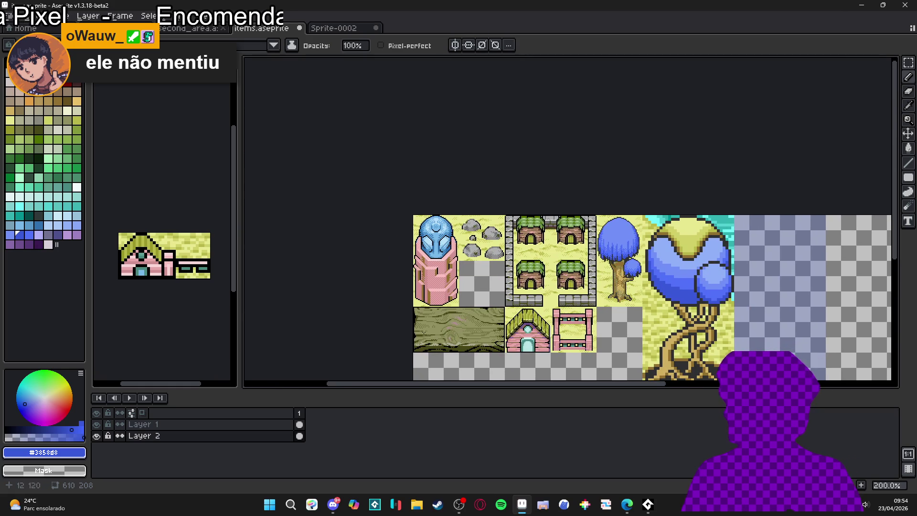
Add Layer 3 and fill the sheet's empty areas with sand.
{"action": "scroll", "coordinate": [429, 316], "scroll_direction": "up", "scroll_amount": 1}
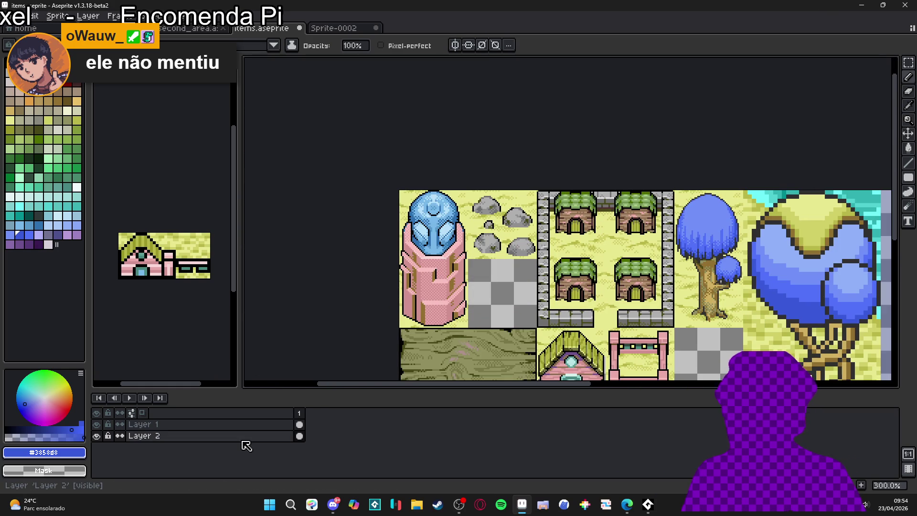
{"action": "key", "text": "shift+n"}
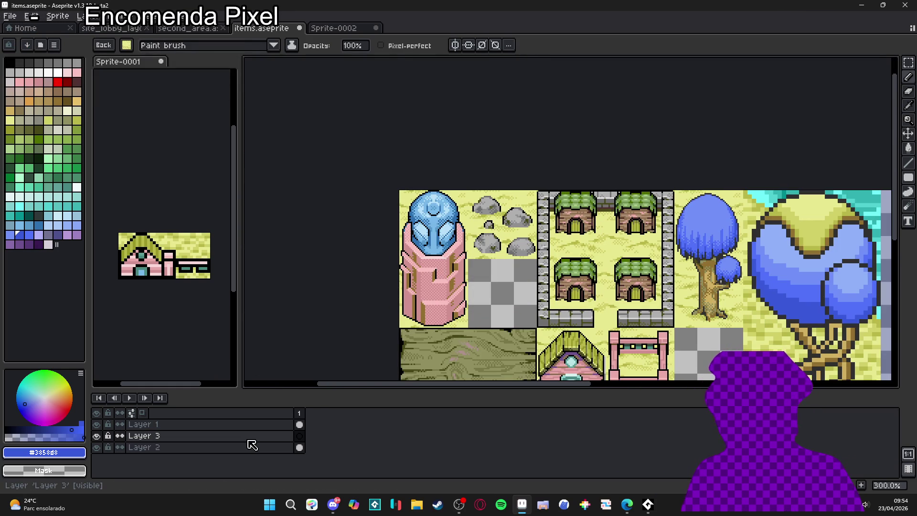
{"action": "left_click", "coordinate": [300, 436]}
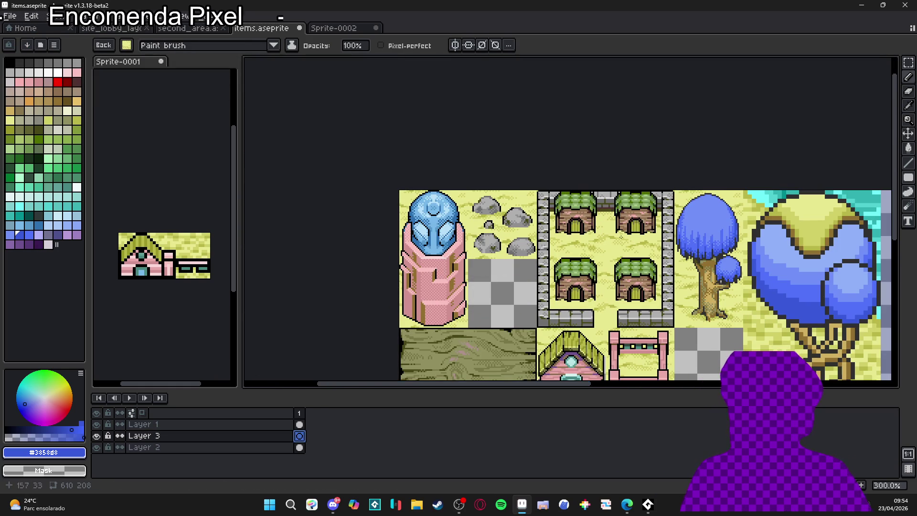
{"action": "left_click_drag", "start_coordinate": [407, 261], "coordinate": [395, 128]}
{"action": "key", "text": "ctrl+v"}
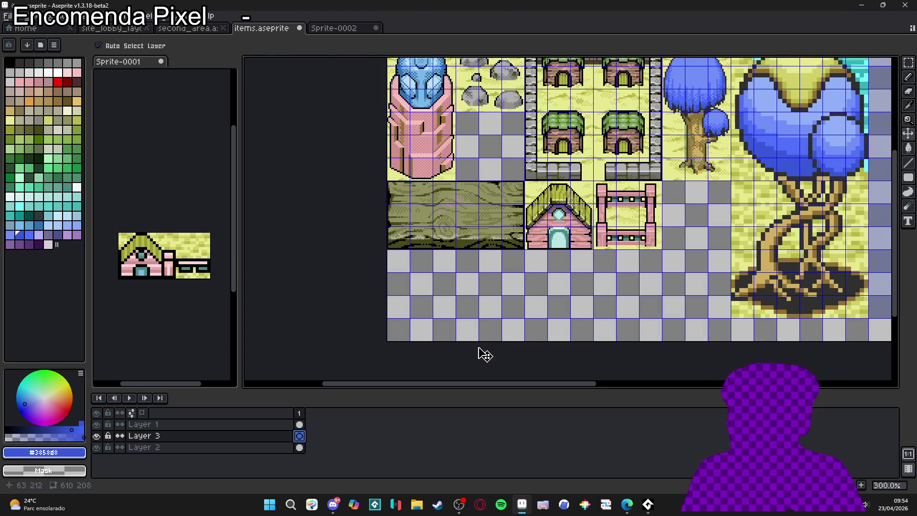
{"action": "scroll", "coordinate": [428, 287], "scroll_direction": "up", "scroll_amount": 1}
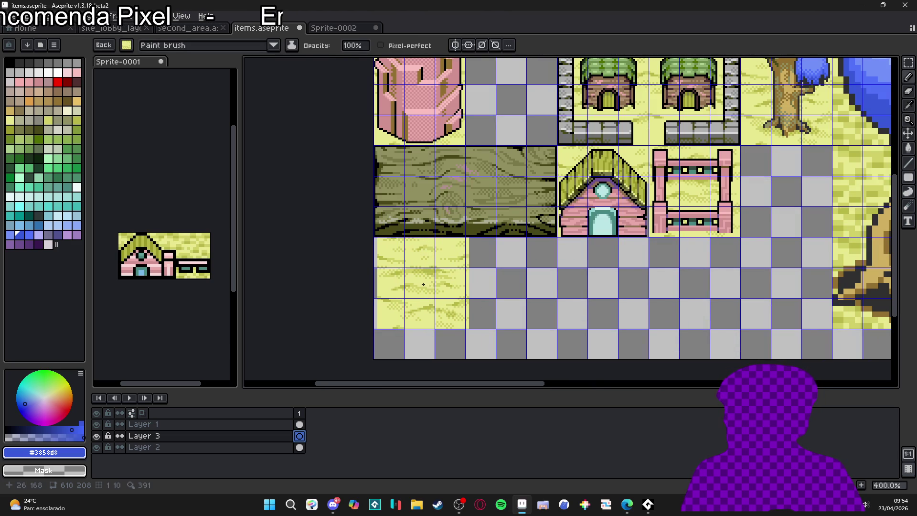
{"action": "key", "text": "g"}
{"action": "left_click", "coordinate": [556, 287]}
{"action": "scroll", "coordinate": [556, 238], "scroll_direction": "down", "scroll_amount": 2}
{"action": "mouse_move", "coordinate": [556, 205]}
{"action": "left_mouse_down"}
{"action": "mouse_move", "coordinate": [557, 277]}
{"action": "mouse_move", "coordinate": [388, 299]}
{"action": "left_mouse_up"}
Hide the grid, toggle Layer 3's visibility to check it, and drag Layer 2 above Layer 3.
{"action": "key", "text": "ctrl+apostrophe"}
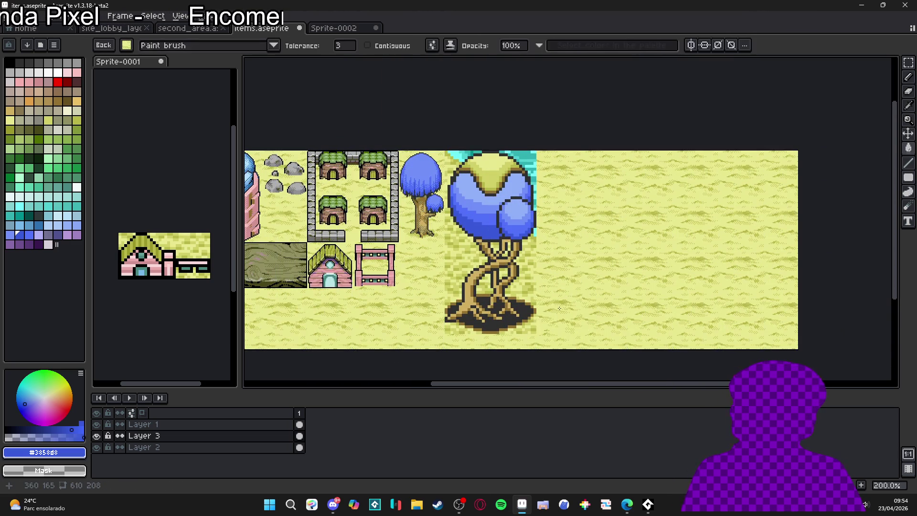
{"action": "key", "text": "v"}
{"action": "left_click", "coordinate": [516, 266], "text": "ctrl"}
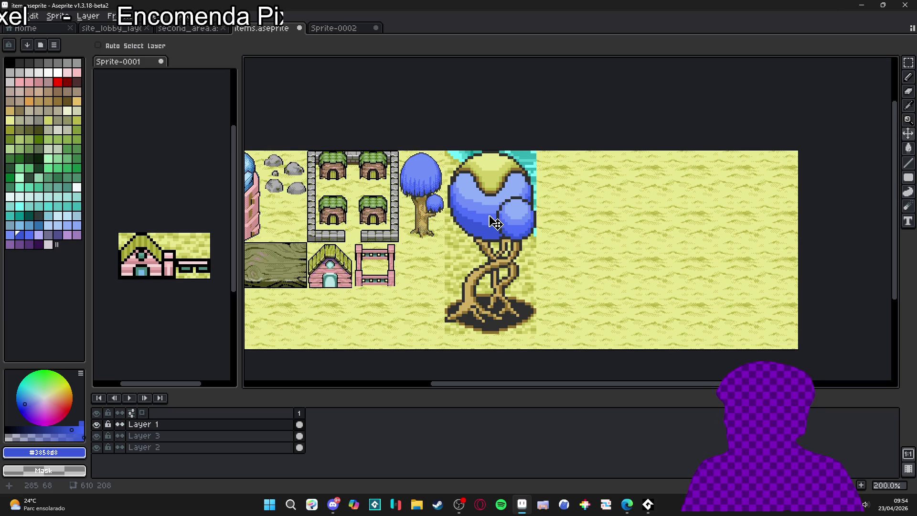
{"action": "scroll", "coordinate": [534, 279], "scroll_direction": "right", "scroll_amount": 3}
{"action": "left_click", "coordinate": [253, 436]}
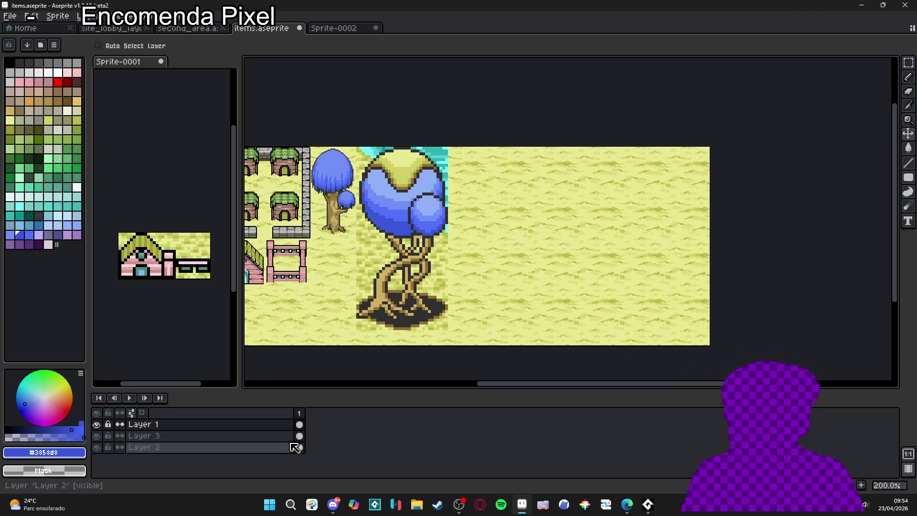
{"action": "left_click", "coordinate": [97, 436]}
{"action": "left_click", "coordinate": [97, 436]}
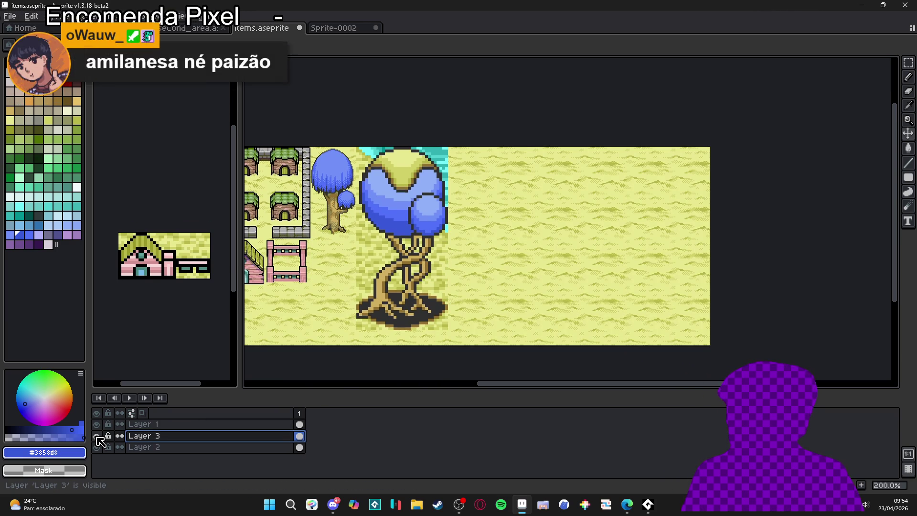
{"action": "left_click", "coordinate": [97, 436]}
{"action": "mouse_move", "coordinate": [138, 448]}
{"action": "left_mouse_down"}
{"action": "mouse_move", "coordinate": [170, 447]}
{"action": "mouse_move", "coordinate": [171, 436]}
{"action": "left_mouse_up"}
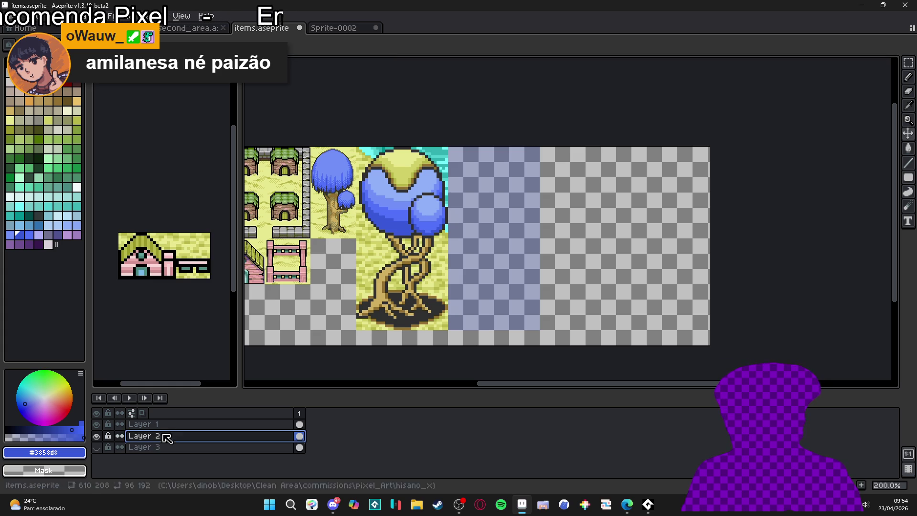
Show the sand layer again and pick light blue #90b0f8 from the canopy on Layer 1.
{"action": "left_click", "coordinate": [97, 448]}
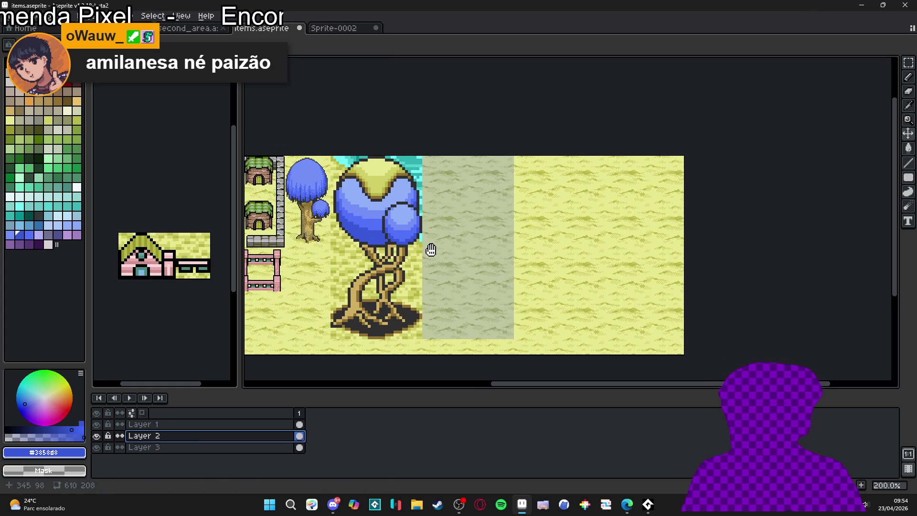
{"action": "left_click", "coordinate": [409, 225], "text": "ctrl"}
{"action": "scroll", "coordinate": [404, 188], "scroll_direction": "up", "scroll_amount": 1}
{"action": "key", "text": "b"}
{"action": "left_click", "coordinate": [404, 187], "text": "alt"}
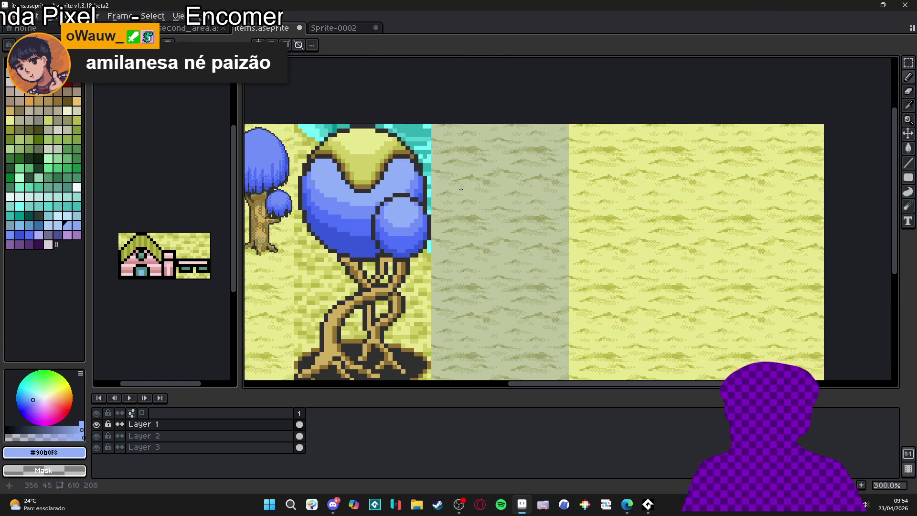
Choose Filled Rectangle from the shape tool options.
{"action": "left_click_drag", "start_coordinate": [447, 202], "coordinate": [422, 206]}
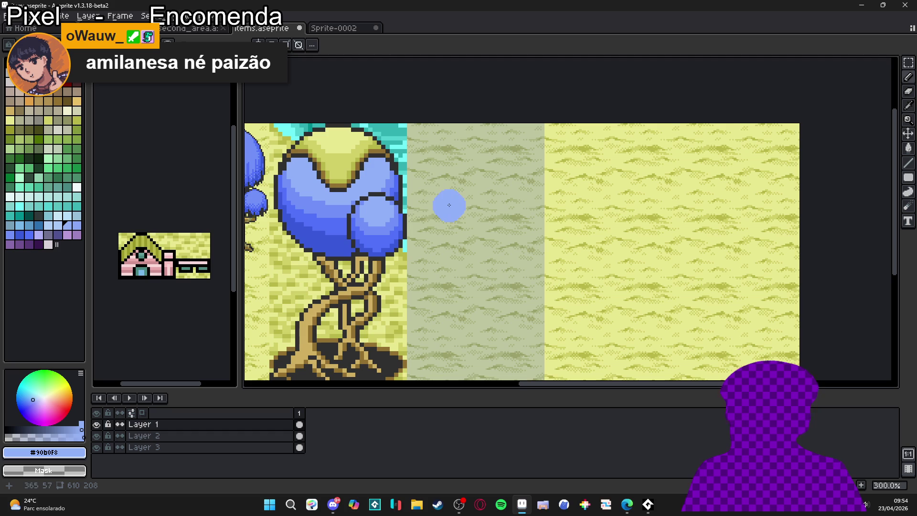
{"action": "scroll", "coordinate": [449, 204], "scroll_direction": "up", "scroll_amount": 10}
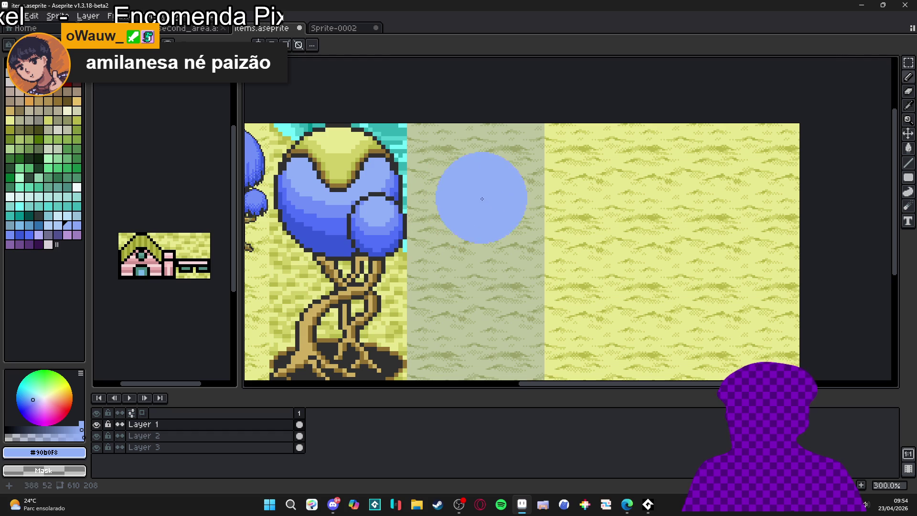
{"action": "left_click", "coordinate": [908, 177]}
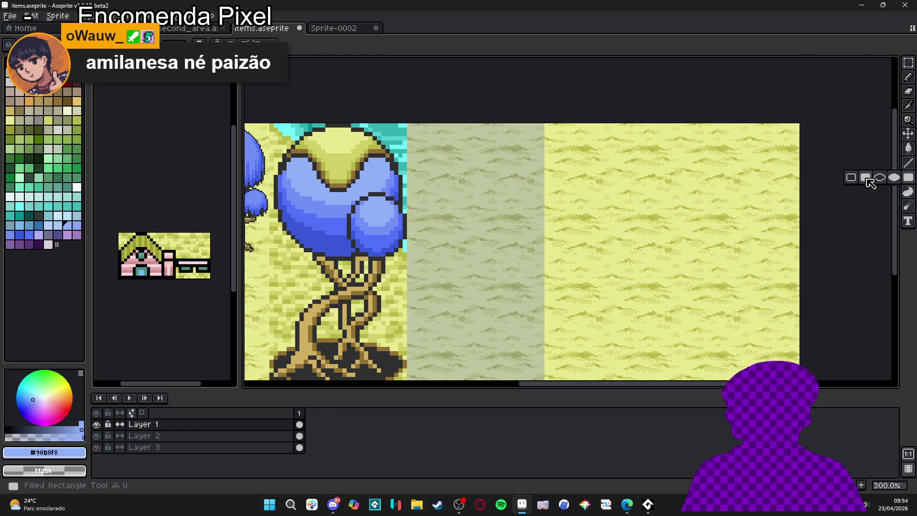
{"action": "left_click", "coordinate": [867, 179]}
Switch to Filled Ellipse and draw the large #5070F8 canopy circle.
{"action": "left_click_drag", "start_coordinate": [521, 247], "coordinate": [527, 235]}
{"action": "key", "text": "ctrl+z"}
{"action": "left_click", "coordinate": [909, 178]}
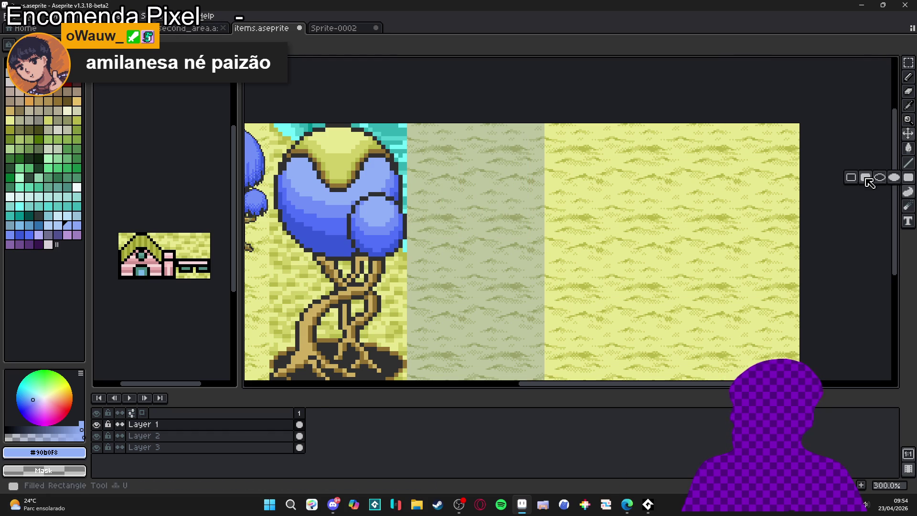
{"action": "left_click", "coordinate": [894, 177]}
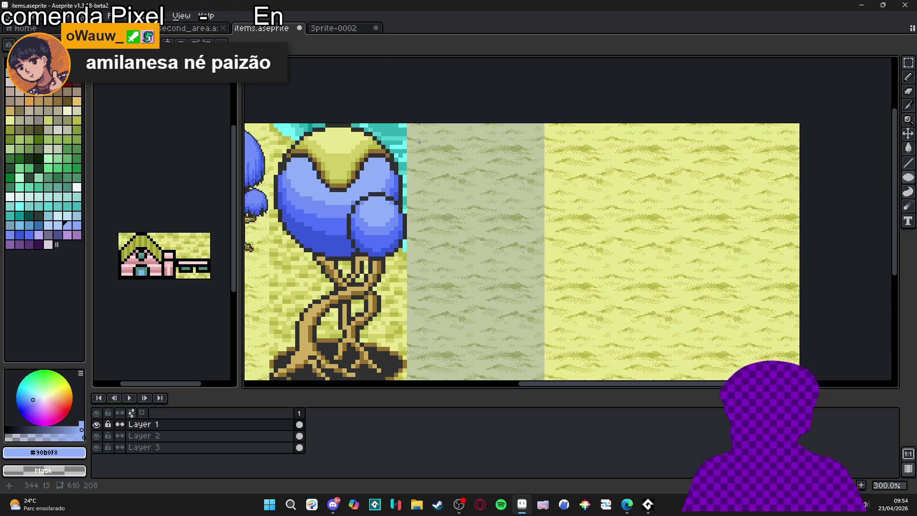
{"action": "left_click_drag", "start_coordinate": [520, 278], "coordinate": [524, 276]}
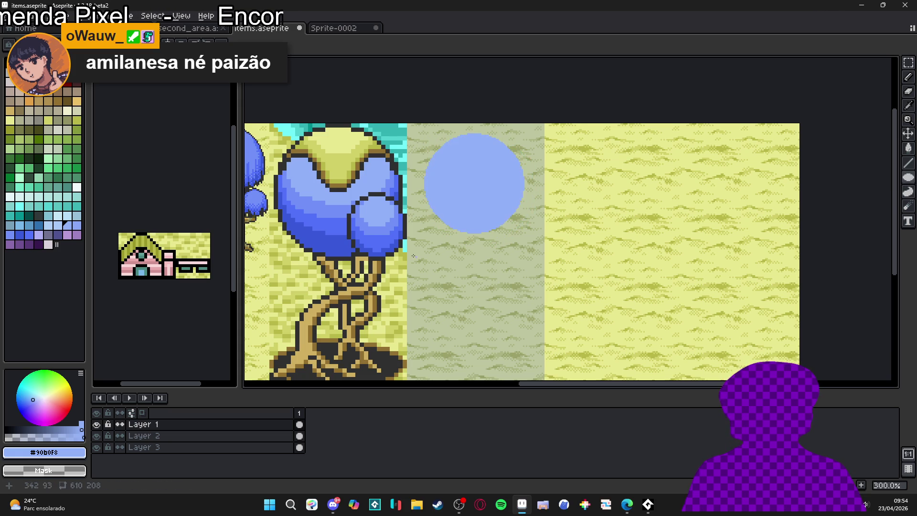
{"action": "key", "text": "ctrl+z"}
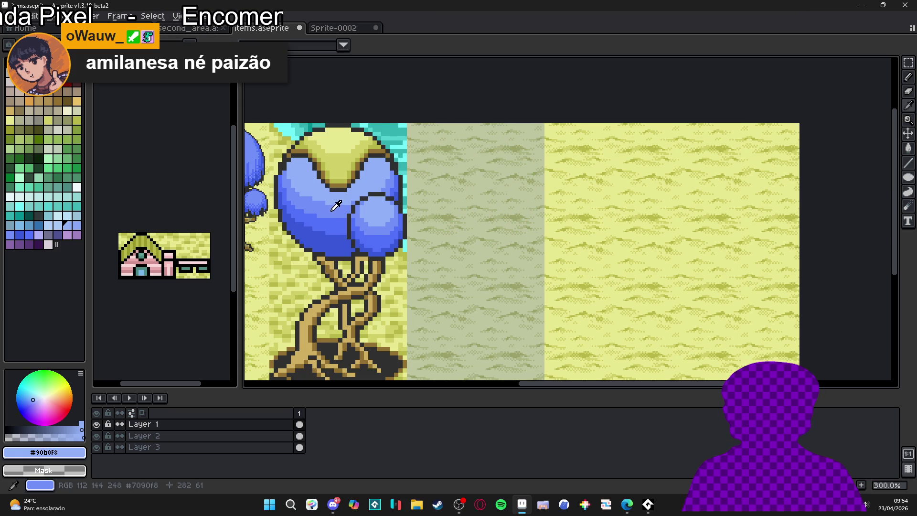
{"action": "left_click", "coordinate": [331, 228], "text": "alt"}
{"action": "mouse_move", "coordinate": [415, 137]}
{"action": "left_mouse_down"}
{"action": "mouse_move", "coordinate": [542, 264]}
{"action": "mouse_move", "coordinate": [524, 244]}
{"action": "mouse_move", "coordinate": [529, 251]}
{"action": "left_mouse_up"}
{"action": "scroll", "coordinate": [376, 213], "scroll_direction": "up", "scroll_amount": 1}
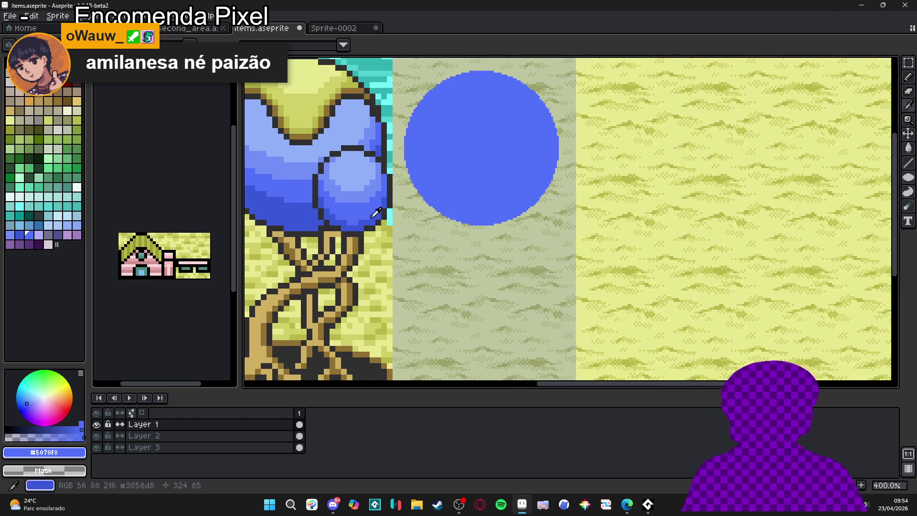
Add a smaller dark #3858D8 circle overlapping the canopy's lower right.
{"action": "left_click", "coordinate": [377, 213], "text": "alt"}
{"action": "scroll", "coordinate": [520, 206], "scroll_direction": "down", "scroll_amount": 2}
{"action": "scroll", "coordinate": [511, 206], "scroll_direction": "up", "scroll_amount": 1}
{"action": "left_click_drag", "start_coordinate": [512, 195], "coordinate": [557, 247]}
{"action": "scroll", "coordinate": [507, 210], "scroll_direction": "up", "scroll_amount": 1}
{"action": "scroll", "coordinate": [511, 207], "scroll_direction": "down", "scroll_amount": 1}
Pick tan #d0b060 from the existing trunk and begin painting the new trunk below the canopy.
{"action": "left_click_drag", "start_coordinate": [491, 226], "coordinate": [501, 224]}
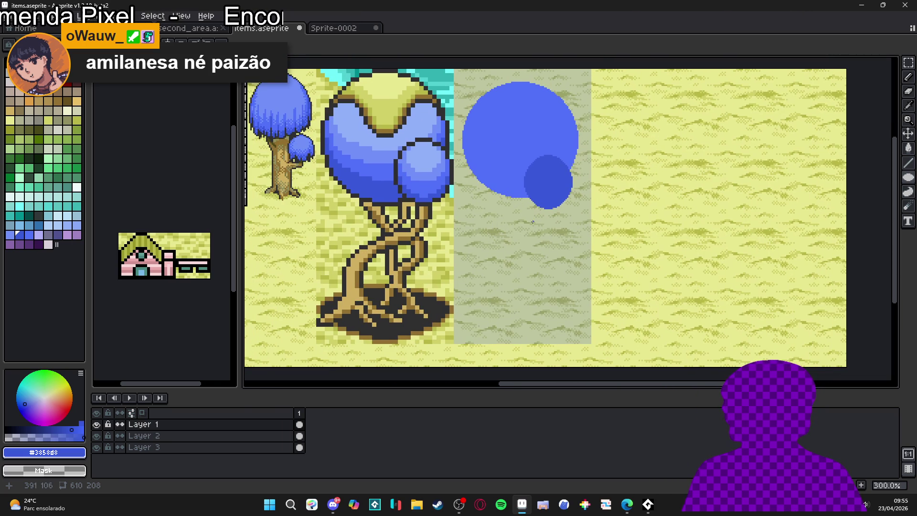
{"action": "left_click", "coordinate": [470, 220], "text": "alt"}
{"action": "key", "text": "w"}
{"action": "left_click", "coordinate": [531, 222]}
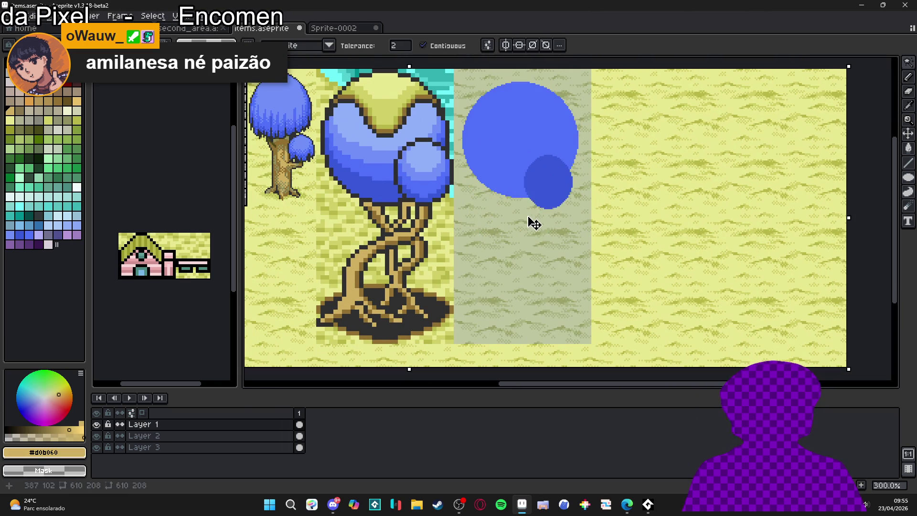
{"action": "key", "text": "b"}
{"action": "scroll", "coordinate": [517, 212], "scroll_direction": "down", "scroll_amount": 8}
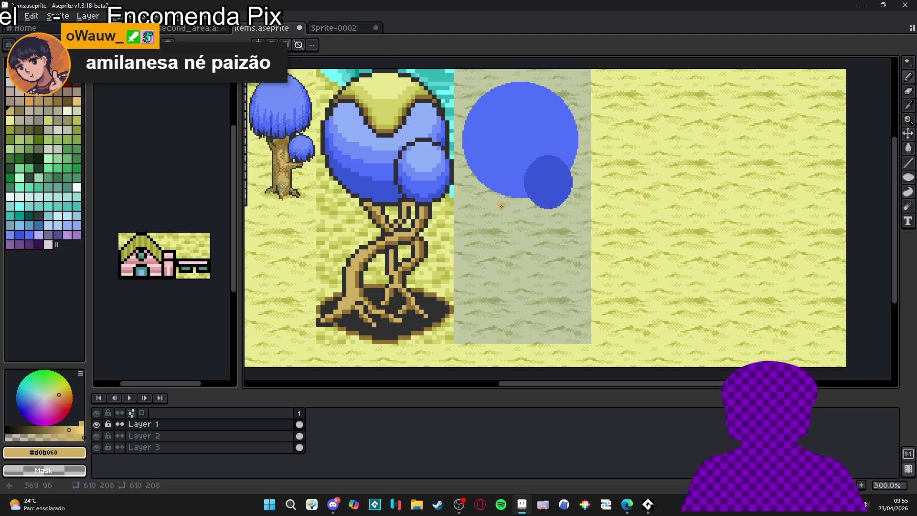
{"action": "left_click_drag", "start_coordinate": [499, 219], "coordinate": [502, 200]}
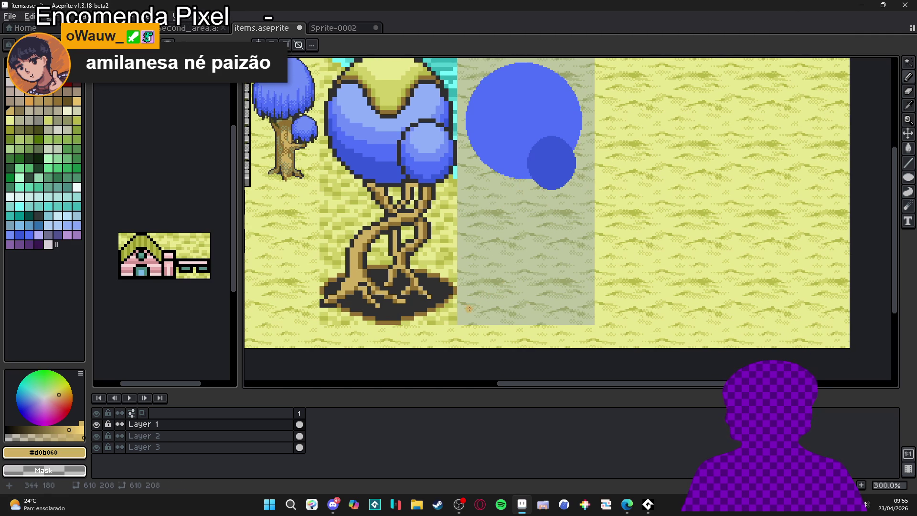
{"action": "key", "text": "ctrl+z"}
{"action": "mouse_move", "coordinate": [477, 305]}
{"action": "left_mouse_down"}
{"action": "mouse_move", "coordinate": [496, 243]}
{"action": "mouse_move", "coordinate": [548, 203]}
{"action": "left_mouse_up"}
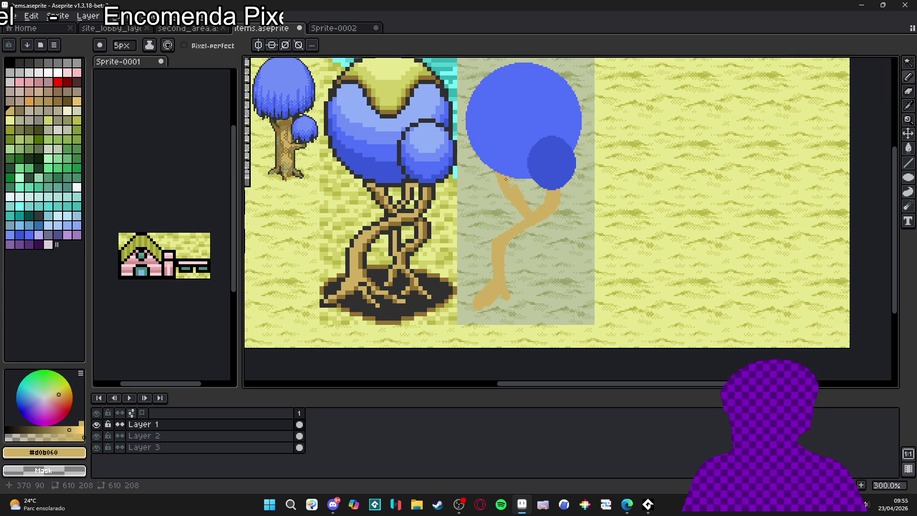
Shrink the brush to 3px, paint a trunk branch, then undo the two extra branch strokes.
{"action": "key", "text": "minus"}
{"action": "key", "text": "minus"}
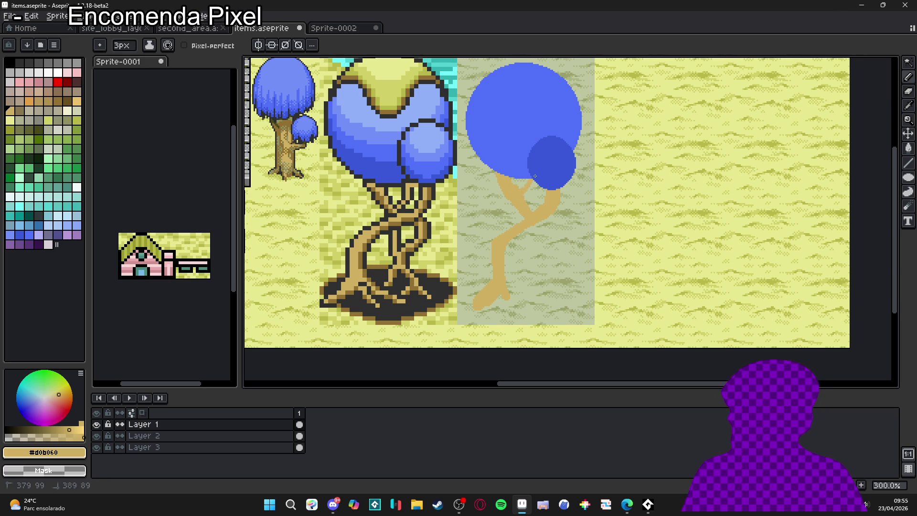
{"action": "scroll", "coordinate": [529, 186], "scroll_direction": "down", "scroll_amount": 2}
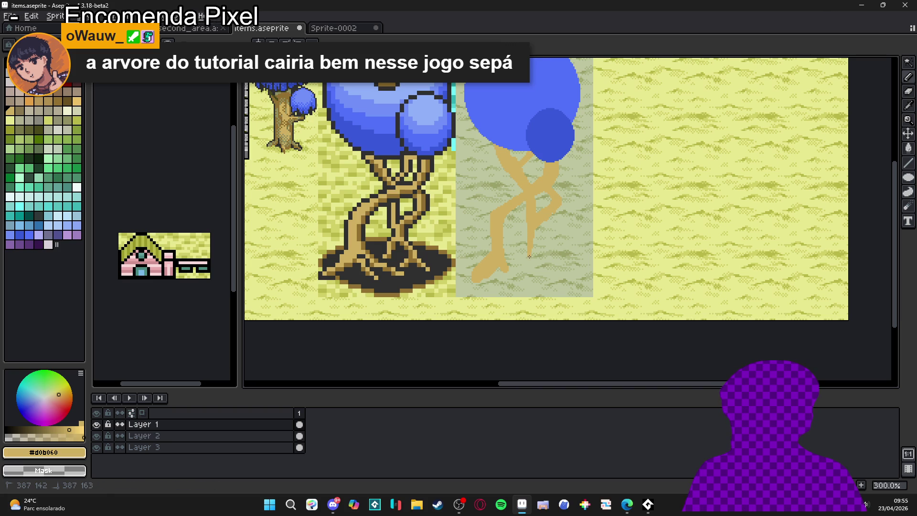
{"action": "mouse_move", "coordinate": [530, 255]}
{"action": "left_mouse_down"}
{"action": "mouse_move", "coordinate": [557, 274]}
{"action": "mouse_move", "coordinate": [542, 273]}
{"action": "left_mouse_up"}
{"action": "scroll", "coordinate": [541, 273], "scroll_direction": "up", "scroll_amount": 2}
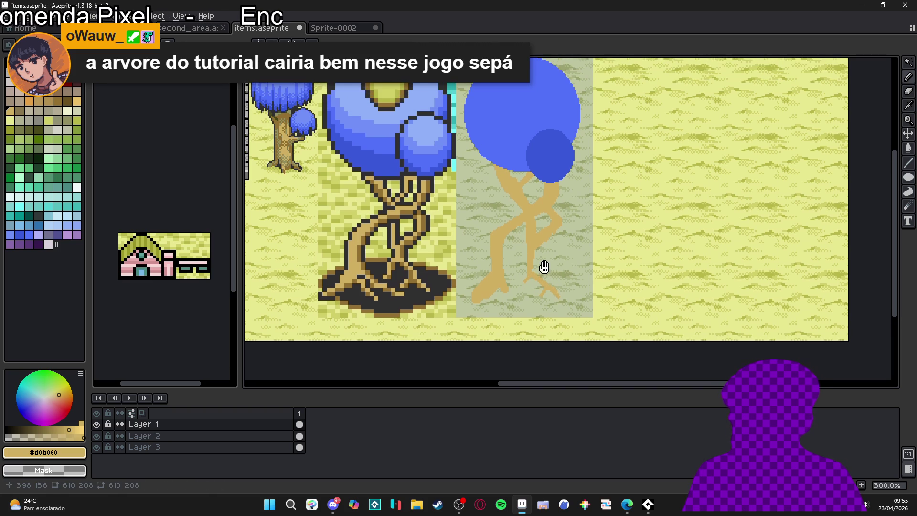
{"action": "scroll", "coordinate": [562, 226], "scroll_direction": "down", "scroll_amount": 1}
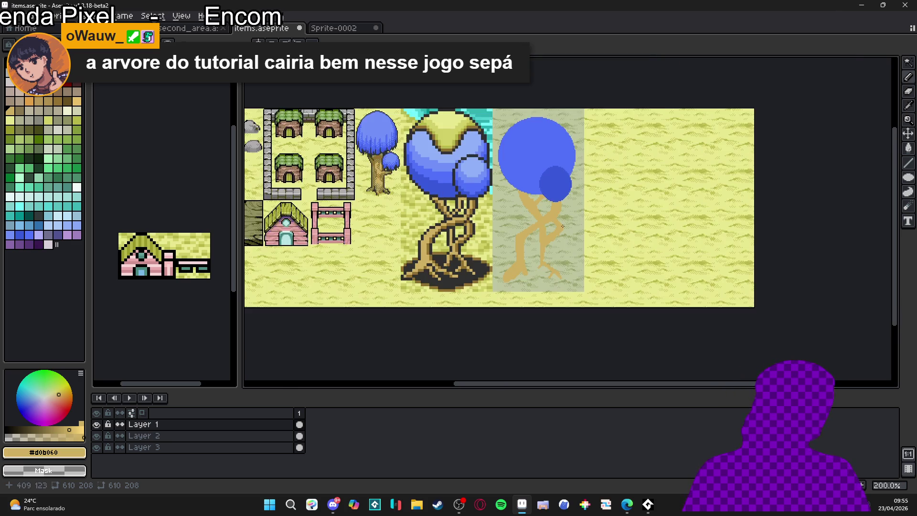
{"action": "scroll", "coordinate": [561, 227], "scroll_direction": "up", "scroll_amount": 1}
{"action": "key", "text": "ctrl+z"}
{"action": "key", "text": "ctrl+z"}
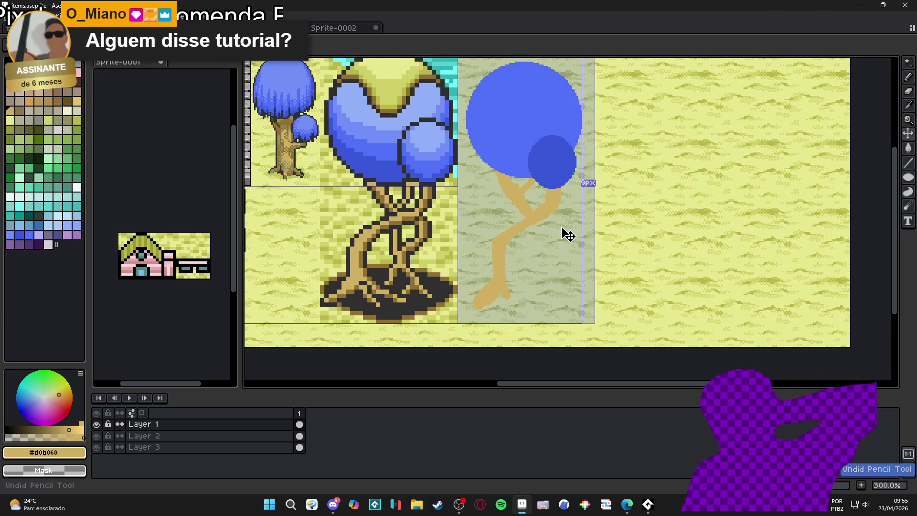
{"action": "key", "text": "ctrl+z"}
{"action": "key", "text": "ctrl+z"}
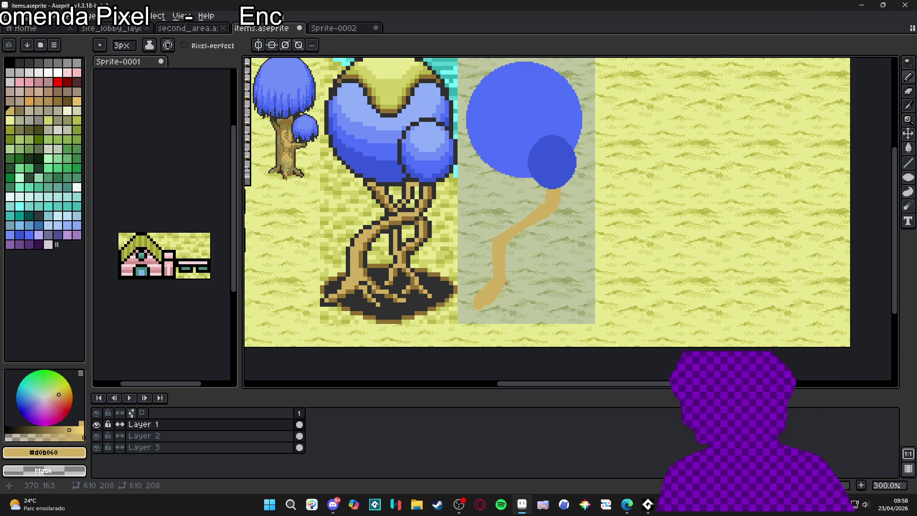
Bucket-fill the tan trunk with dark brown #907030 picked from the first tree.
{"action": "scroll", "coordinate": [505, 277], "scroll_direction": "up", "scroll_amount": 1}
{"action": "left_click_drag", "start_coordinate": [504, 271], "coordinate": [495, 297]}
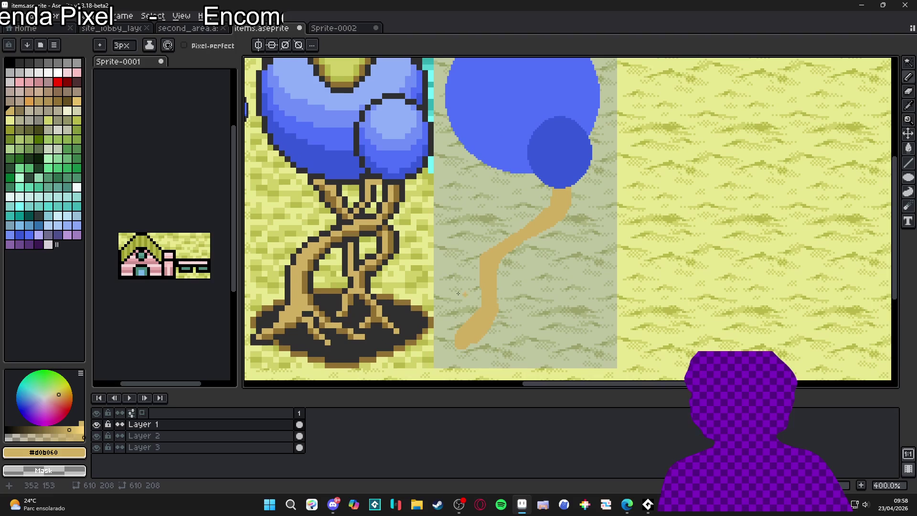
{"action": "left_click", "coordinate": [469, 290], "text": "alt"}
{"action": "key", "text": "g"}
{"action": "left_click", "coordinate": [485, 289]}
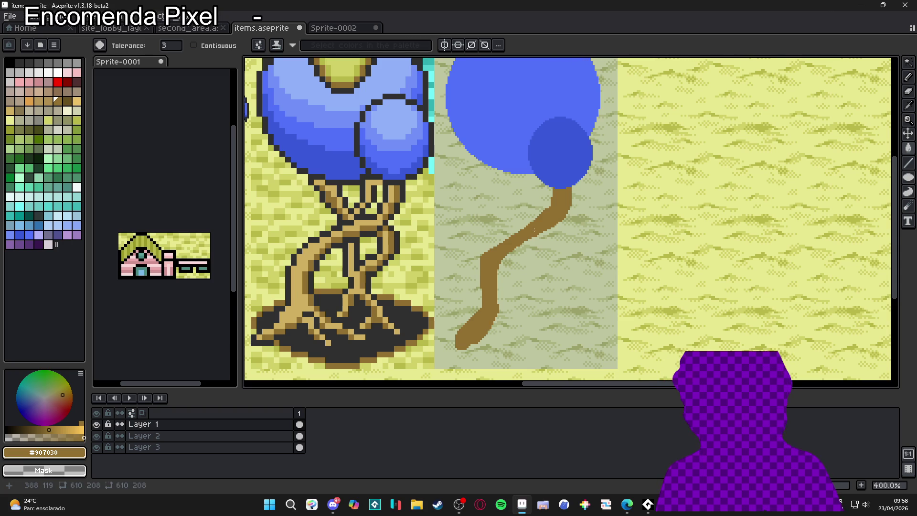
Paint a thicker brown branch down-left and thicken the lower trunk's left edge.
{"action": "left_click_drag", "start_coordinate": [554, 224], "coordinate": [515, 273]}
{"action": "key", "text": "ctrl+z"}
{"action": "mouse_move", "coordinate": [549, 230]}
{"action": "left_mouse_down"}
{"action": "mouse_move", "coordinate": [506, 261]}
{"action": "mouse_move", "coordinate": [499, 310]}
{"action": "mouse_move", "coordinate": [499, 279]}
{"action": "left_mouse_up"}
{"action": "left_click", "coordinate": [502, 261]}
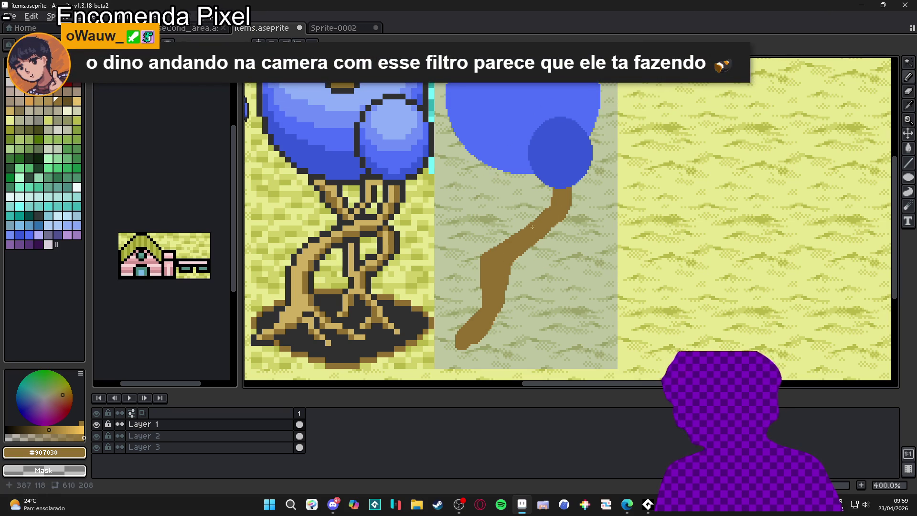
{"action": "mouse_move", "coordinate": [523, 224]}
{"action": "left_mouse_down"}
{"action": "mouse_move", "coordinate": [514, 218]}
{"action": "mouse_move", "coordinate": [530, 245]}
{"action": "mouse_move", "coordinate": [493, 197]}
{"action": "mouse_move", "coordinate": [490, 165]}
{"action": "left_mouse_up"}
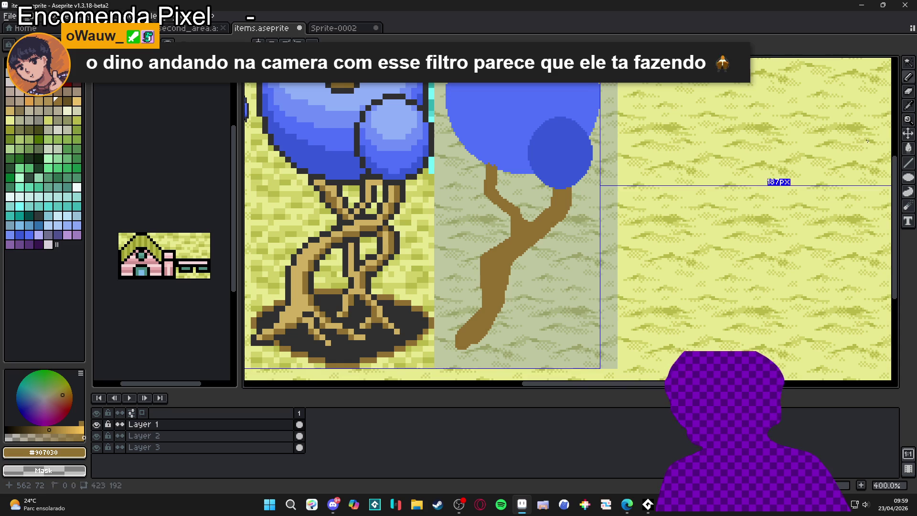
Add a thin branch up-left, then small roots at the base with one flaring down-right.
{"action": "left_click_drag", "start_coordinate": [483, 178], "coordinate": [470, 155]}
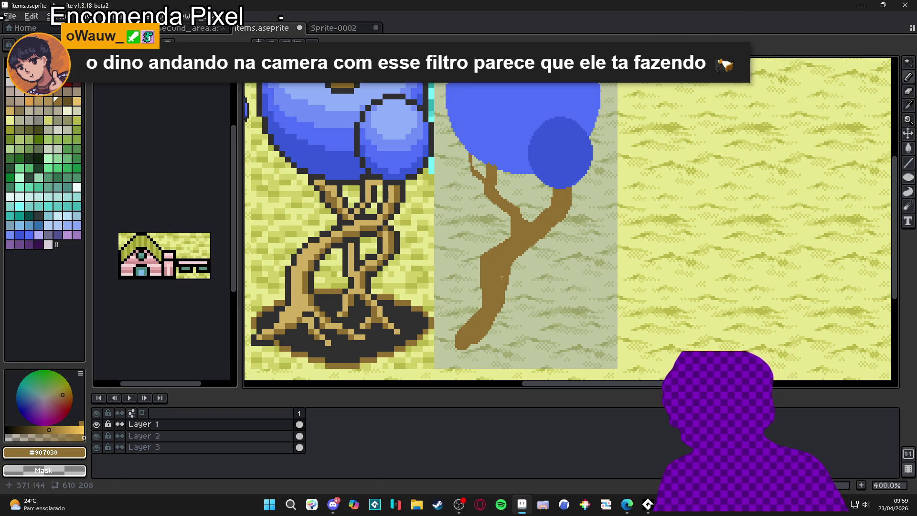
{"action": "left_click_drag", "start_coordinate": [493, 323], "coordinate": [513, 343]}
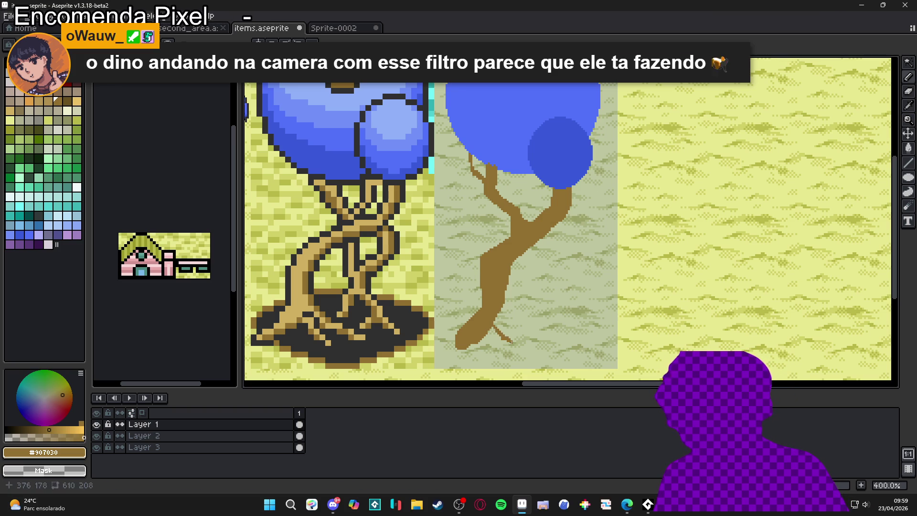
{"action": "mouse_move", "coordinate": [495, 309]}
{"action": "left_mouse_down"}
{"action": "mouse_move", "coordinate": [508, 334]}
{"action": "mouse_move", "coordinate": [498, 330]}
{"action": "left_mouse_up"}
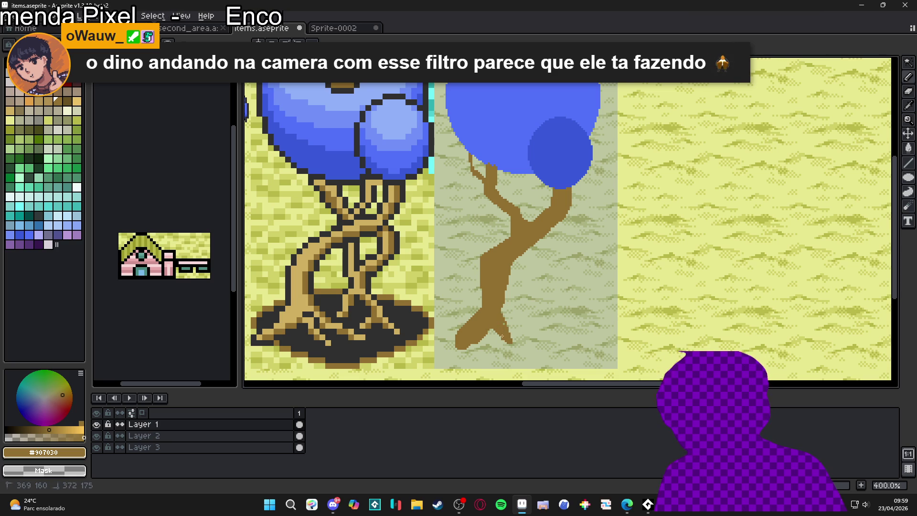
{"action": "left_click_drag", "start_coordinate": [511, 337], "coordinate": [521, 350]}
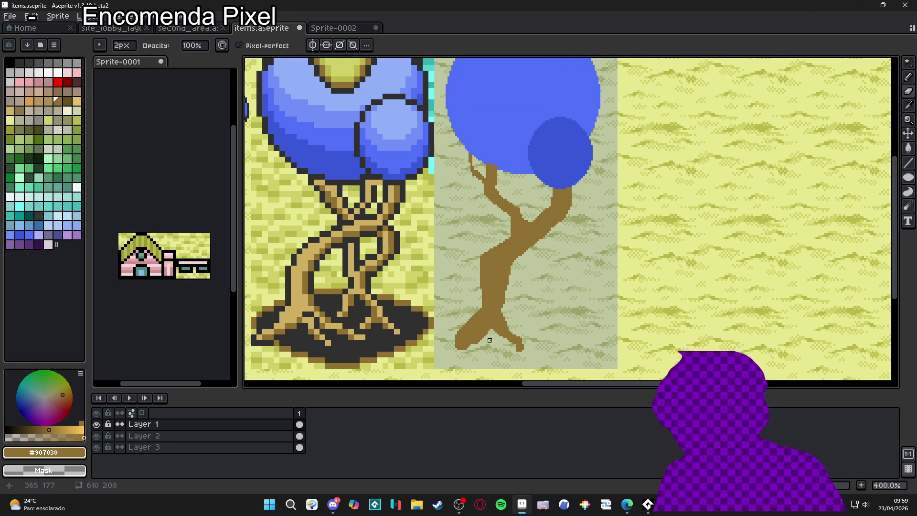
Trace the lower branch and draw a thin 1px brown root running right from the trunk base.
{"action": "left_click_drag", "start_coordinate": [489, 334], "coordinate": [472, 343]}
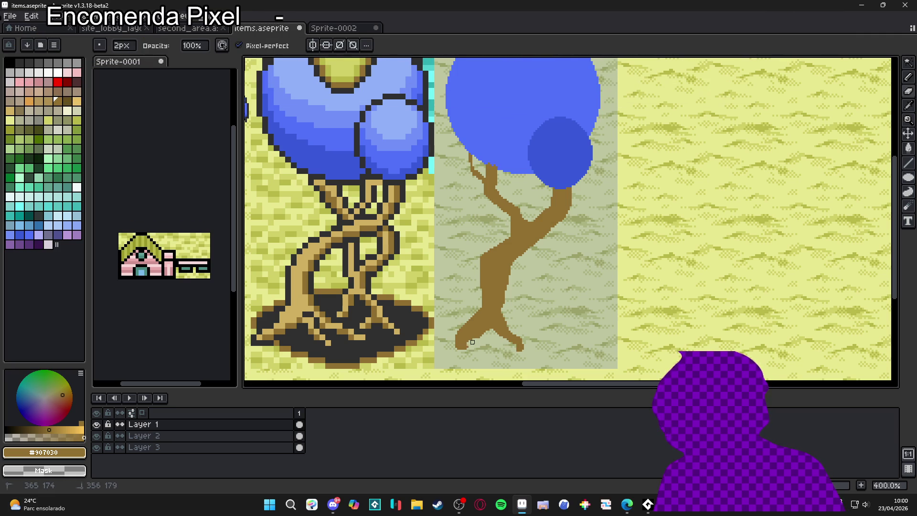
{"action": "key", "text": "e"}
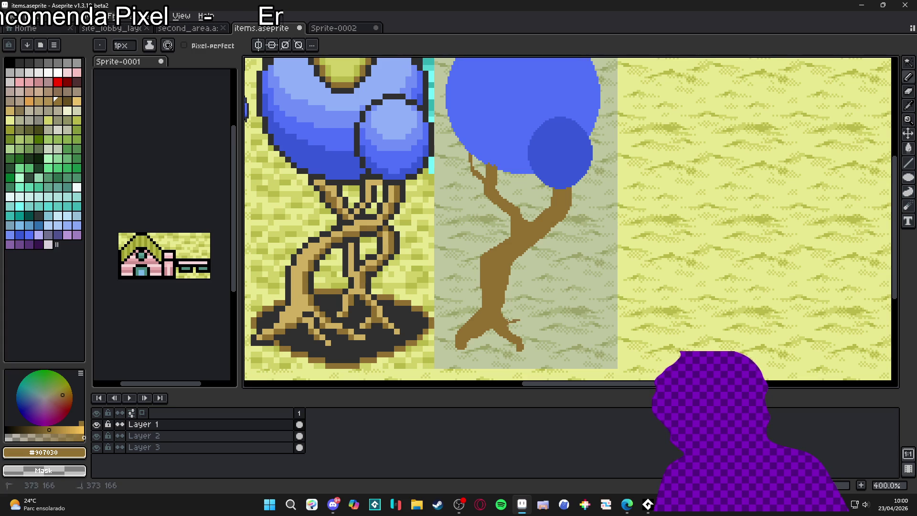
{"action": "left_click_drag", "start_coordinate": [506, 322], "coordinate": [515, 322]}
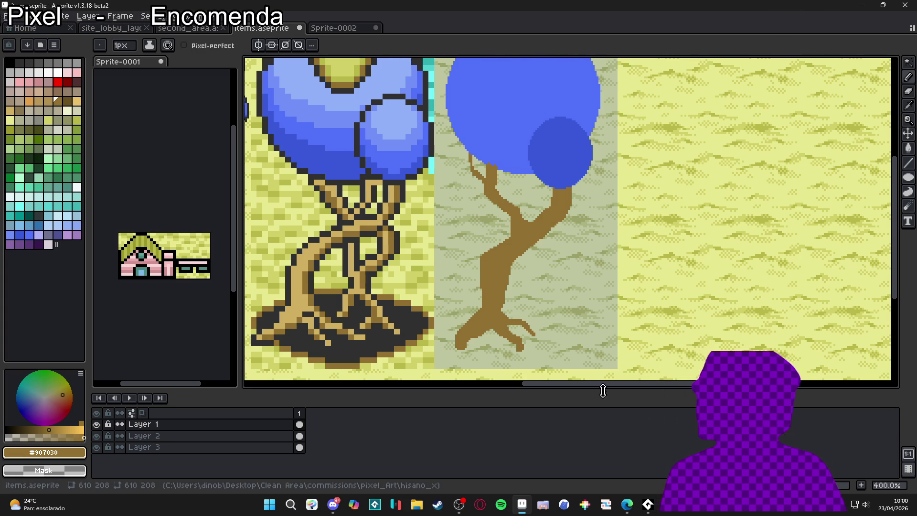
{"action": "key", "text": "e"}
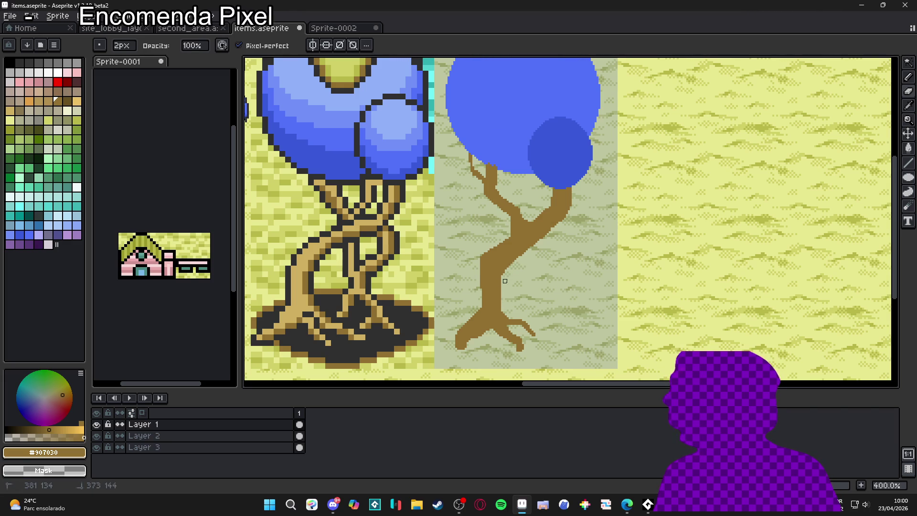
{"action": "key", "text": "b"}
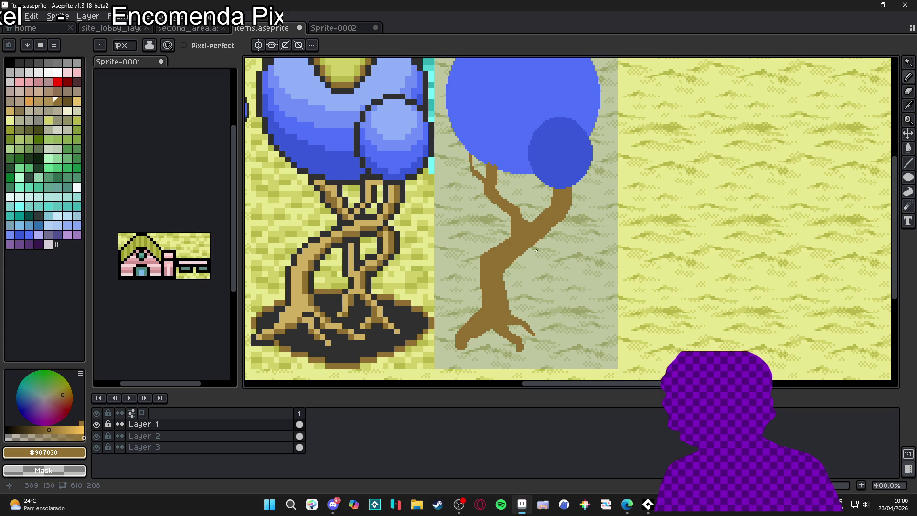
Add dark-brown strokes on the trunk and extend a forked limb down to the lower right.
{"action": "left_click_drag", "start_coordinate": [523, 252], "coordinate": [522, 260]}
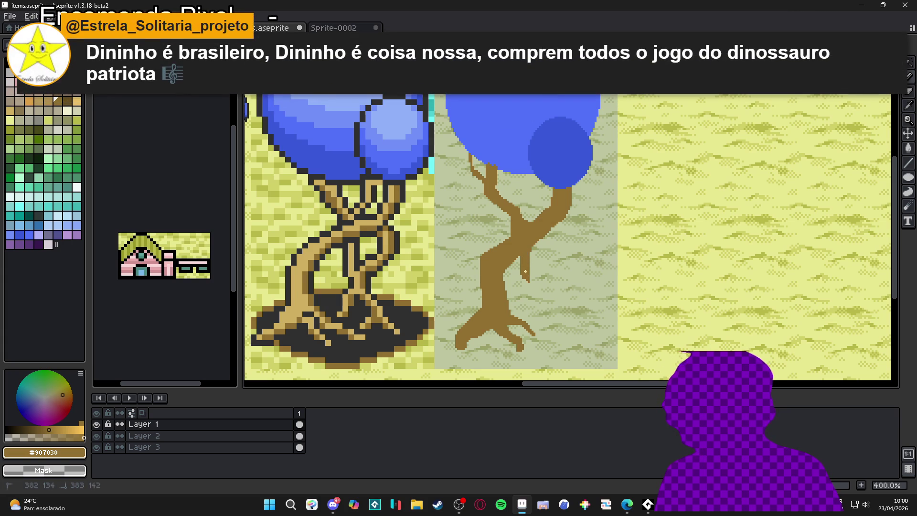
{"action": "left_click_drag", "start_coordinate": [534, 245], "coordinate": [529, 265]}
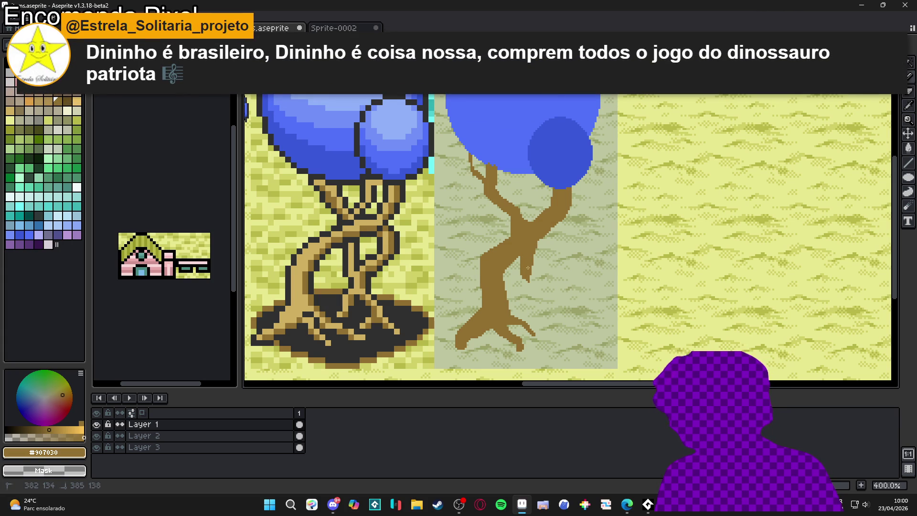
{"action": "left_click_drag", "start_coordinate": [524, 281], "coordinate": [553, 316]}
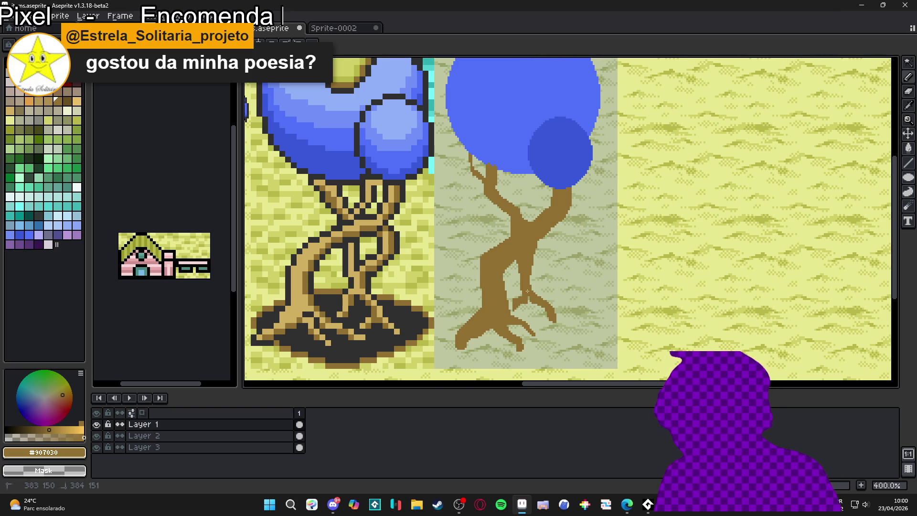
{"action": "key", "text": "b"}
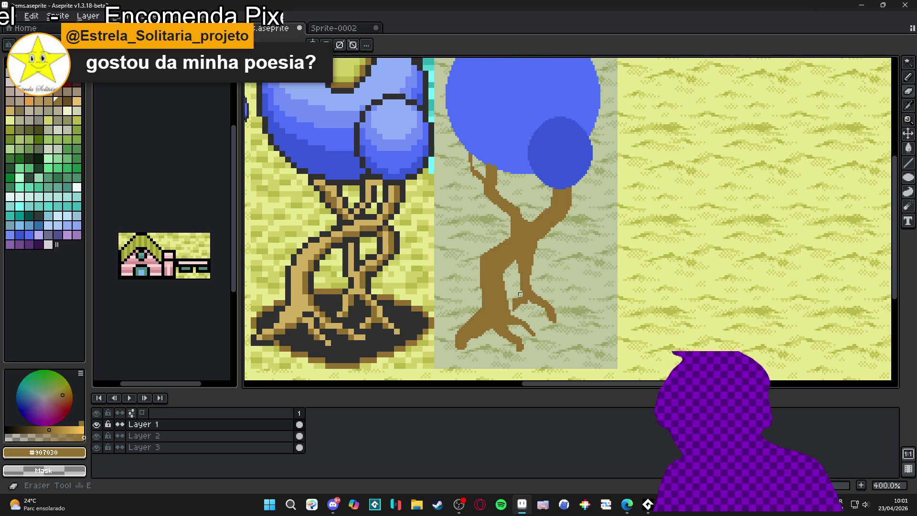
{"action": "key", "text": "m"}
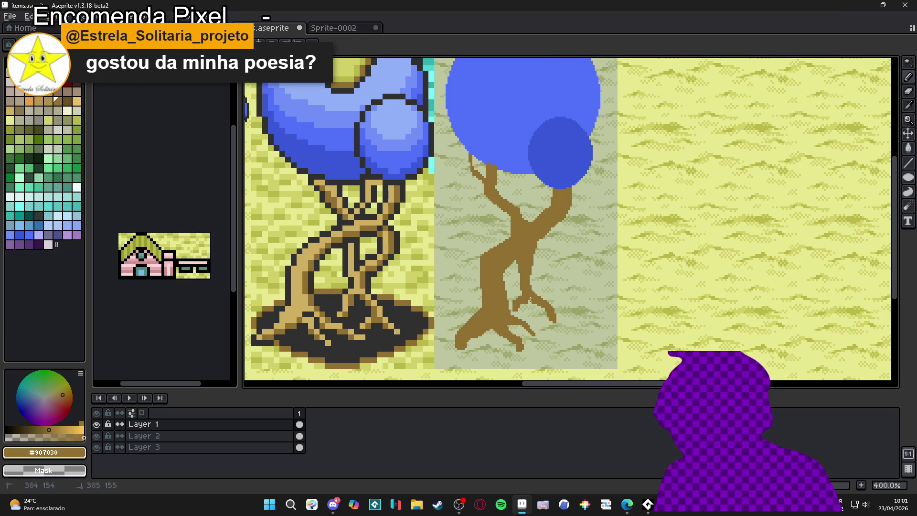
{"action": "key", "text": "b"}
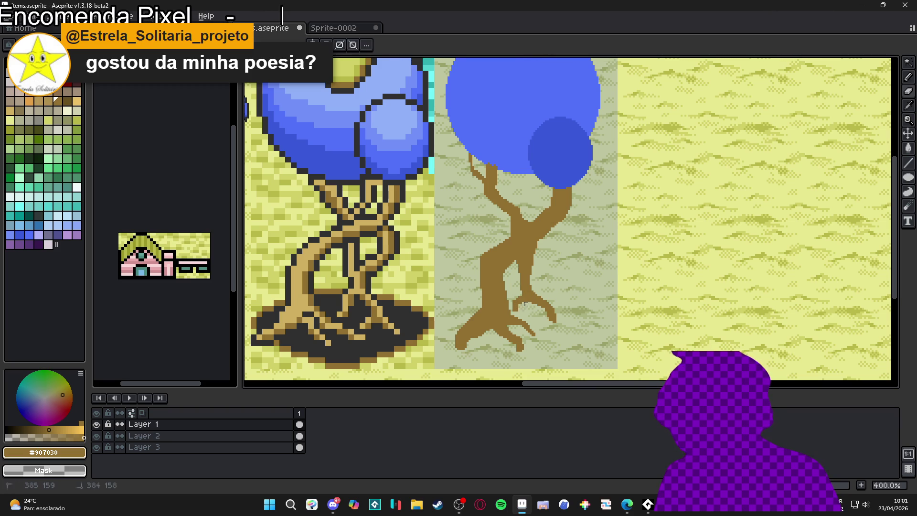
{"action": "key", "text": "b"}
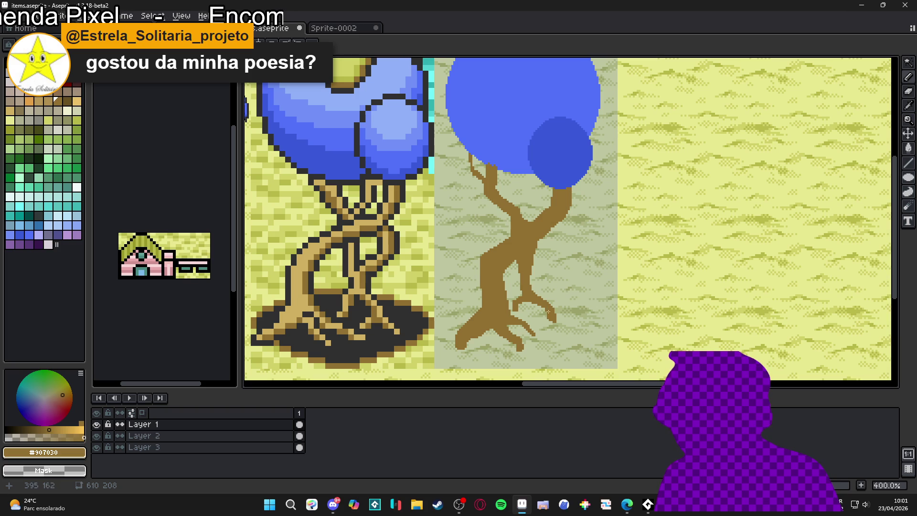
{"action": "mouse_move", "coordinate": [555, 309]}
{"action": "left_mouse_down"}
{"action": "mouse_move", "coordinate": [535, 319]}
{"action": "mouse_move", "coordinate": [545, 308]}
{"action": "left_mouse_up"}
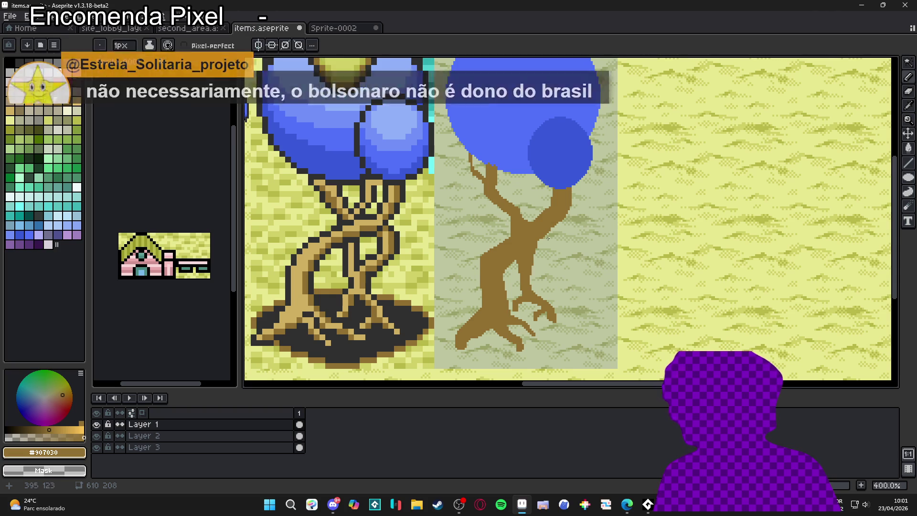
Thicken the lower trunk with a brown stroke and add a small branch on its right edge.
{"action": "left_click_drag", "start_coordinate": [537, 251], "coordinate": [543, 290]}
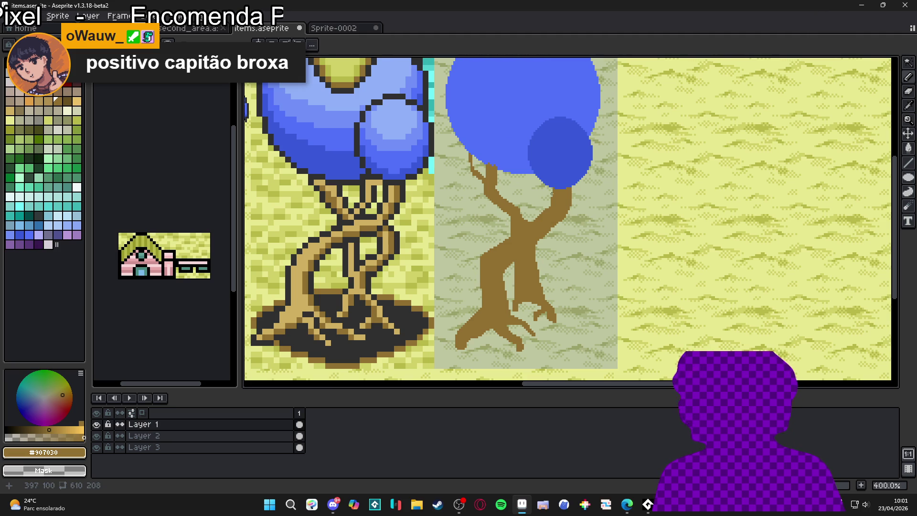
{"action": "mouse_move", "coordinate": [533, 263]}
{"action": "left_mouse_down"}
{"action": "mouse_move", "coordinate": [536, 271]}
{"action": "mouse_move", "coordinate": [554, 245]}
{"action": "mouse_move", "coordinate": [553, 228]}
{"action": "mouse_move", "coordinate": [554, 237]}
{"action": "left_mouse_up"}
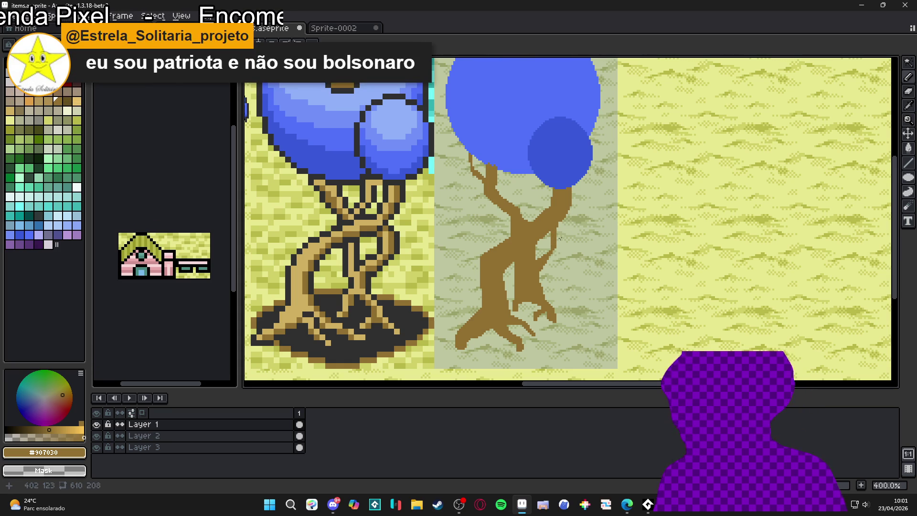
Draw a vertical brown stem up the trunk's right side, undoing a stray stroke.
{"action": "left_click_drag", "start_coordinate": [556, 230], "coordinate": [556, 249]}
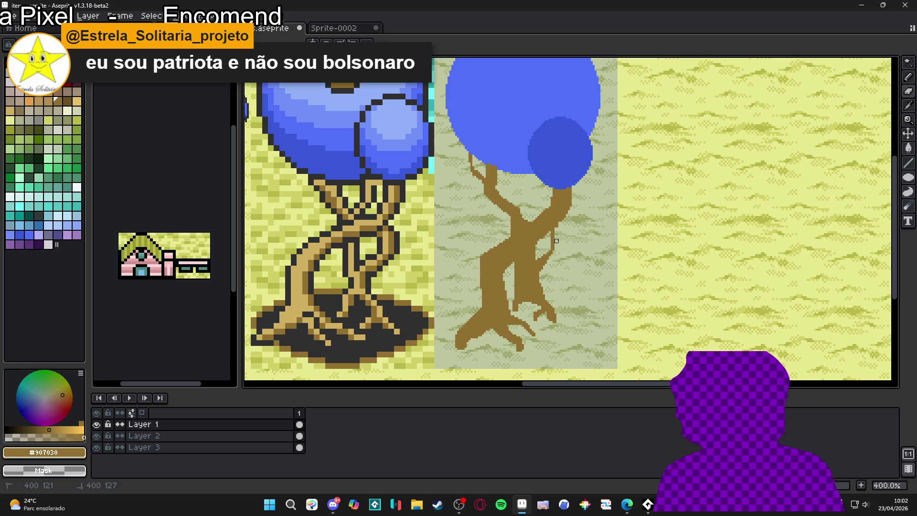
{"action": "key", "text": "ctrl+a"}
{"action": "key", "text": "ctrl+d"}
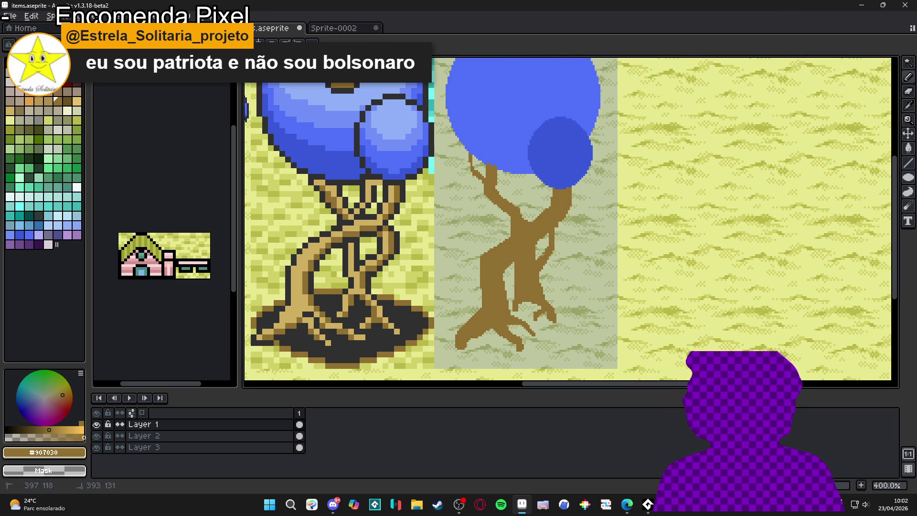
{"action": "mouse_move", "coordinate": [563, 215]}
{"action": "left_mouse_down"}
{"action": "mouse_move", "coordinate": [553, 229]}
{"action": "mouse_move", "coordinate": [563, 224]}
{"action": "left_mouse_up"}
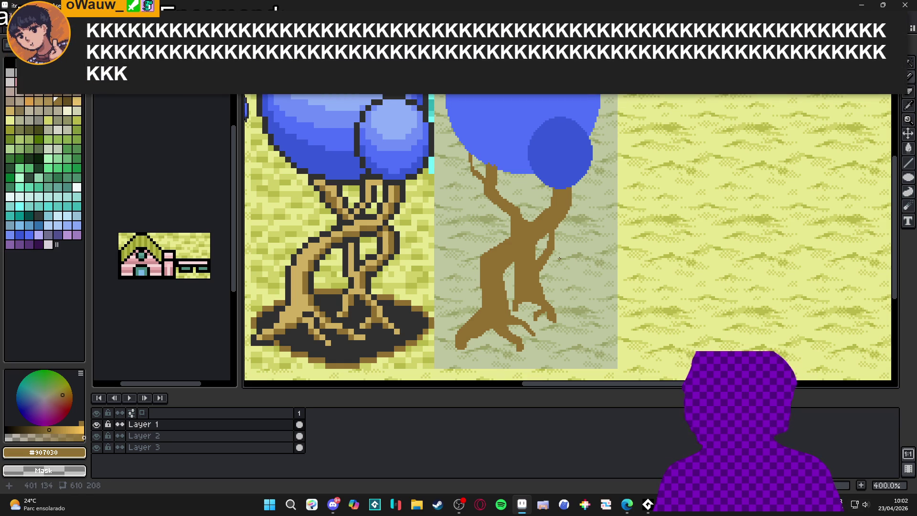
{"action": "mouse_move", "coordinate": [481, 261]}
{"action": "left_mouse_down"}
{"action": "mouse_move", "coordinate": [491, 272]}
{"action": "mouse_move", "coordinate": [476, 276]}
{"action": "mouse_move", "coordinate": [480, 287]}
{"action": "mouse_move", "coordinate": [479, 270]}
{"action": "mouse_move", "coordinate": [515, 273]}
{"action": "left_mouse_up"}
{"action": "key", "text": "ctrl+z"}
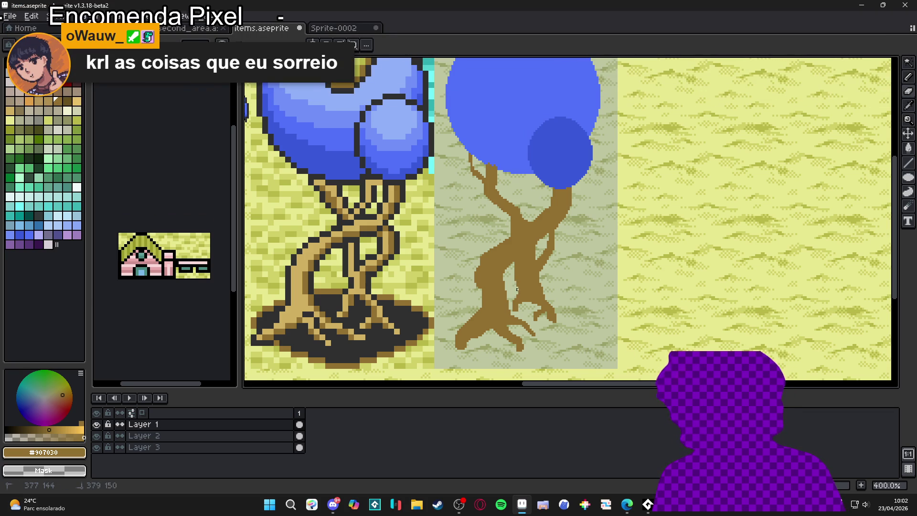
Add a short vertical stroke reaching toward the canopy and zoom out over the tree.
{"action": "key", "text": "b"}
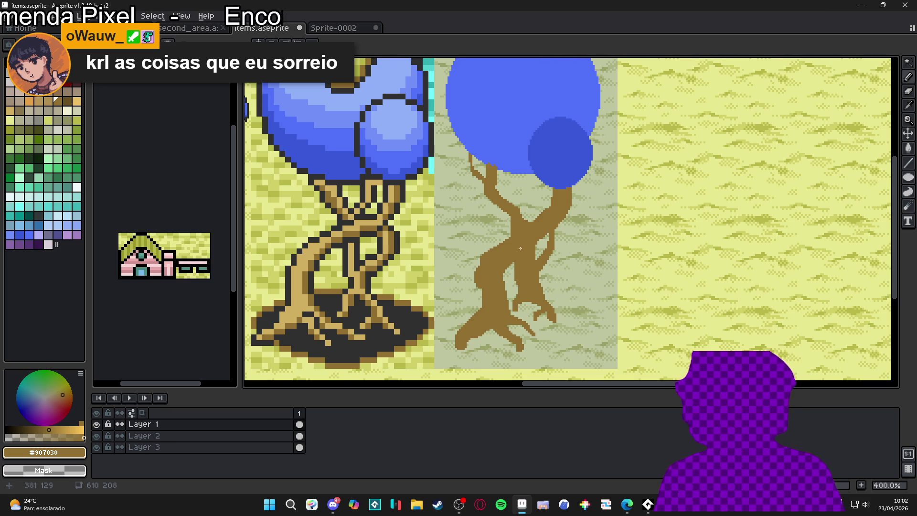
{"action": "left_click_drag", "start_coordinate": [532, 182], "coordinate": [530, 174]}
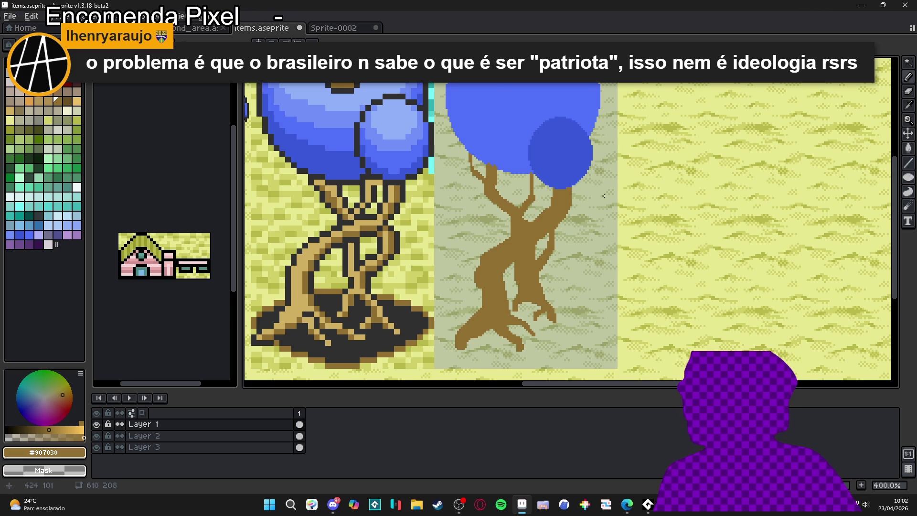
{"action": "scroll", "coordinate": [496, 270], "scroll_direction": "down", "scroll_amount": 1}
{"action": "left_click_drag", "start_coordinate": [496, 269], "coordinate": [497, 277]}
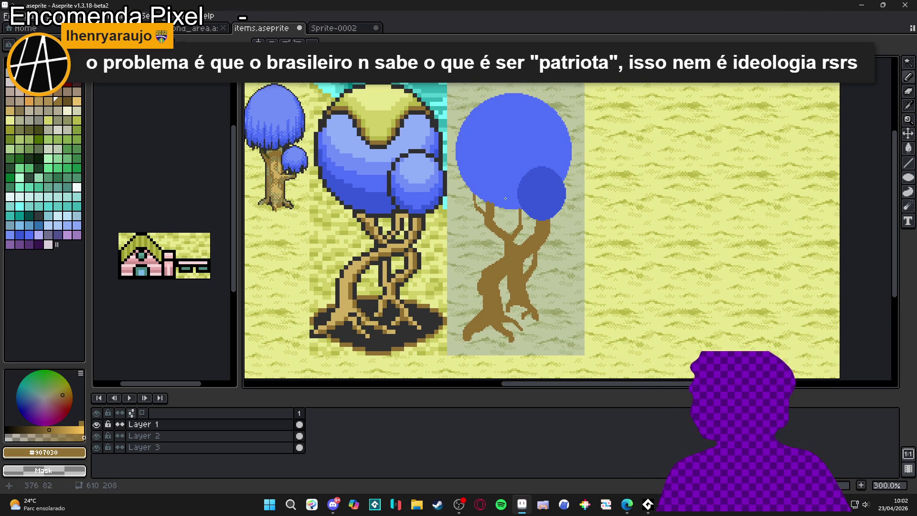
Pan over the trunk and save the sprite sheet.
{"action": "scroll", "coordinate": [515, 221], "scroll_direction": "up", "scroll_amount": 4}
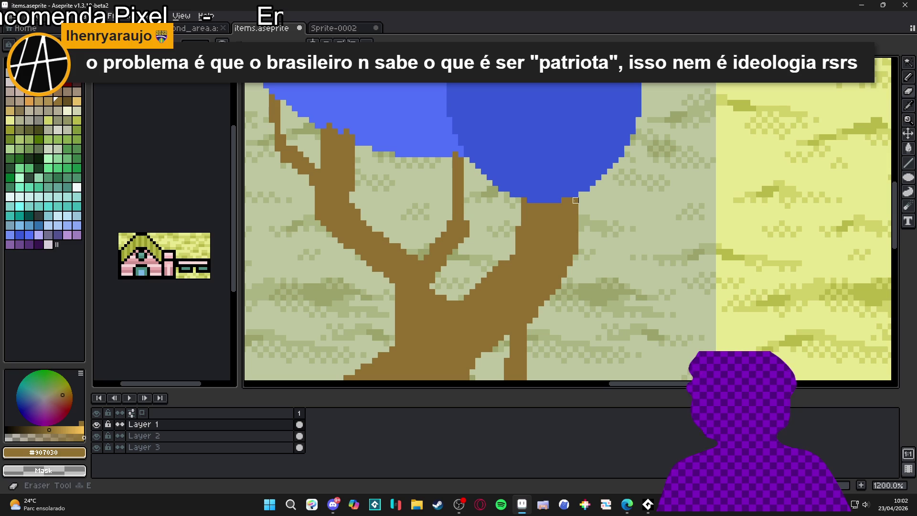
{"action": "scroll", "coordinate": [569, 236], "scroll_direction": "down", "scroll_amount": 2}
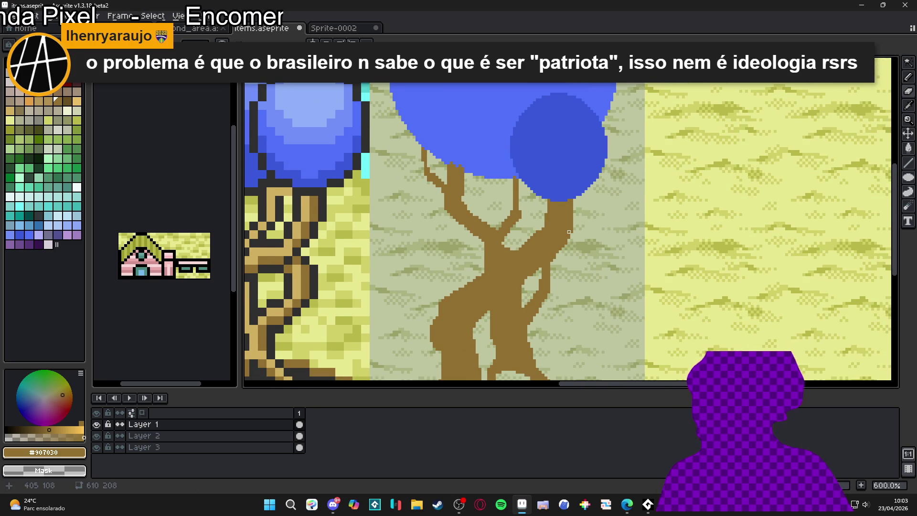
{"action": "left_click_drag", "start_coordinate": [569, 232], "coordinate": [587, 231]}
{"action": "key", "text": "ctrl+s"}
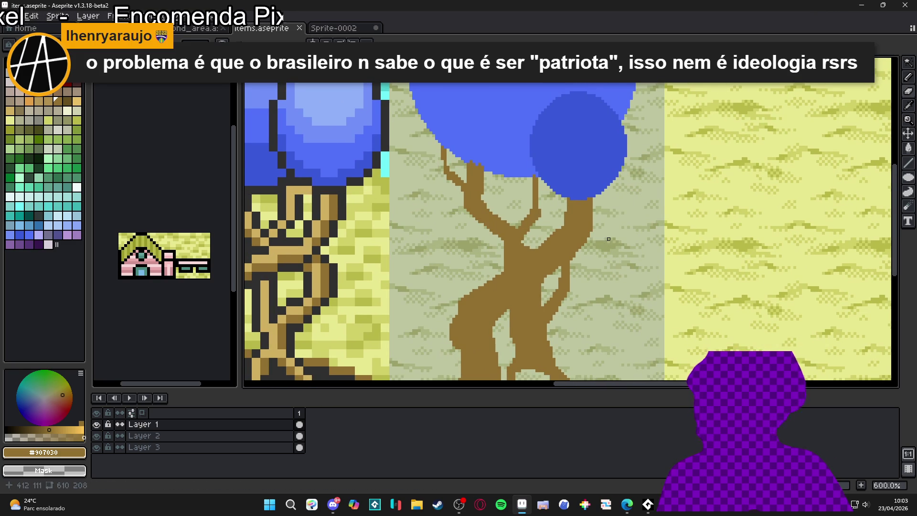
{"action": "scroll", "coordinate": [593, 233], "scroll_direction": "up", "scroll_amount": 3}
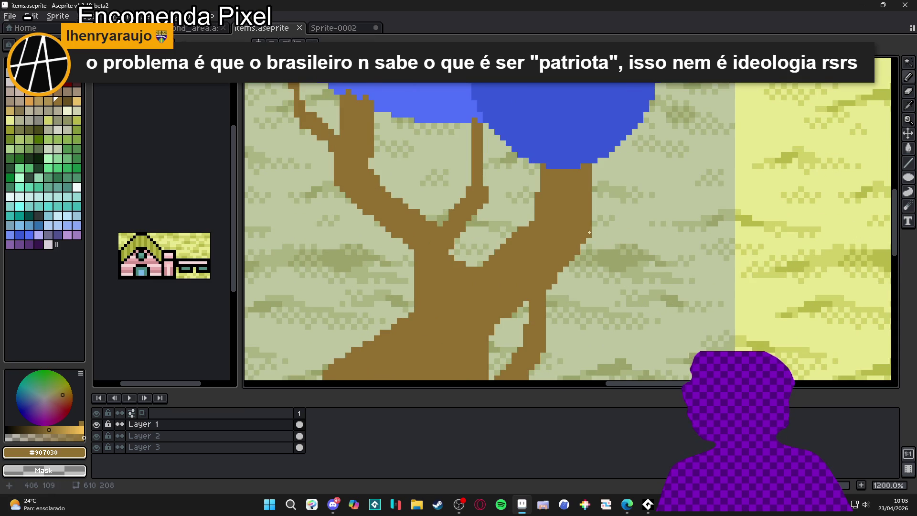
Try brown pixels at the gap between the lower stems, then undo them.
{"action": "key", "text": "e"}
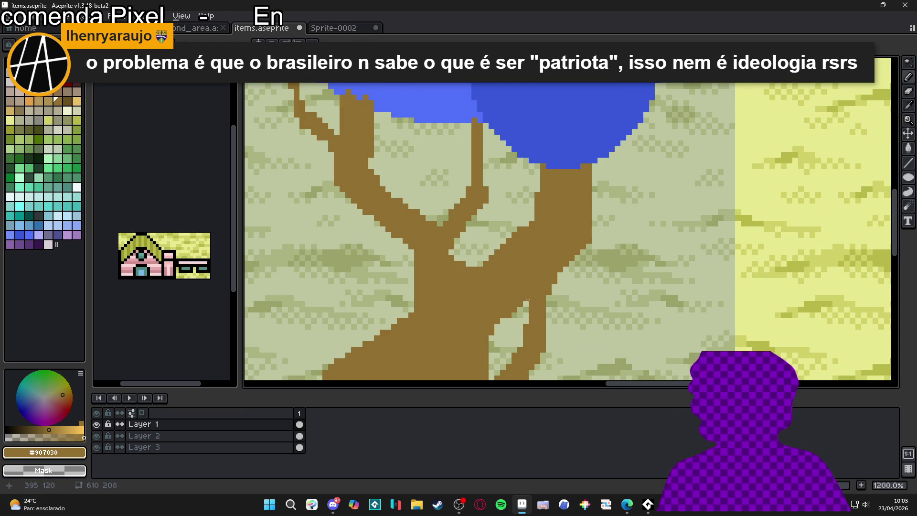
{"action": "scroll", "coordinate": [516, 317], "scroll_direction": "down", "scroll_amount": 1}
{"action": "scroll", "coordinate": [516, 317], "scroll_direction": "up", "scroll_amount": 1}
{"action": "left_click", "coordinate": [515, 319]}
{"action": "key", "text": "ctrl+z"}
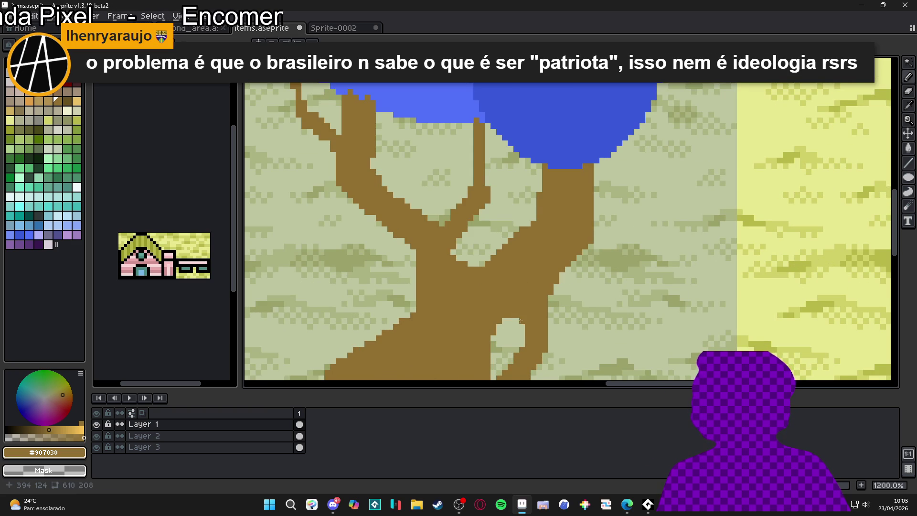
{"action": "left_click", "coordinate": [516, 319]}
{"action": "scroll", "coordinate": [521, 331], "scroll_direction": "down", "scroll_amount": 4}
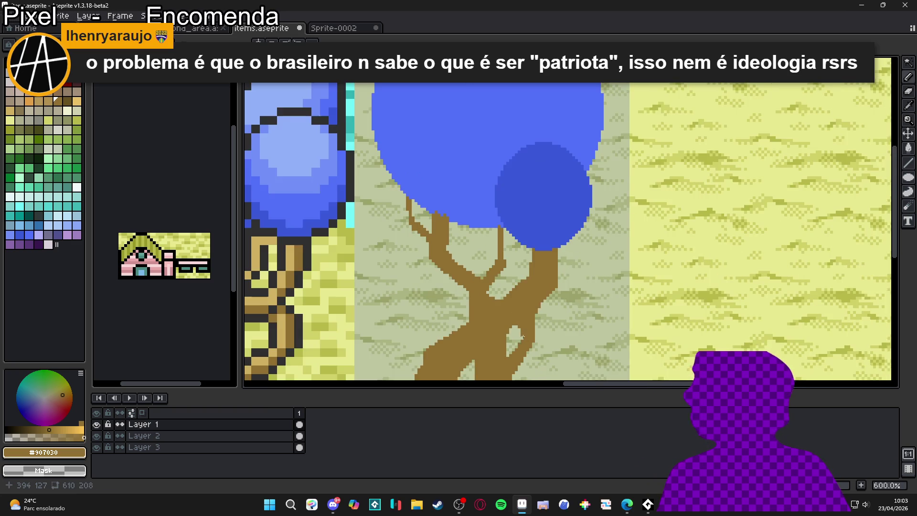
{"action": "scroll", "coordinate": [543, 315], "scroll_direction": "down", "scroll_amount": 1}
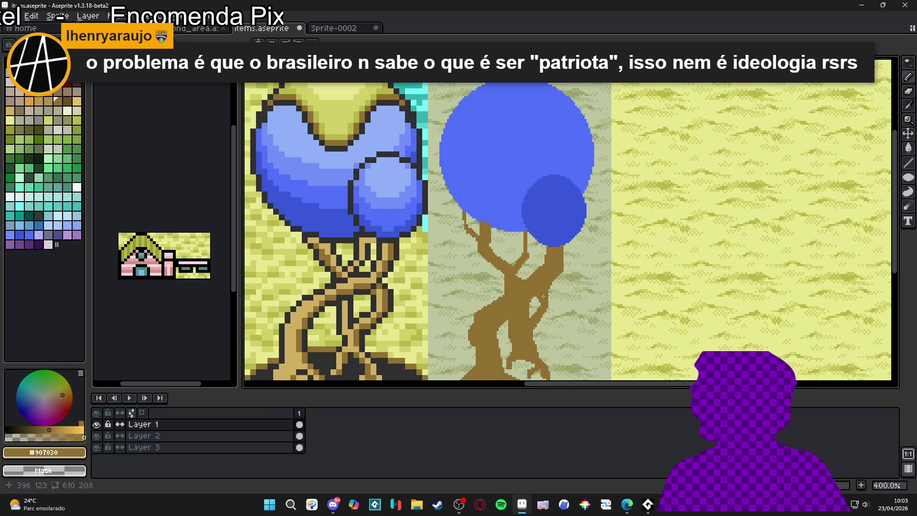
{"action": "scroll", "coordinate": [543, 313], "scroll_direction": "up", "scroll_amount": 2}
{"action": "key", "text": "ctrl+z"}
Zoom in on the trunk while switching between Eraser and Pencil for further edits.
{"action": "scroll", "coordinate": [539, 295], "scroll_direction": "up", "scroll_amount": 6}
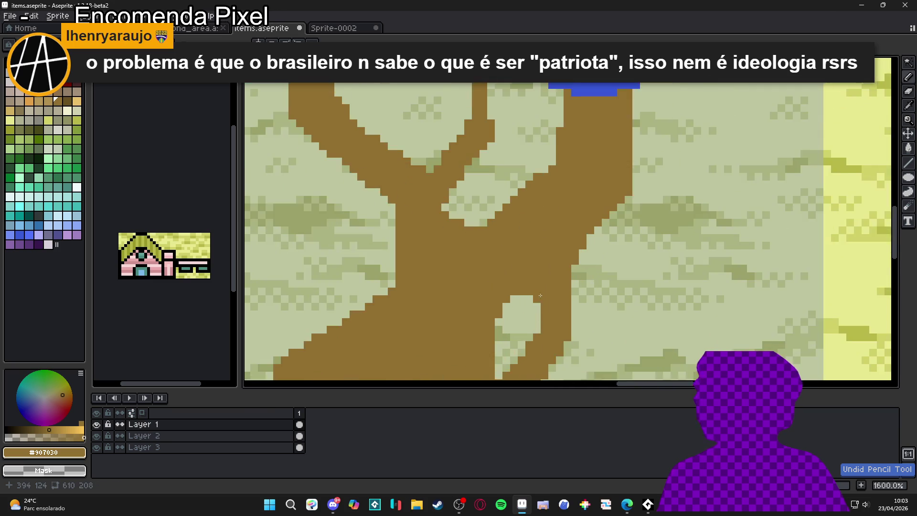
{"action": "scroll", "coordinate": [536, 304], "scroll_direction": "down", "scroll_amount": 4}
{"action": "scroll", "coordinate": [530, 302], "scroll_direction": "up", "scroll_amount": 3}
{"action": "key", "text": "e"}
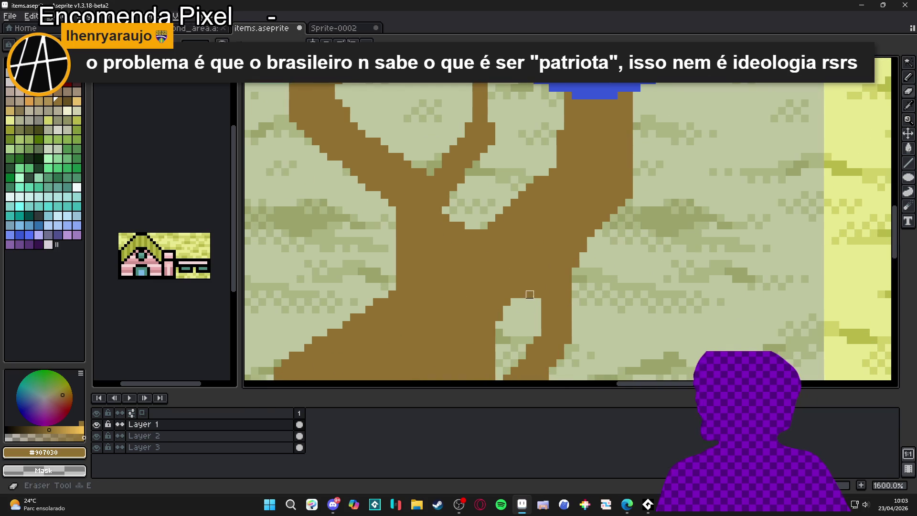
{"action": "scroll", "coordinate": [535, 295], "scroll_direction": "down", "scroll_amount": 1}
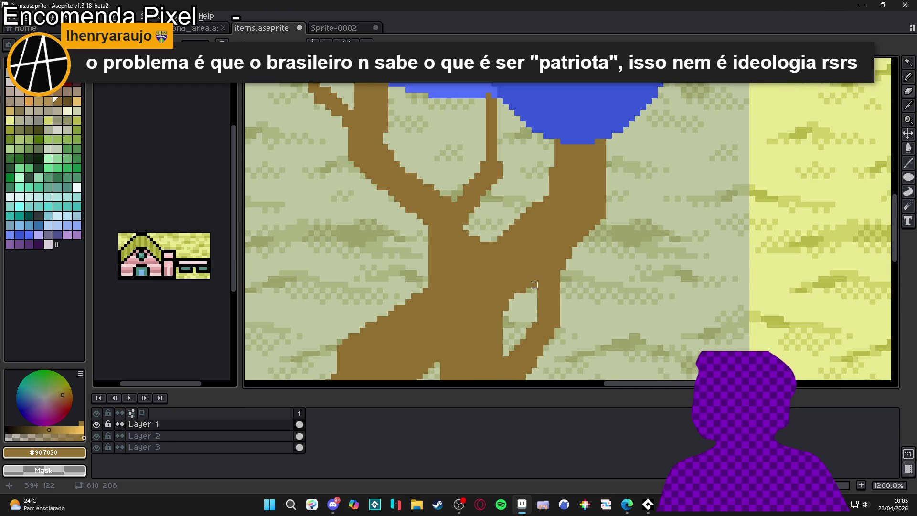
{"action": "scroll", "coordinate": [523, 291], "scroll_direction": "down", "scroll_amount": 2}
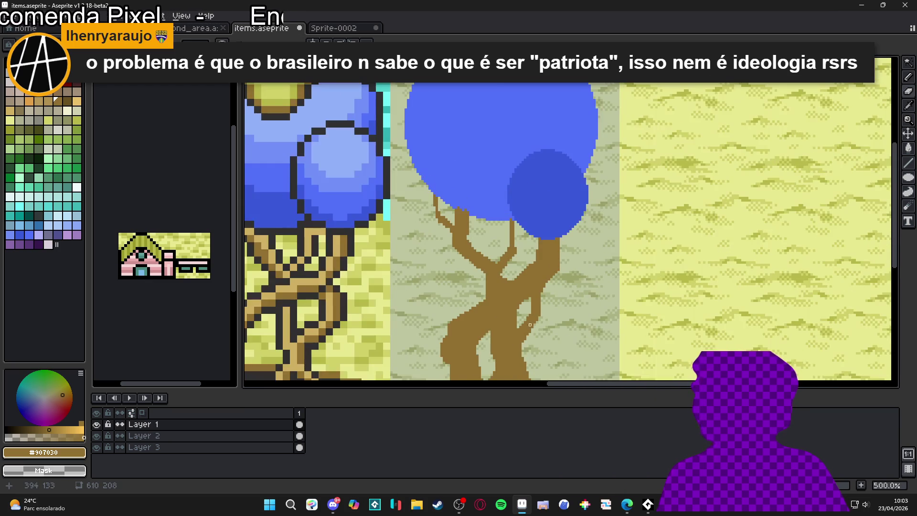
{"action": "scroll", "coordinate": [528, 295], "scroll_direction": "up", "scroll_amount": 2}
{"action": "key", "text": "b"}
{"action": "scroll", "coordinate": [530, 295], "scroll_direction": "down", "scroll_amount": 4}
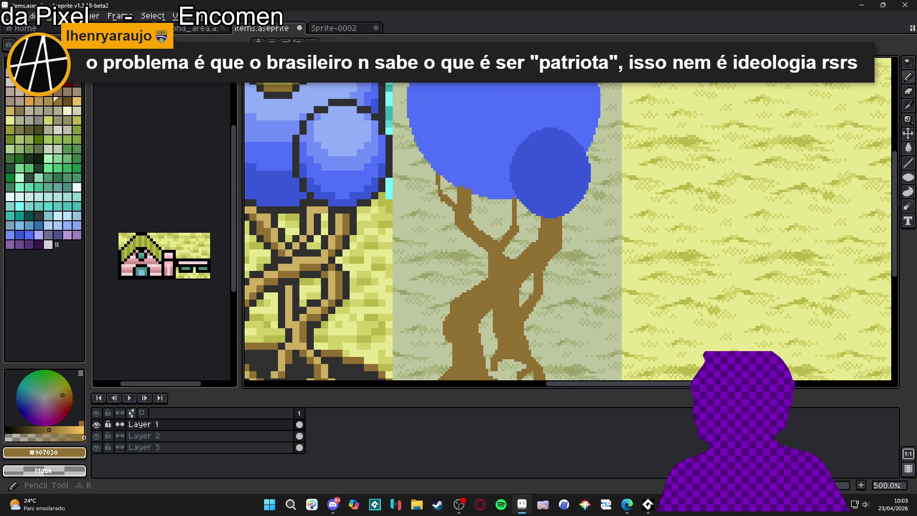
{"action": "scroll", "coordinate": [533, 293], "scroll_direction": "down", "scroll_amount": 1}
{"action": "scroll", "coordinate": [532, 296], "scroll_direction": "up", "scroll_amount": 3}
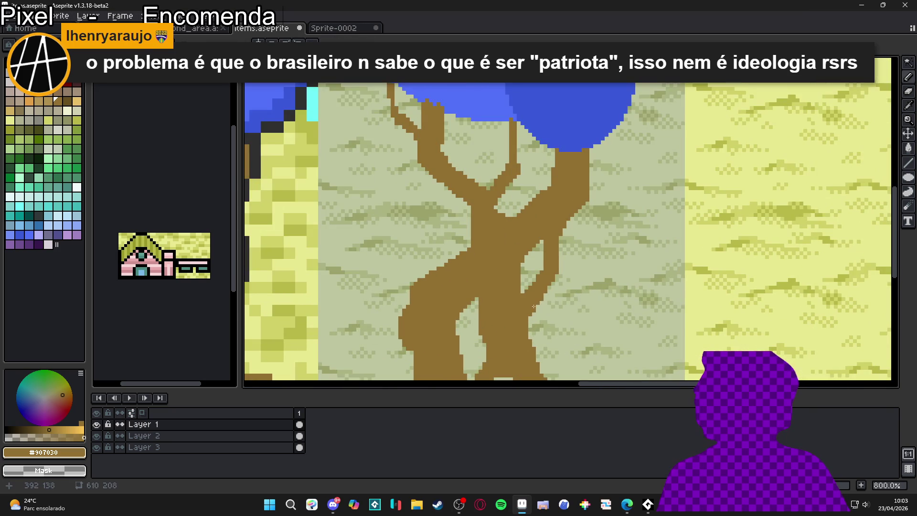
{"action": "scroll", "coordinate": [533, 310], "scroll_direction": "up", "scroll_amount": 2}
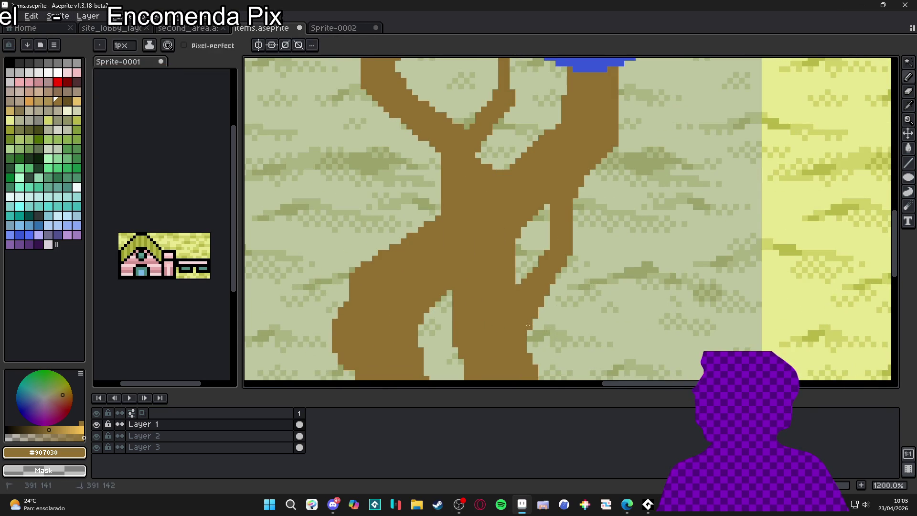
{"action": "scroll", "coordinate": [545, 289], "scroll_direction": "up", "scroll_amount": 1}
{"action": "key", "text": "e"}
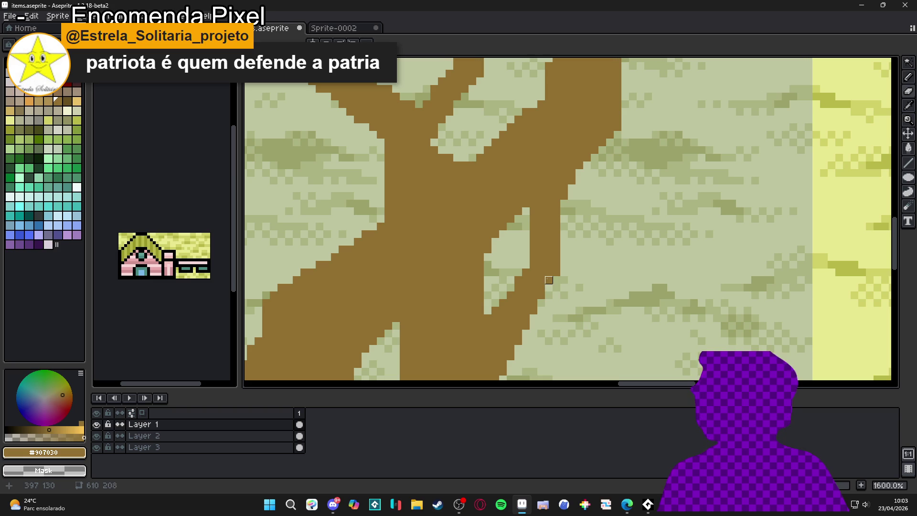
{"action": "scroll", "coordinate": [556, 272], "scroll_direction": "down", "scroll_amount": 4}
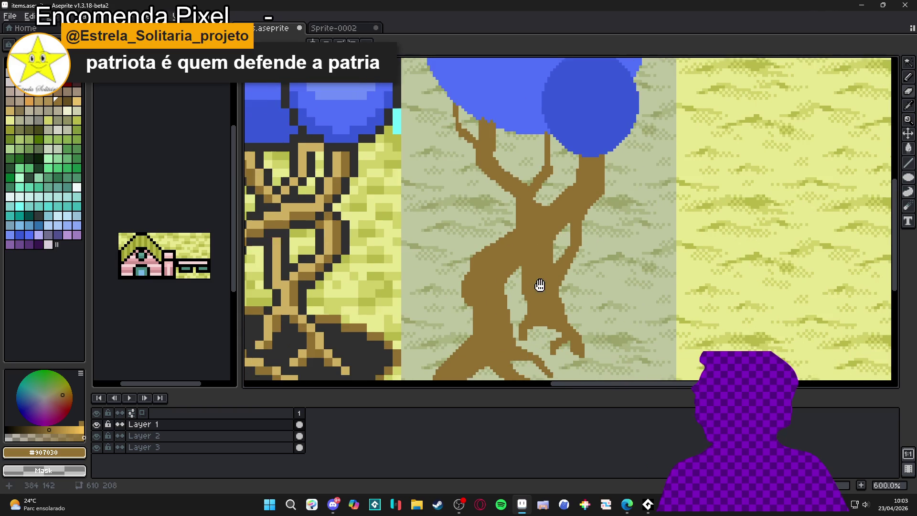
{"action": "scroll", "coordinate": [556, 285], "scroll_direction": "up", "scroll_amount": 5}
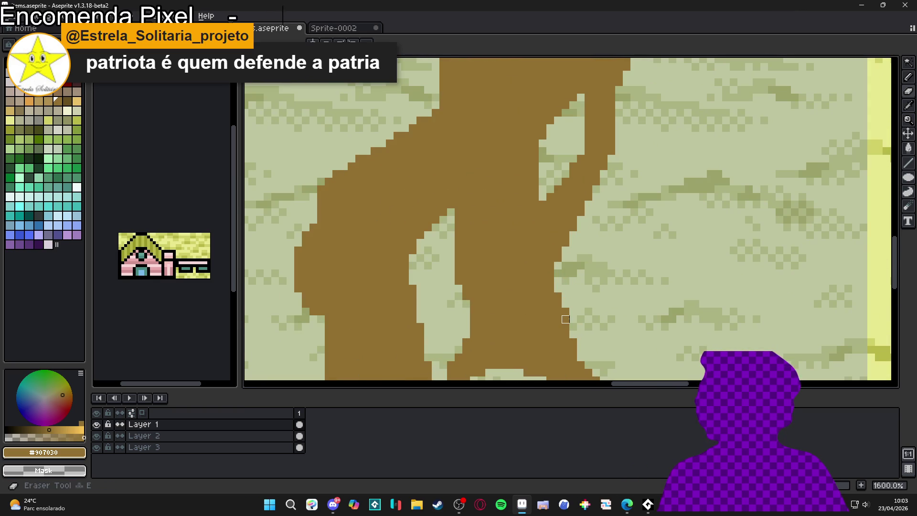
{"action": "scroll", "coordinate": [566, 288], "scroll_direction": "down", "scroll_amount": 5}
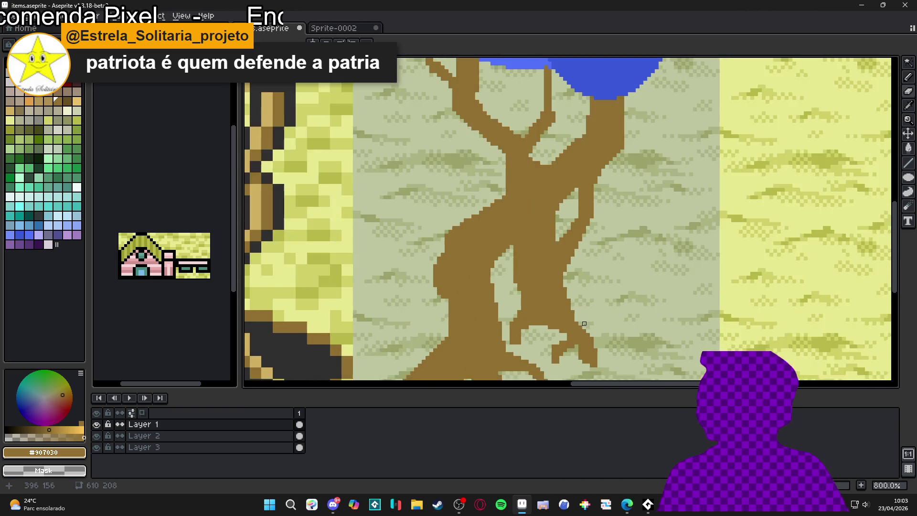
{"action": "scroll", "coordinate": [565, 288], "scroll_direction": "up", "scroll_amount": 7}
{"action": "scroll", "coordinate": [637, 250], "scroll_direction": "down", "scroll_amount": 2}
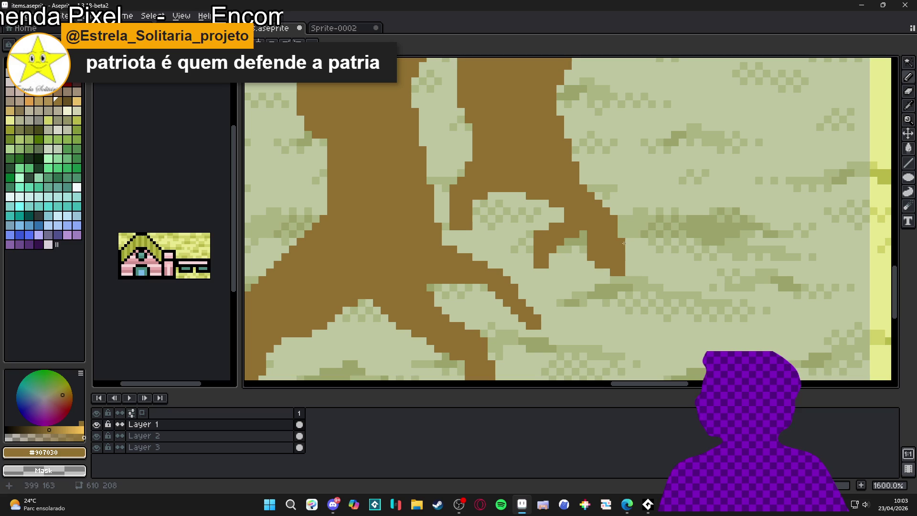
{"action": "scroll", "coordinate": [620, 230], "scroll_direction": "down", "scroll_amount": 2}
{"action": "scroll", "coordinate": [613, 258], "scroll_direction": "up", "scroll_amount": 4}
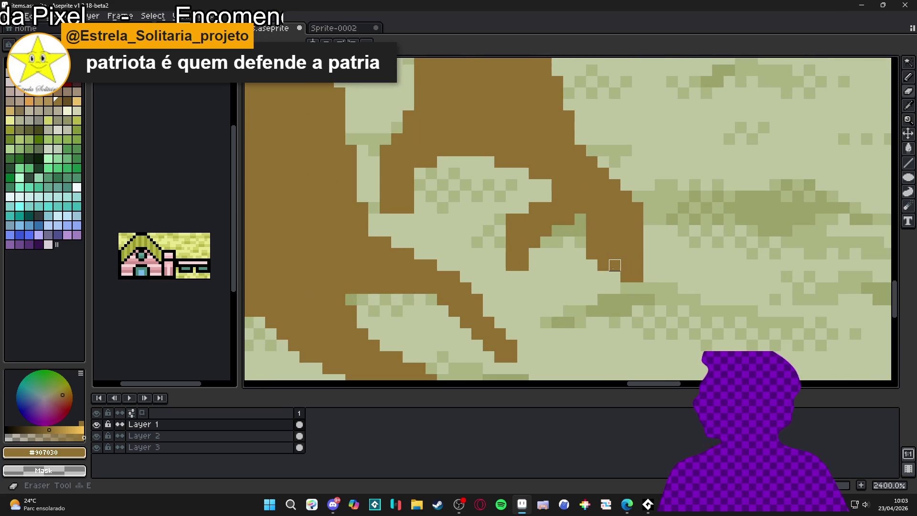
{"action": "scroll", "coordinate": [592, 253], "scroll_direction": "down", "scroll_amount": 3}
{"action": "scroll", "coordinate": [579, 277], "scroll_direction": "up", "scroll_amount": 3}
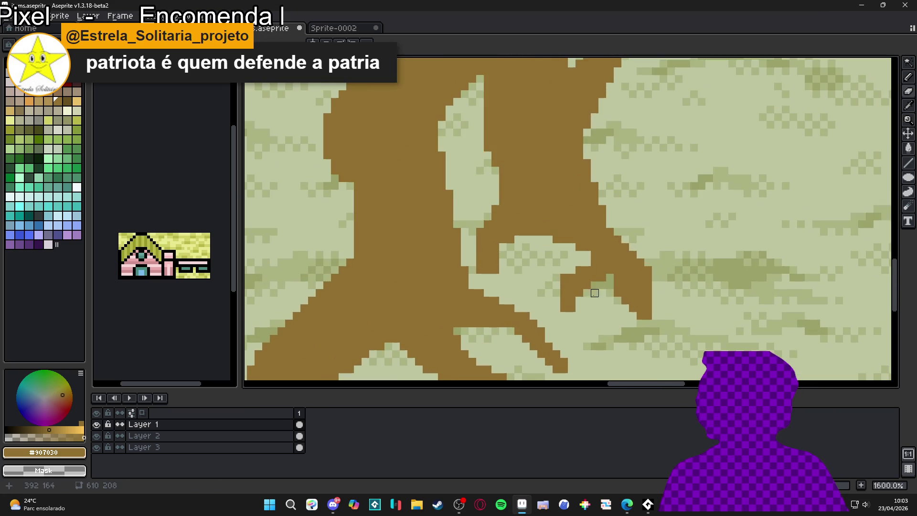
{"action": "scroll", "coordinate": [575, 275], "scroll_direction": "down", "scroll_amount": 7}
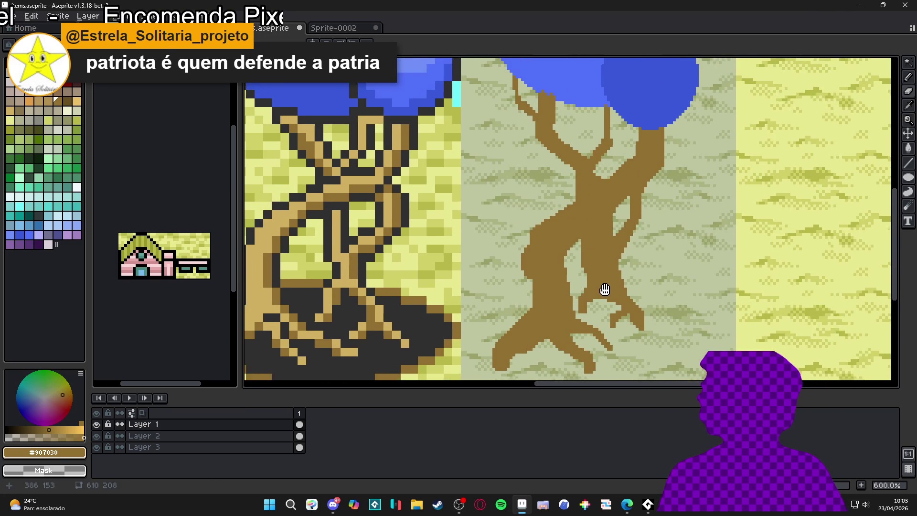
{"action": "scroll", "coordinate": [599, 214], "scroll_direction": "up", "scroll_amount": 6}
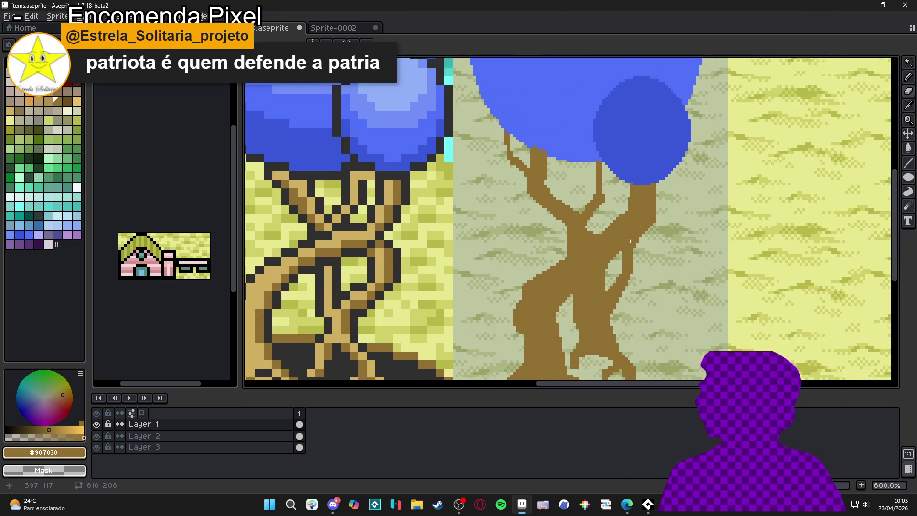
{"action": "scroll", "coordinate": [638, 254], "scroll_direction": "down", "scroll_amount": 2}
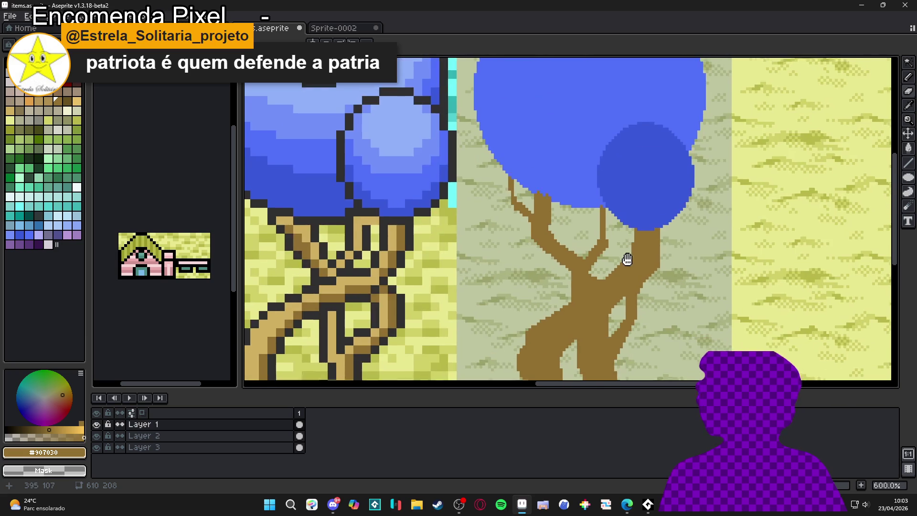
{"action": "scroll", "coordinate": [624, 255], "scroll_direction": "up", "scroll_amount": 3}
{"action": "scroll", "coordinate": [625, 265], "scroll_direction": "down", "scroll_amount": 3}
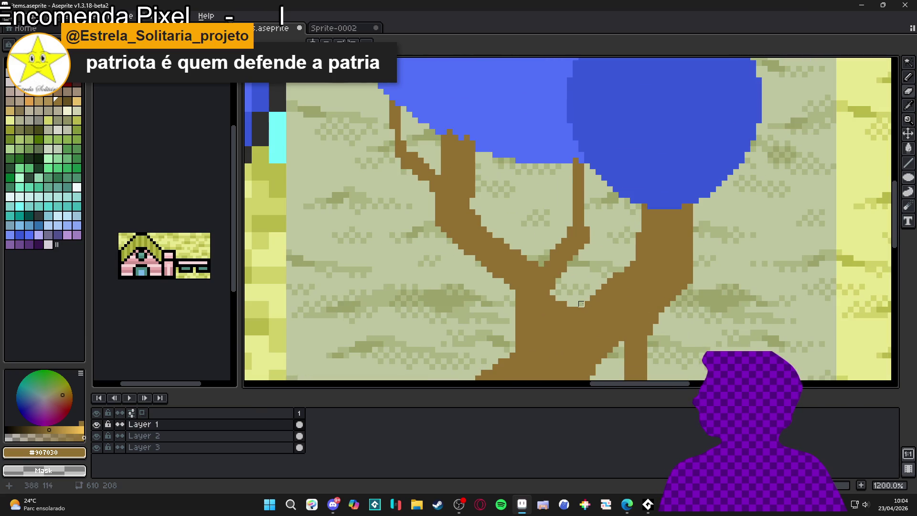
Erase stray brown pixels on the trunk and fill the light patch's edge gaps with brown #907030.
{"action": "scroll", "coordinate": [576, 314], "scroll_direction": "up", "scroll_amount": 4}
{"action": "mouse_move", "coordinate": [576, 313]}
{"action": "left_mouse_down"}
{"action": "mouse_move", "coordinate": [587, 316]}
{"action": "mouse_move", "coordinate": [564, 317]}
{"action": "left_mouse_up"}
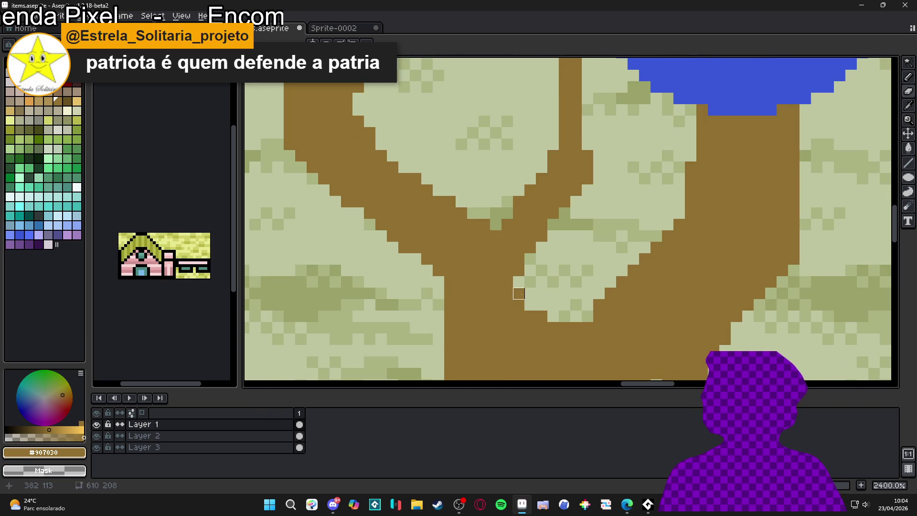
{"action": "left_click", "coordinate": [518, 293]}
{"action": "scroll", "coordinate": [525, 301], "scroll_direction": "down", "scroll_amount": 2}
{"action": "scroll", "coordinate": [525, 302], "scroll_direction": "up", "scroll_amount": 2}
{"action": "left_click_drag", "start_coordinate": [515, 280], "coordinate": [544, 307]}
{"action": "left_click_drag", "start_coordinate": [518, 272], "coordinate": [544, 301]}
{"action": "scroll", "coordinate": [537, 311], "scroll_direction": "down", "scroll_amount": 3}
{"action": "scroll", "coordinate": [525, 225], "scroll_direction": "up", "scroll_amount": 1}
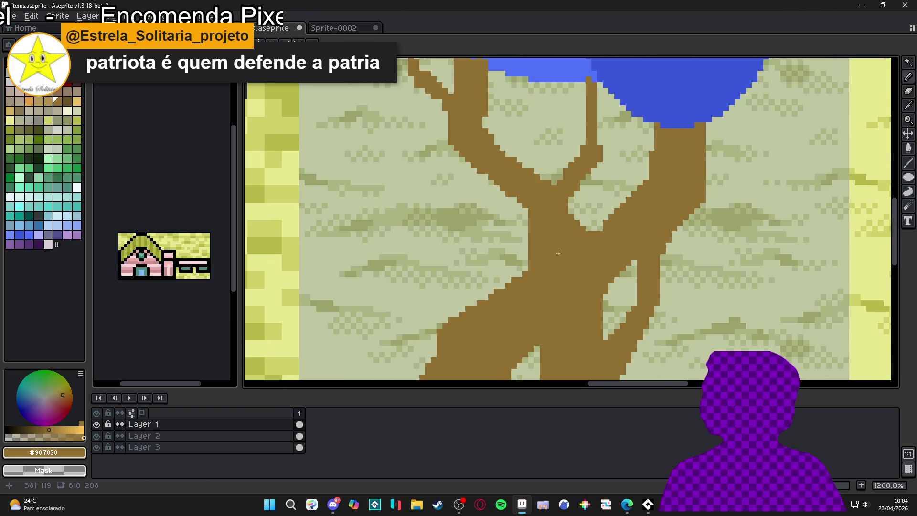
{"action": "scroll", "coordinate": [525, 224], "scroll_direction": "up", "scroll_amount": 1}
Trim a pixel column off the trunk's left edge.
{"action": "left_click_drag", "start_coordinate": [526, 205], "coordinate": [525, 263]}
{"action": "scroll", "coordinate": [530, 249], "scroll_direction": "down", "scroll_amount": 2}
{"action": "scroll", "coordinate": [535, 239], "scroll_direction": "up", "scroll_amount": 2}
{"action": "scroll", "coordinate": [535, 229], "scroll_direction": "down", "scroll_amount": 2}
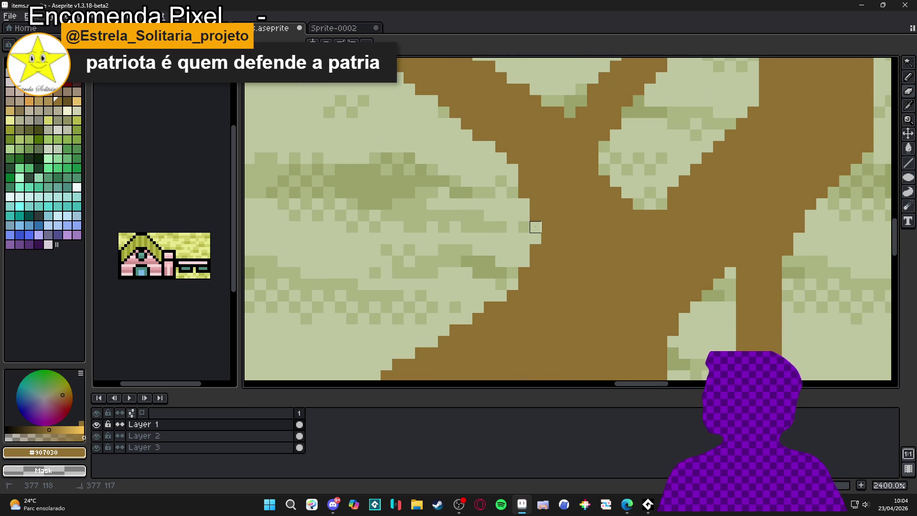
{"action": "scroll", "coordinate": [539, 253], "scroll_direction": "down", "scroll_amount": 2}
{"action": "scroll", "coordinate": [535, 224], "scroll_direction": "up", "scroll_amount": 2}
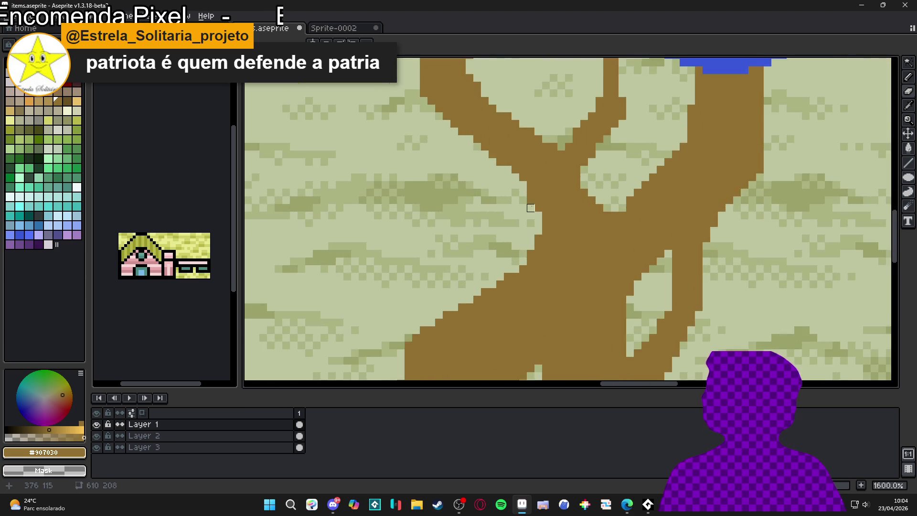
{"action": "scroll", "coordinate": [544, 243], "scroll_direction": "down", "scroll_amount": 4}
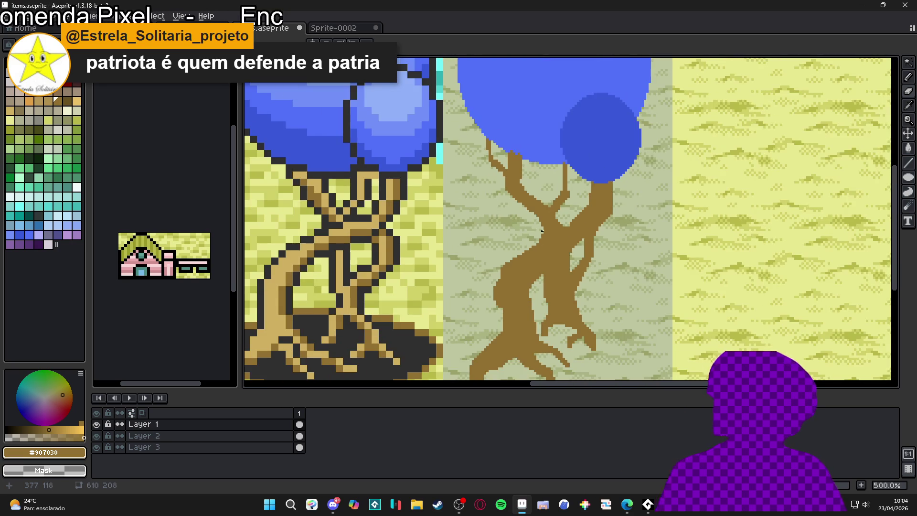
{"action": "scroll", "coordinate": [544, 244], "scroll_direction": "up", "scroll_amount": 6}
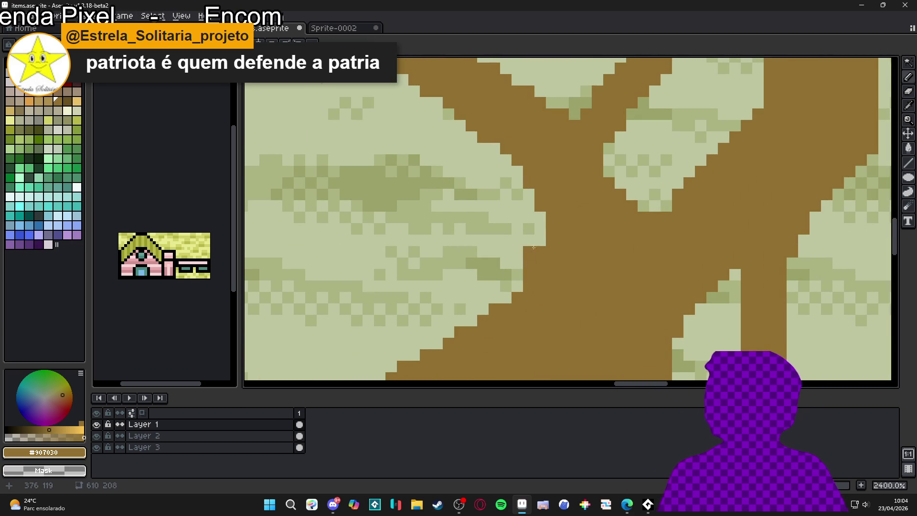
{"action": "scroll", "coordinate": [530, 260], "scroll_direction": "down", "scroll_amount": 4}
{"action": "left_click_drag", "start_coordinate": [543, 271], "coordinate": [543, 266]}
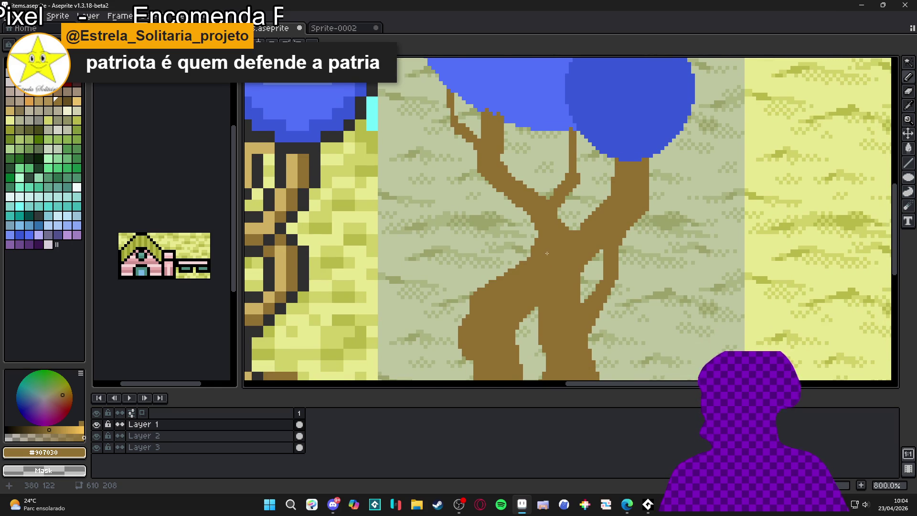
{"action": "scroll", "coordinate": [547, 253], "scroll_direction": "down", "scroll_amount": 3}
{"action": "scroll", "coordinate": [577, 254], "scroll_direction": "up", "scroll_amount": 6}
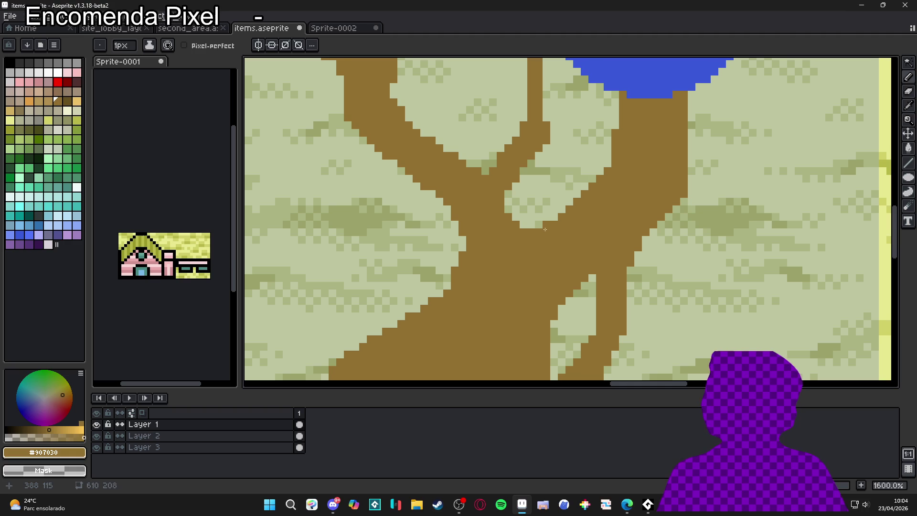
{"action": "scroll", "coordinate": [545, 229], "scroll_direction": "down", "scroll_amount": 6}
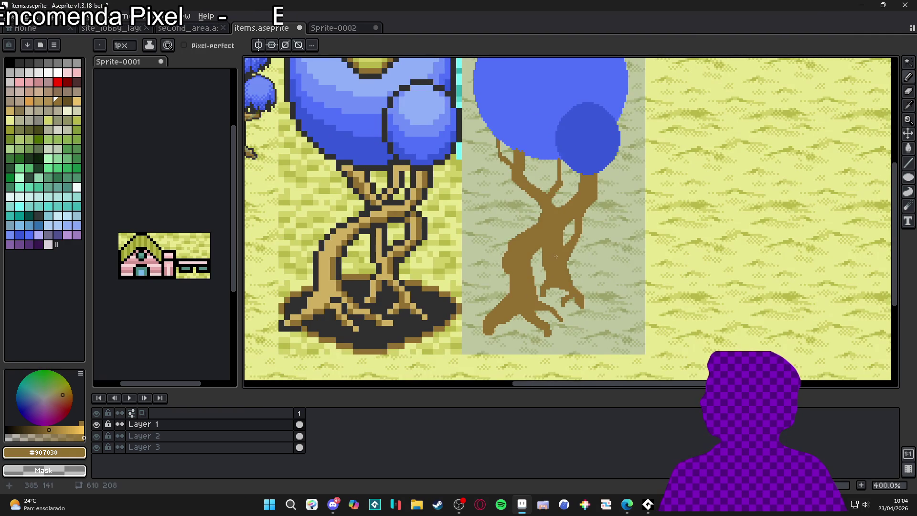
{"action": "scroll", "coordinate": [589, 177], "scroll_direction": "up", "scroll_amount": 6}
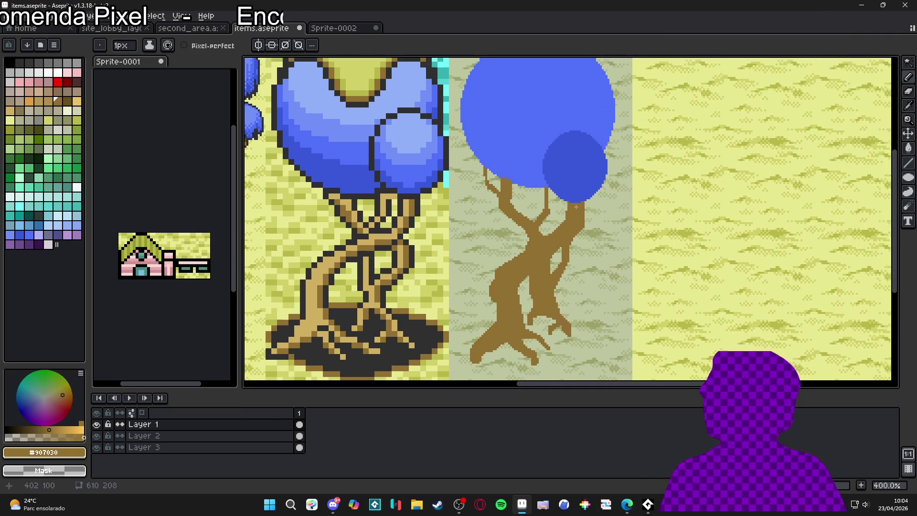
Draw a new brown branch from the canopy down to the trunk, with a small twig on its right.
{"action": "mouse_move", "coordinate": [592, 199]}
{"action": "left_mouse_down"}
{"action": "mouse_move", "coordinate": [595, 238]}
{"action": "mouse_move", "coordinate": [572, 256]}
{"action": "mouse_move", "coordinate": [577, 267]}
{"action": "left_mouse_up"}
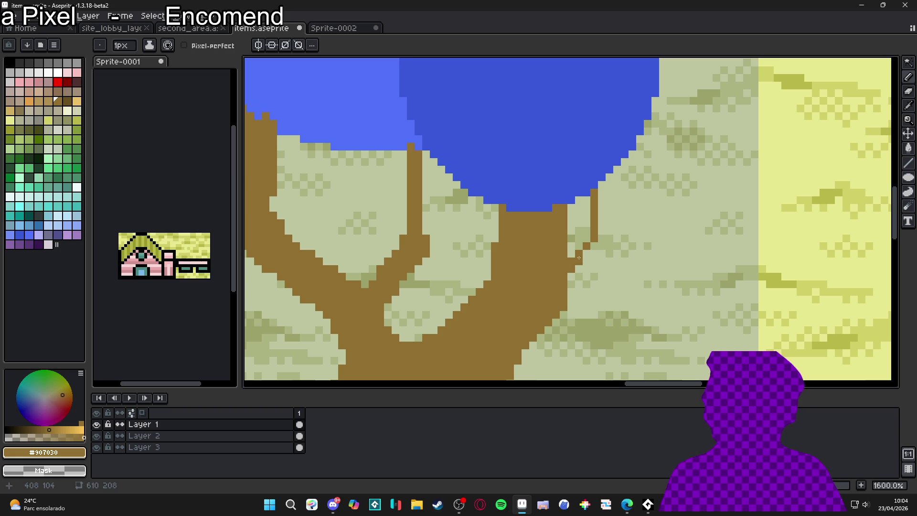
{"action": "left_click", "coordinate": [594, 246]}
{"action": "left_click_drag", "start_coordinate": [600, 202], "coordinate": [608, 175]}
{"action": "left_click", "coordinate": [616, 192]}
{"action": "scroll", "coordinate": [601, 211], "scroll_direction": "down", "scroll_amount": 3}
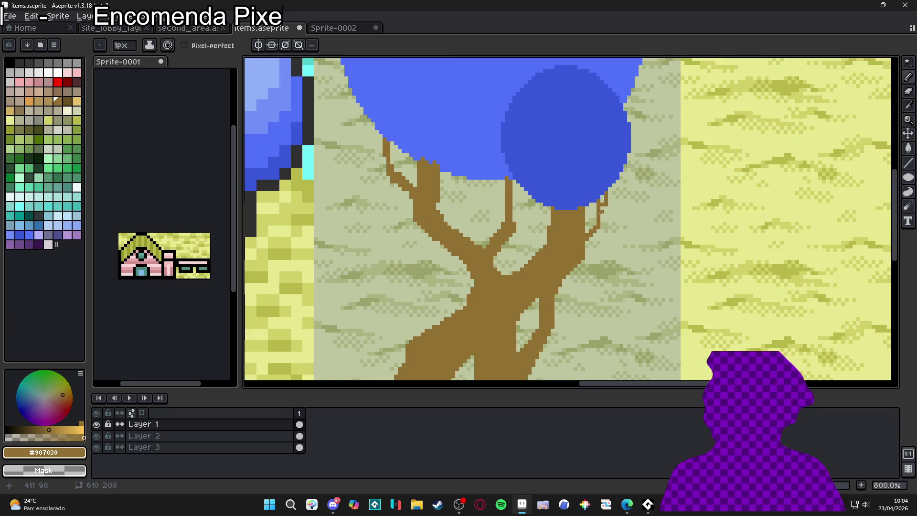
{"action": "scroll", "coordinate": [500, 185], "scroll_direction": "up", "scroll_amount": 5}
Add a short brown branch stub left of the trunk and thicken it.
{"action": "left_click_drag", "start_coordinate": [503, 214], "coordinate": [483, 196]}
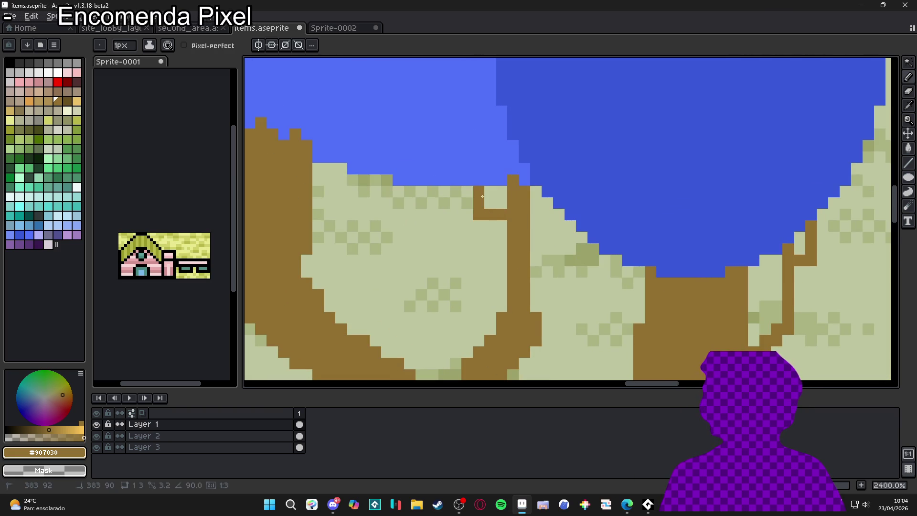
{"action": "scroll", "coordinate": [482, 196], "scroll_direction": "down", "scroll_amount": 3}
{"action": "scroll", "coordinate": [480, 215], "scroll_direction": "up", "scroll_amount": 3}
{"action": "left_click_drag", "start_coordinate": [616, 199], "coordinate": [480, 220]}
{"action": "key", "text": "ctrl+z"}
{"action": "key", "text": "ctrl+y"}
{"action": "key", "text": "ctrl+y"}
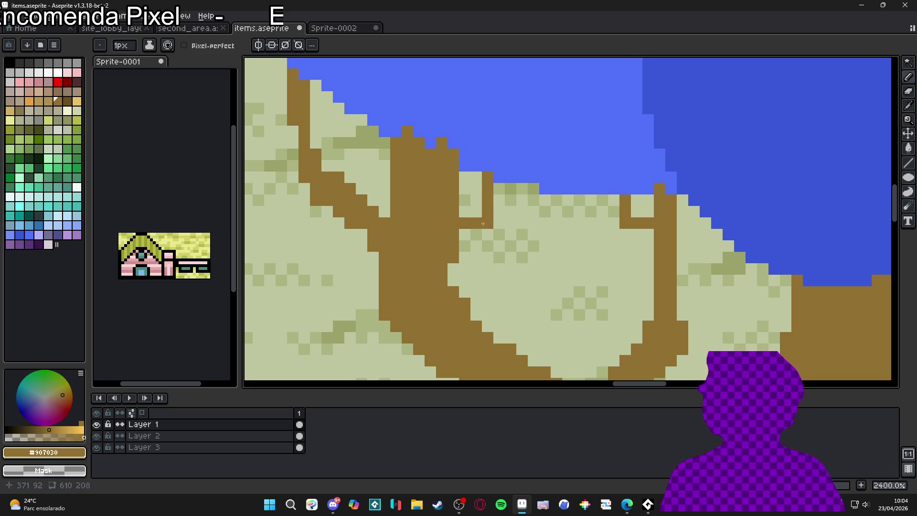
{"action": "mouse_move", "coordinate": [478, 207]}
{"action": "left_mouse_down"}
{"action": "mouse_move", "coordinate": [476, 174]}
{"action": "mouse_move", "coordinate": [466, 210]}
{"action": "left_mouse_up"}
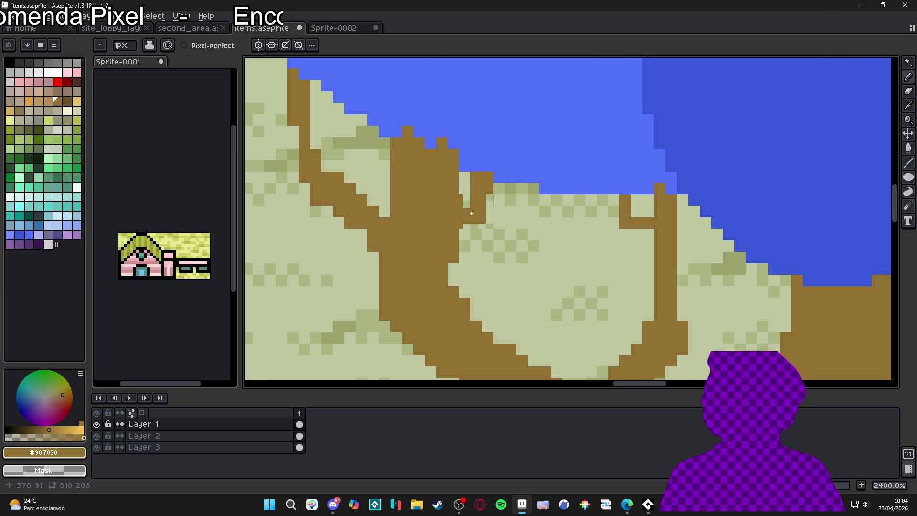
Thicken the right side of the trunk with brown.
{"action": "scroll", "coordinate": [474, 231], "scroll_direction": "down", "scroll_amount": 5}
{"action": "scroll", "coordinate": [474, 232], "scroll_direction": "down", "scroll_amount": 2}
{"action": "scroll", "coordinate": [521, 220], "scroll_direction": "up", "scroll_amount": 5}
{"action": "scroll", "coordinate": [512, 219], "scroll_direction": "down", "scroll_amount": 3}
{"action": "scroll", "coordinate": [555, 232], "scroll_direction": "down", "scroll_amount": 1}
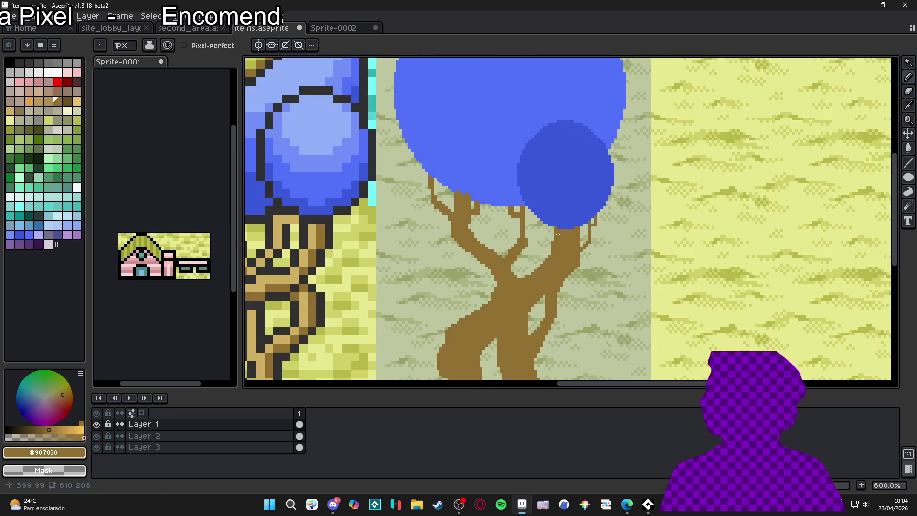
{"action": "scroll", "coordinate": [554, 232], "scroll_direction": "up", "scroll_amount": 4}
{"action": "mouse_move", "coordinate": [594, 197]}
{"action": "left_mouse_down"}
{"action": "mouse_move", "coordinate": [587, 234]}
{"action": "mouse_move", "coordinate": [570, 223]}
{"action": "left_mouse_up"}
{"action": "scroll", "coordinate": [593, 227], "scroll_direction": "down", "scroll_amount": 1}
{"action": "scroll", "coordinate": [568, 262], "scroll_direction": "up", "scroll_amount": 1}
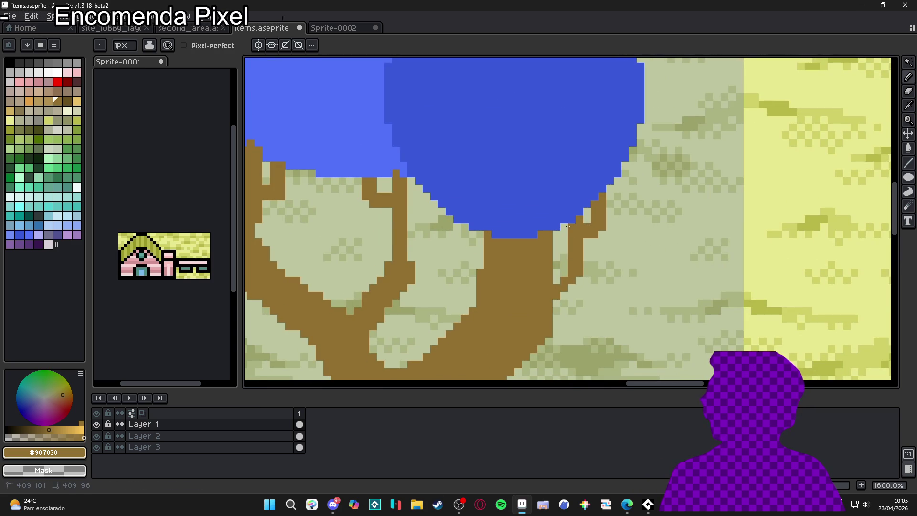
{"action": "scroll", "coordinate": [568, 261], "scroll_direction": "down", "scroll_amount": 1}
{"action": "scroll", "coordinate": [568, 266], "scroll_direction": "up", "scroll_amount": 1}
{"action": "scroll", "coordinate": [559, 274], "scroll_direction": "down", "scroll_amount": 6}
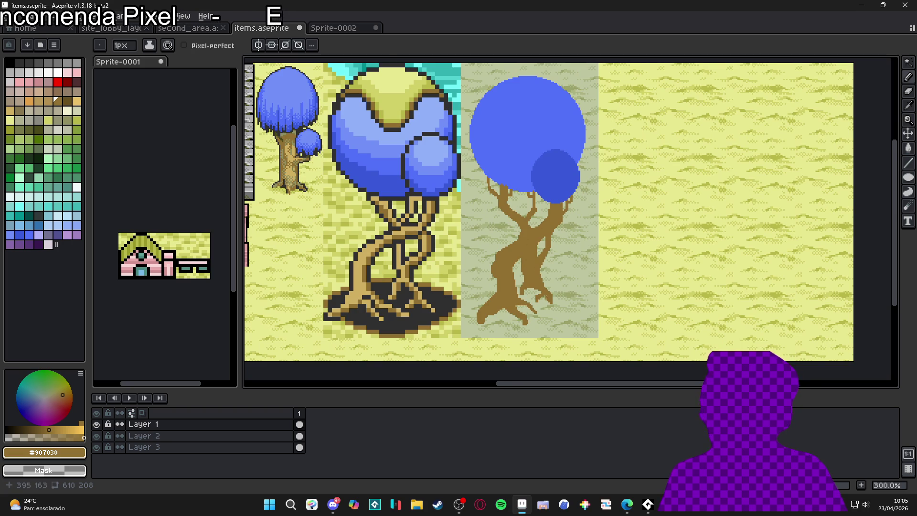
{"action": "scroll", "coordinate": [540, 286], "scroll_direction": "up", "scroll_amount": 5}
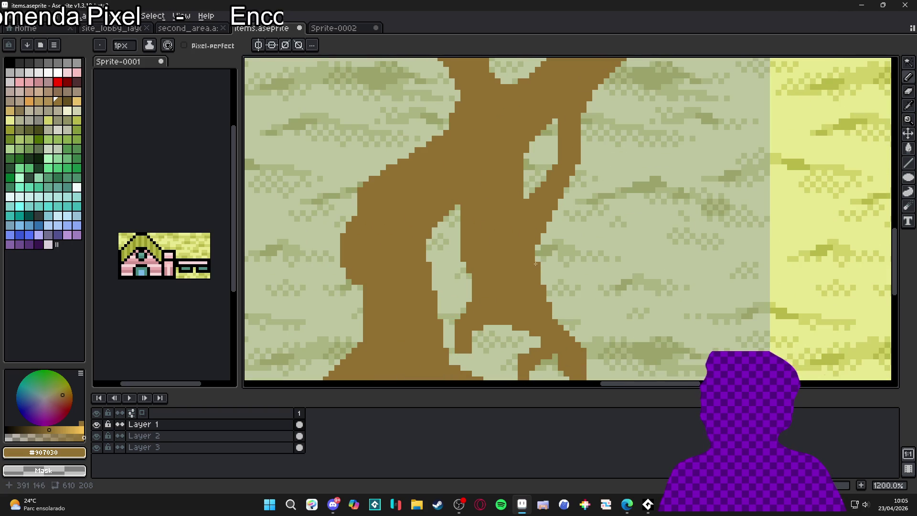
{"action": "scroll", "coordinate": [536, 263], "scroll_direction": "up", "scroll_amount": 3}
Open a floating Preview window of the sprite with F7.
{"action": "key", "text": "b"}
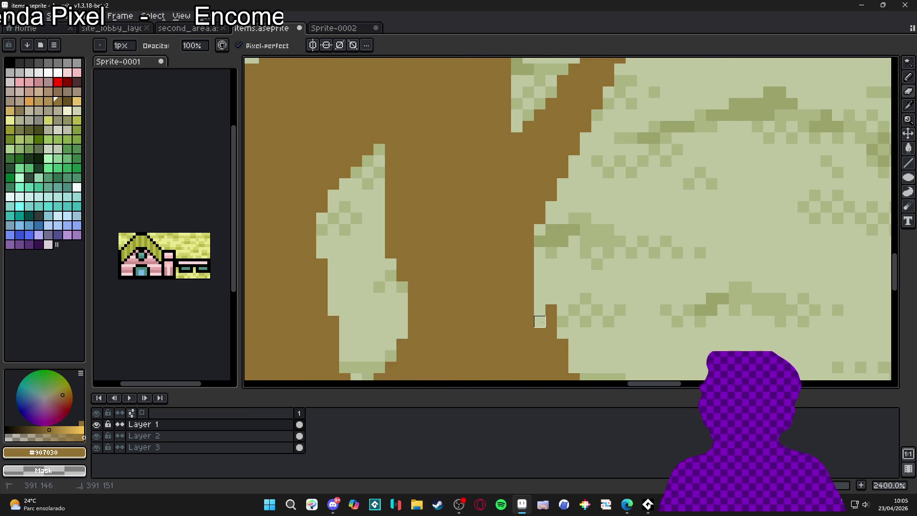
{"action": "scroll", "coordinate": [541, 321], "scroll_direction": "down", "scroll_amount": 2}
{"action": "key", "text": "F7"}
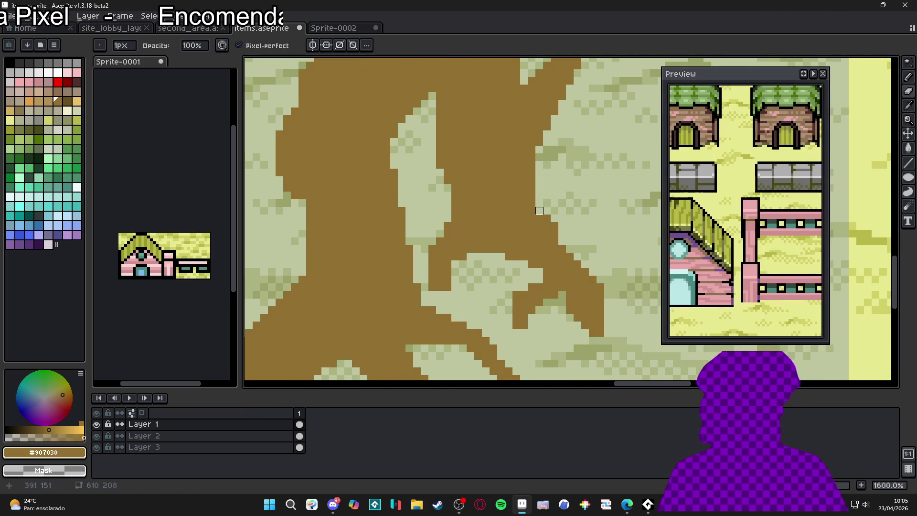
Make the Preview window follow the edited area and center the view on the second tree.
{"action": "left_click", "coordinate": [804, 74]}
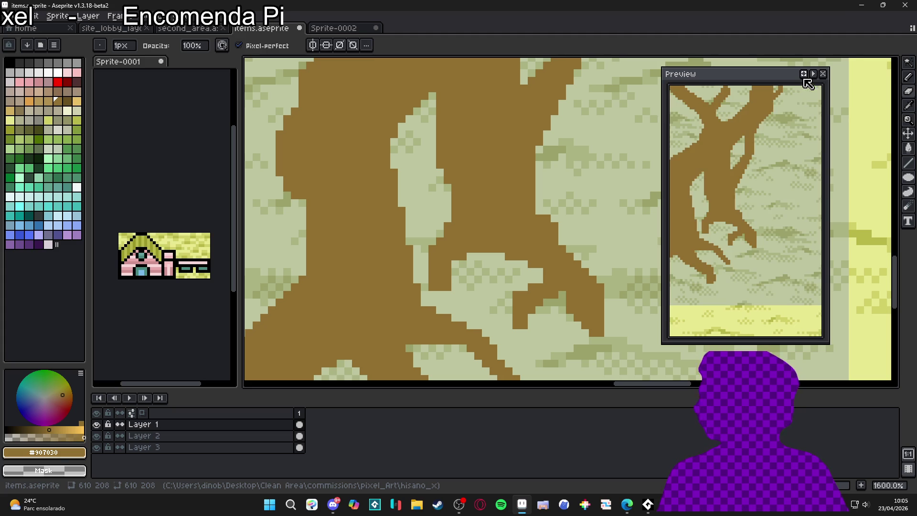
{"action": "left_click_drag", "start_coordinate": [524, 256], "coordinate": [482, 266]}
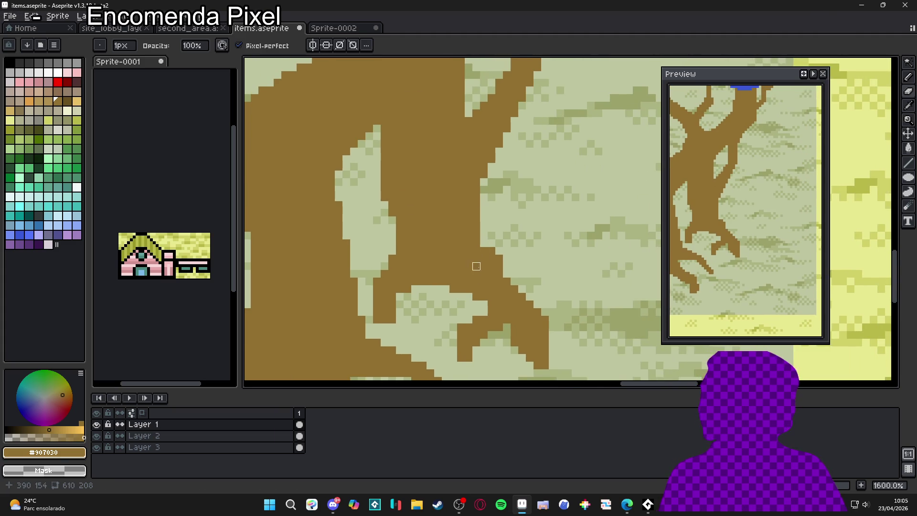
{"action": "scroll", "coordinate": [481, 258], "scroll_direction": "down", "scroll_amount": 3}
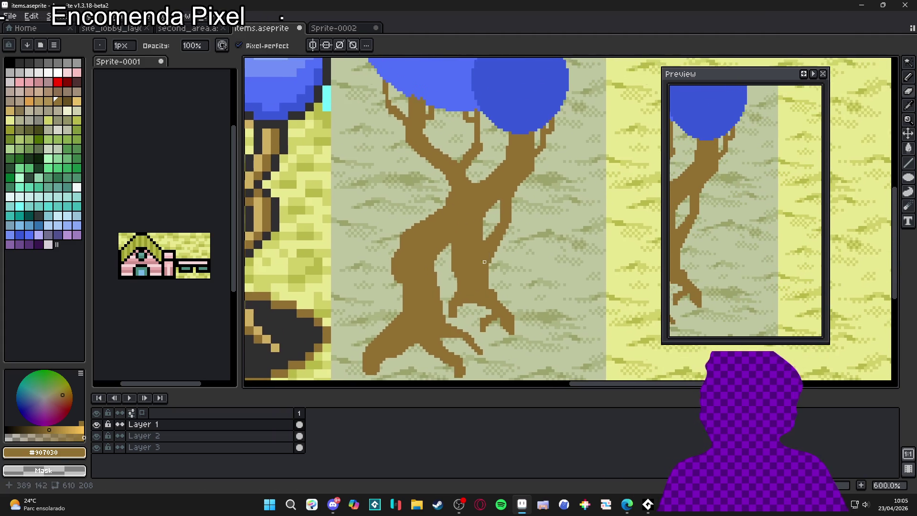
{"action": "scroll", "coordinate": [484, 261], "scroll_direction": "down", "scroll_amount": 1}
{"action": "left_click_drag", "start_coordinate": [439, 224], "coordinate": [446, 230]}
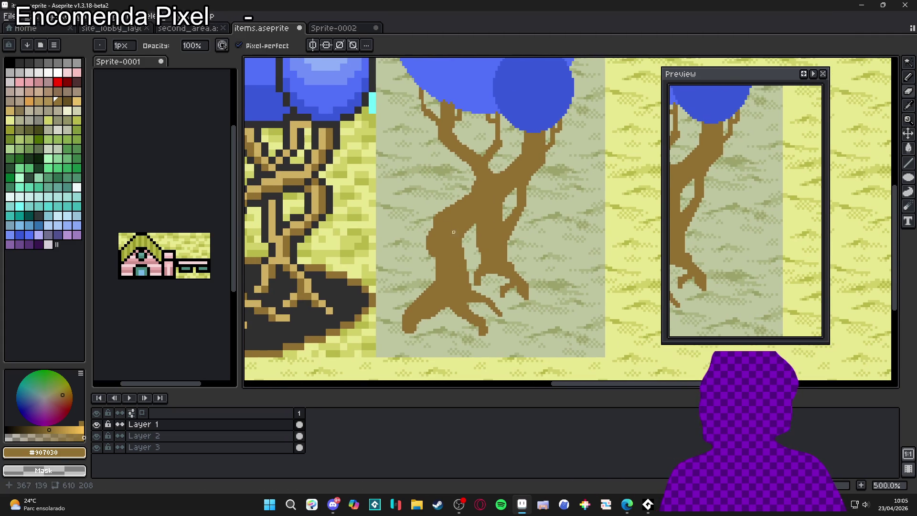
{"action": "scroll", "coordinate": [501, 244], "scroll_direction": "down", "scroll_amount": 2}
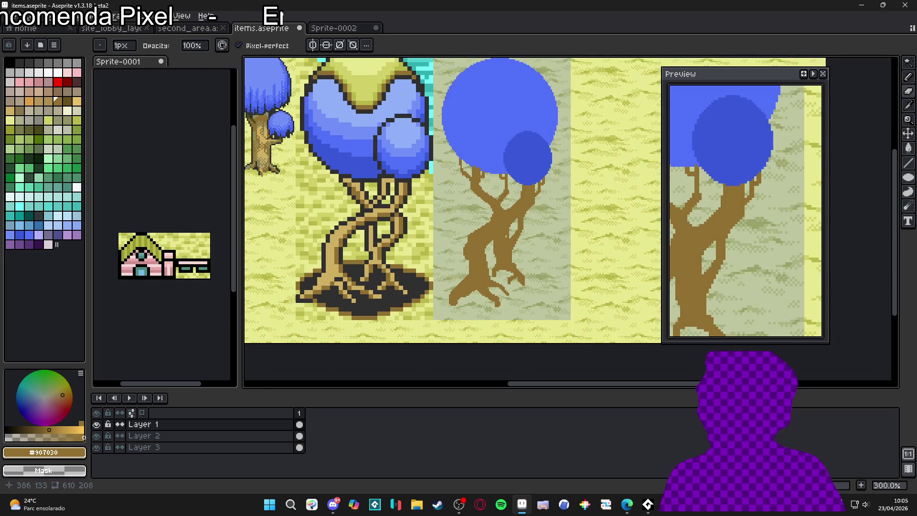
{"action": "left_click_drag", "start_coordinate": [514, 258], "coordinate": [523, 284]}
{"action": "scroll", "coordinate": [523, 277], "scroll_direction": "down", "scroll_amount": 1}
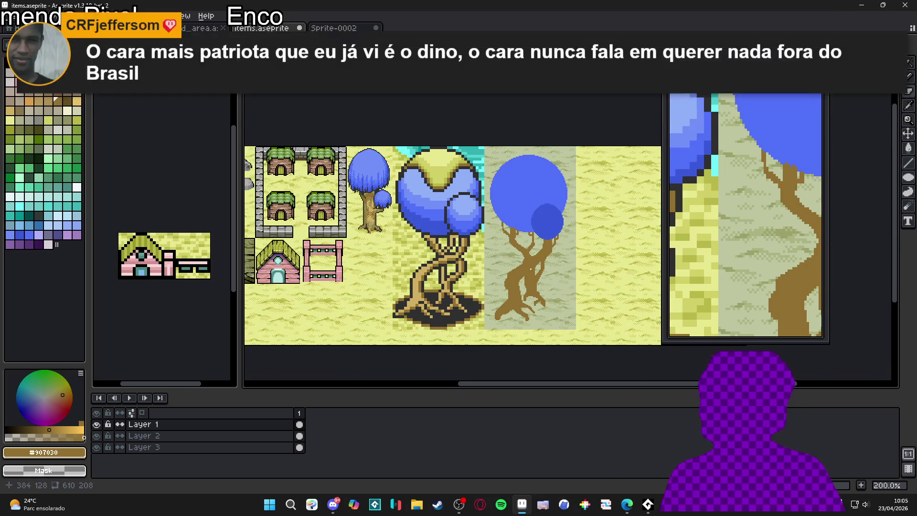
{"action": "left_click_drag", "start_coordinate": [527, 243], "coordinate": [516, 245]}
Save items.aseprite.
{"action": "key", "text": "ctrl+s"}
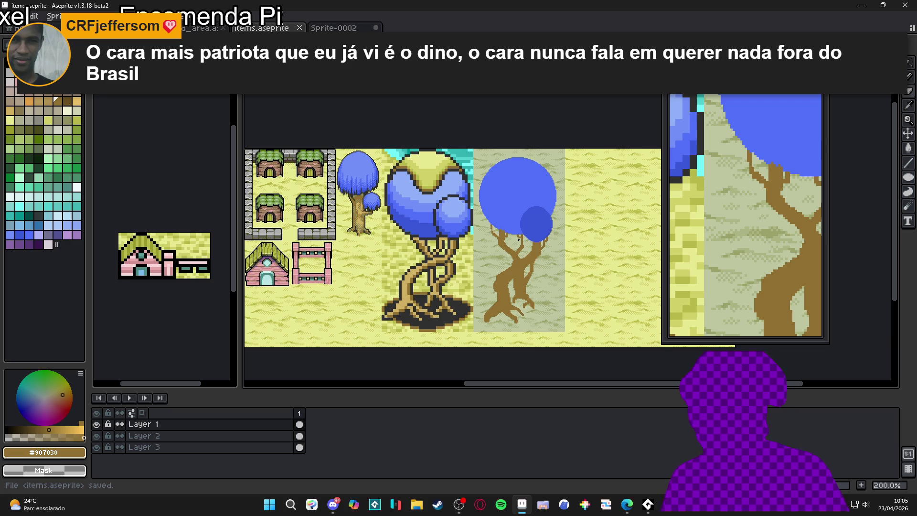
{"action": "scroll", "coordinate": [503, 195], "scroll_direction": "up", "scroll_amount": 3}
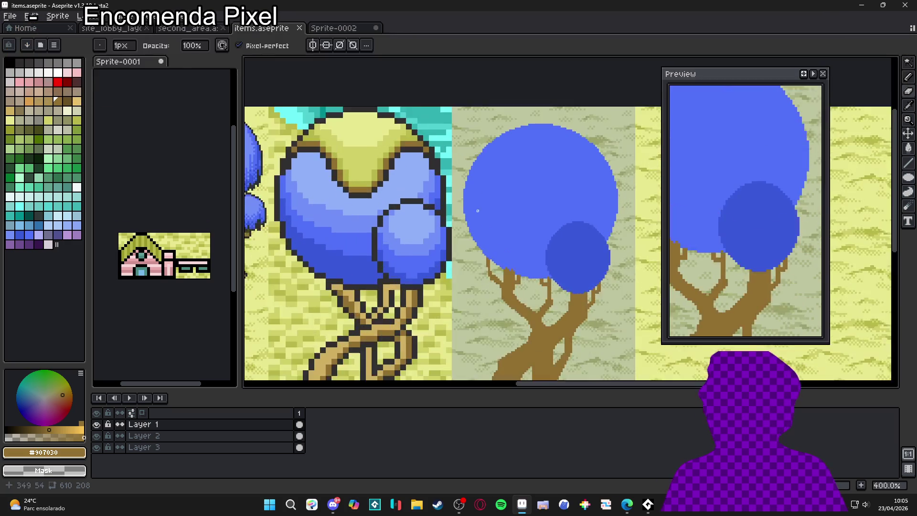
{"action": "key", "text": "ctrl+s"}
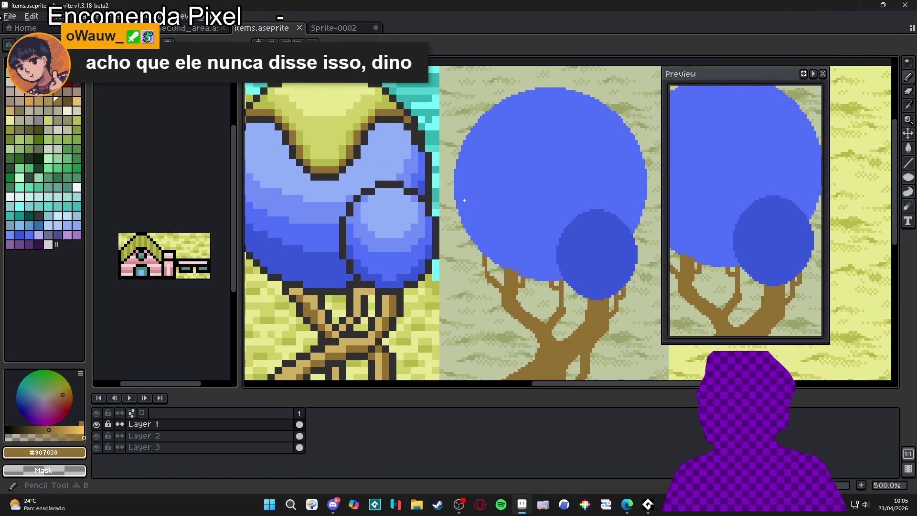
Pick the canopy blue #5070F8, paint drips under the canopy's lower-left edge, and save.
{"action": "left_click", "coordinate": [467, 201], "text": "alt"}
{"action": "scroll", "coordinate": [467, 201], "scroll_direction": "up", "scroll_amount": 1}
{"action": "mouse_move", "coordinate": [456, 202]}
{"action": "left_mouse_down"}
{"action": "mouse_move", "coordinate": [458, 291]}
{"action": "mouse_move", "coordinate": [460, 239]}
{"action": "left_mouse_up"}
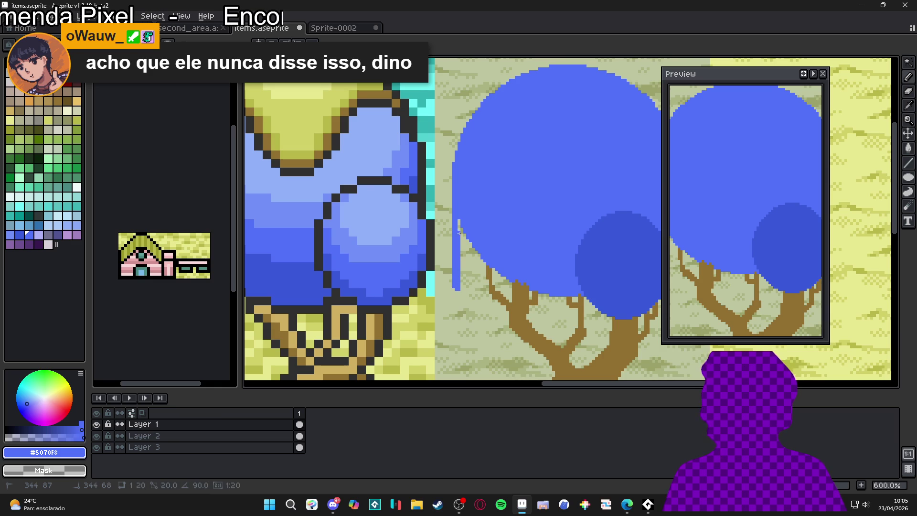
{"action": "key", "text": "ctrl+z"}
{"action": "key", "text": "ctrl+z"}
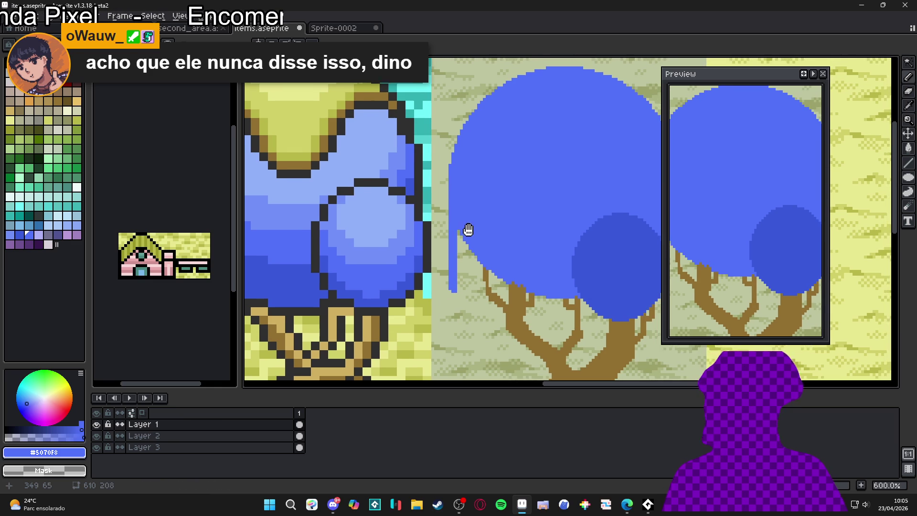
{"action": "mouse_move", "coordinate": [452, 207]}
{"action": "left_mouse_down"}
{"action": "mouse_move", "coordinate": [456, 248]}
{"action": "mouse_move", "coordinate": [454, 209]}
{"action": "left_mouse_up"}
{"action": "key", "text": "ctrl+z"}
{"action": "key", "text": "ctrl+z"}
{"action": "left_click", "coordinate": [459, 233]}
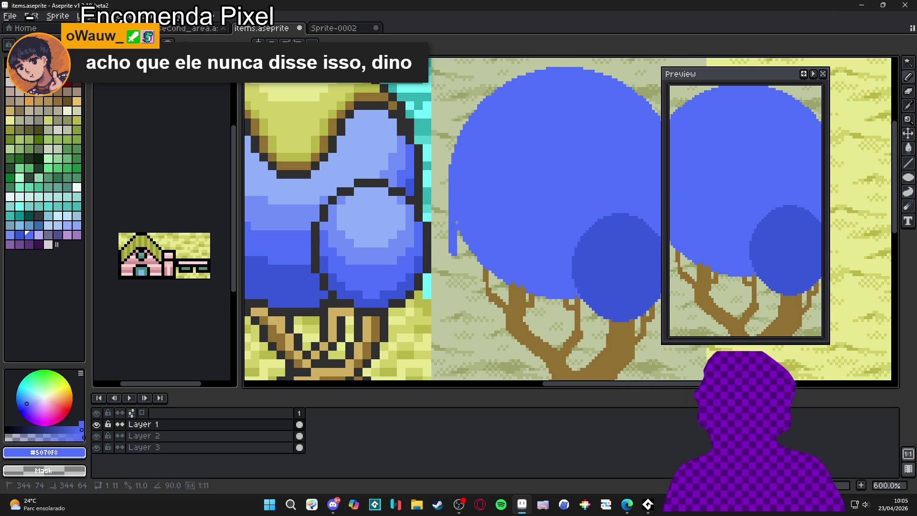
{"action": "mouse_move", "coordinate": [463, 237]}
{"action": "left_mouse_down"}
{"action": "mouse_move", "coordinate": [462, 265]}
{"action": "mouse_move", "coordinate": [468, 269]}
{"action": "mouse_move", "coordinate": [468, 249]}
{"action": "mouse_move", "coordinate": [473, 265]}
{"action": "mouse_move", "coordinate": [464, 270]}
{"action": "left_mouse_up"}
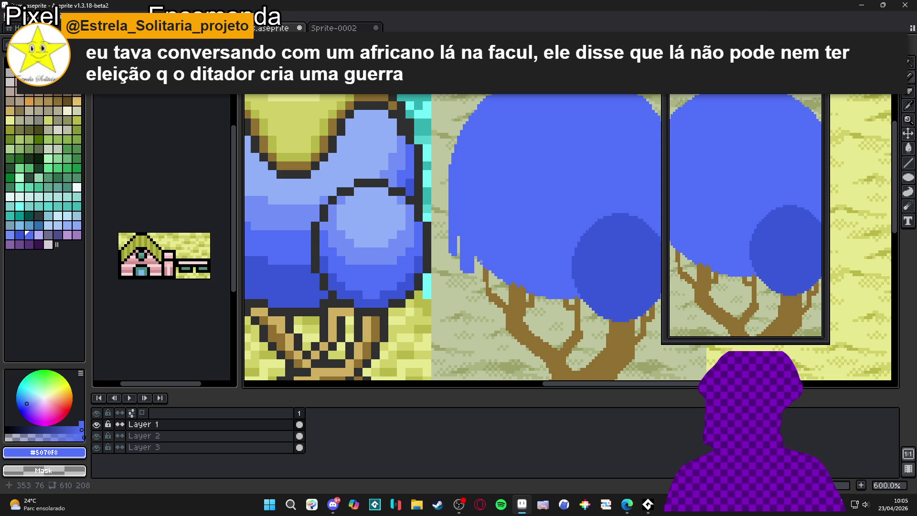
{"action": "key", "text": "ctrl+s"}
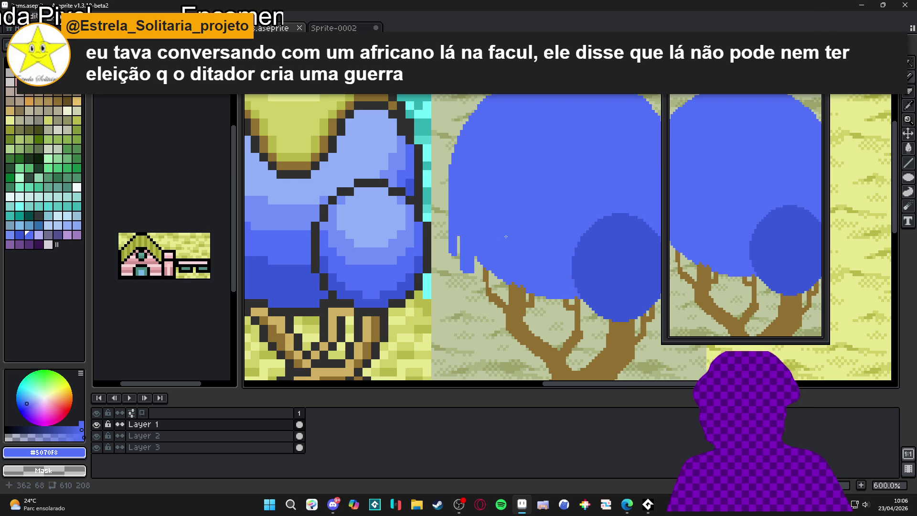
Add another short blue drip and sample the darker canopy circle's blue.
{"action": "scroll", "coordinate": [506, 237], "scroll_direction": "down", "scroll_amount": 2}
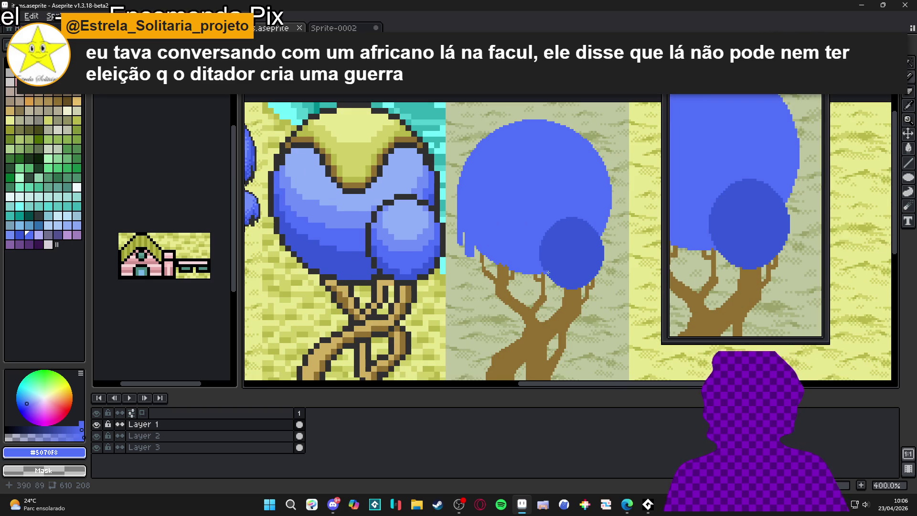
{"action": "scroll", "coordinate": [549, 272], "scroll_direction": "up", "scroll_amount": 3}
{"action": "mouse_move", "coordinate": [510, 273]}
{"action": "left_mouse_down"}
{"action": "mouse_move", "coordinate": [511, 300]}
{"action": "mouse_move", "coordinate": [518, 269]}
{"action": "mouse_move", "coordinate": [520, 294]}
{"action": "mouse_move", "coordinate": [490, 277]}
{"action": "left_mouse_up"}
{"action": "scroll", "coordinate": [474, 259], "scroll_direction": "down", "scroll_amount": 4}
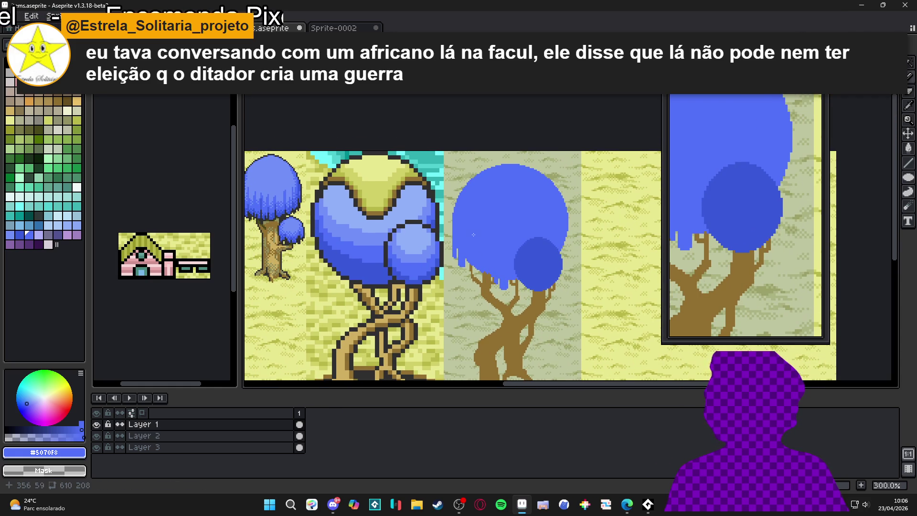
{"action": "scroll", "coordinate": [493, 237], "scroll_direction": "down", "scroll_amount": 1}
{"action": "scroll", "coordinate": [510, 254], "scroll_direction": "up", "scroll_amount": 5}
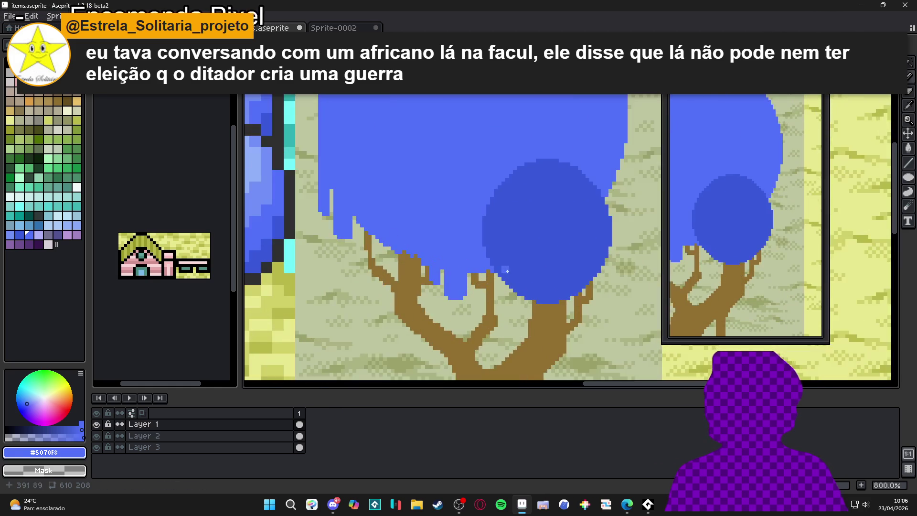
{"action": "left_click", "coordinate": [492, 259], "text": "alt"}
Stretch the dark #3858D8 circle's left and right edges downward into drips.
{"action": "mouse_move", "coordinate": [489, 254]}
{"action": "left_mouse_down"}
{"action": "mouse_move", "coordinate": [485, 286]}
{"action": "mouse_move", "coordinate": [499, 294]}
{"action": "left_mouse_up"}
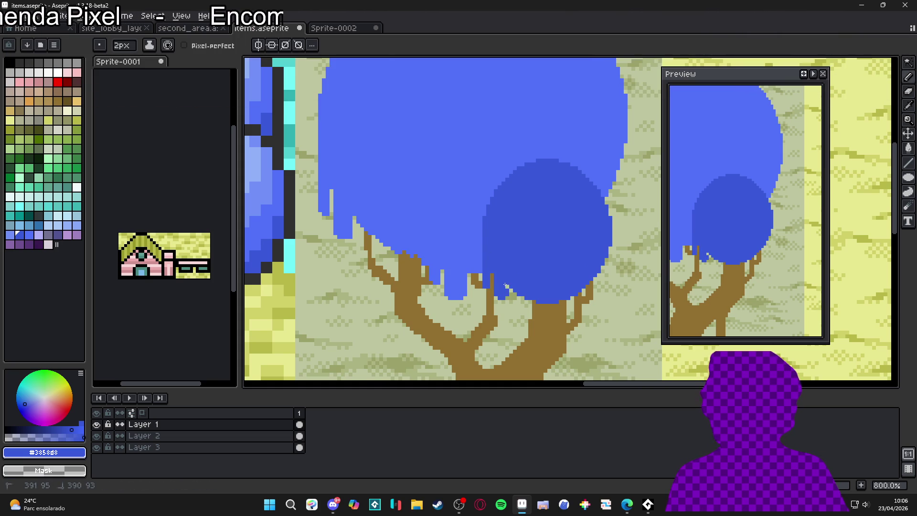
{"action": "mouse_move", "coordinate": [609, 247]}
{"action": "left_mouse_down"}
{"action": "mouse_move", "coordinate": [607, 276]}
{"action": "mouse_move", "coordinate": [582, 303]}
{"action": "left_mouse_up"}
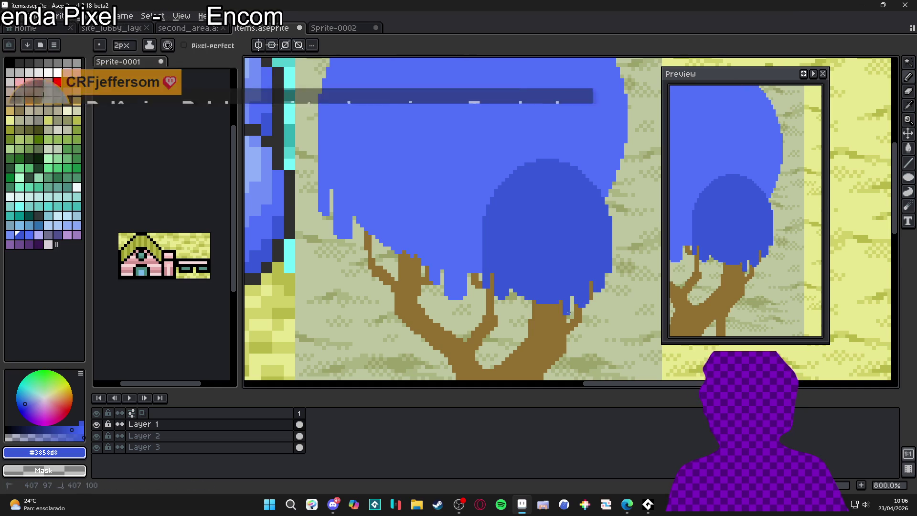
{"action": "left_click_drag", "start_coordinate": [560, 305], "coordinate": [568, 306]}
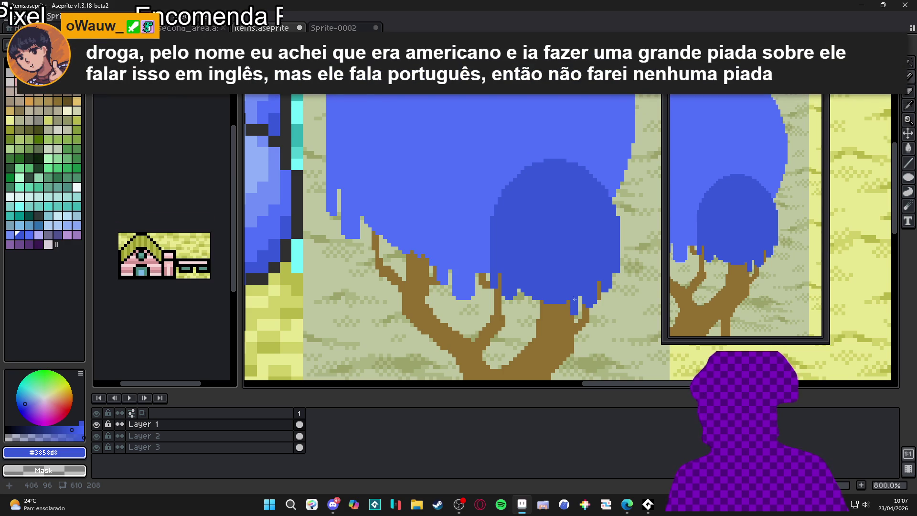
{"action": "scroll", "coordinate": [569, 298], "scroll_direction": "up", "scroll_amount": 2}
{"action": "left_click", "coordinate": [566, 317]}
Paint dark blue drips over the trunk tips, then pick up the lighter canopy blue.
{"action": "mouse_move", "coordinate": [559, 299]}
{"action": "left_mouse_down"}
{"action": "mouse_move", "coordinate": [568, 310]}
{"action": "mouse_move", "coordinate": [555, 304]}
{"action": "mouse_move", "coordinate": [545, 328]}
{"action": "left_mouse_up"}
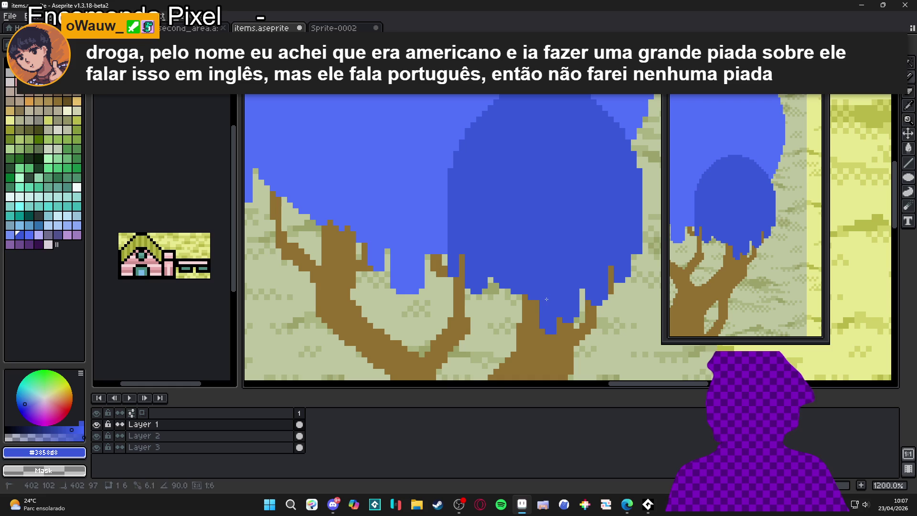
{"action": "mouse_move", "coordinate": [522, 296]}
{"action": "left_mouse_down"}
{"action": "mouse_move", "coordinate": [520, 315]}
{"action": "mouse_move", "coordinate": [496, 286]}
{"action": "mouse_move", "coordinate": [505, 310]}
{"action": "mouse_move", "coordinate": [493, 283]}
{"action": "left_mouse_up"}
{"action": "left_click", "coordinate": [519, 309]}
{"action": "scroll", "coordinate": [508, 297], "scroll_direction": "down", "scroll_amount": 4}
{"action": "scroll", "coordinate": [497, 294], "scroll_direction": "down", "scroll_amount": 2}
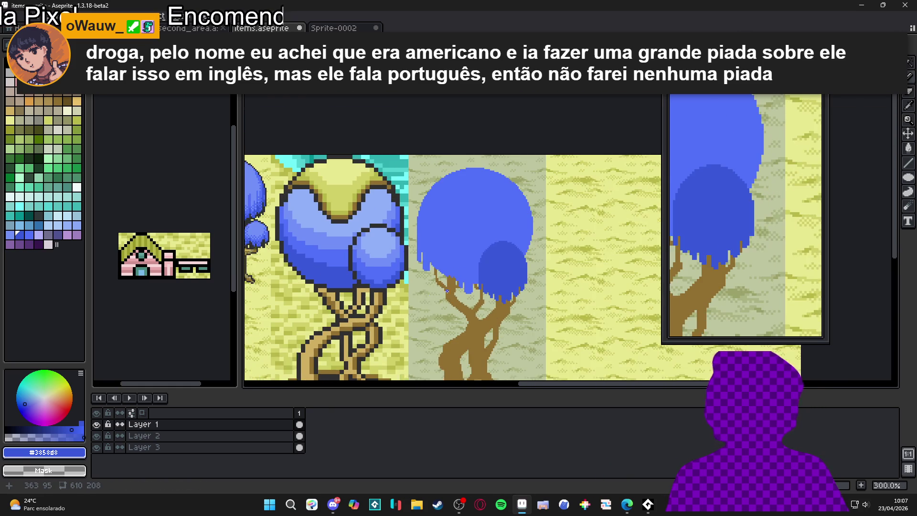
{"action": "scroll", "coordinate": [489, 285], "scroll_direction": "down", "scroll_amount": 1}
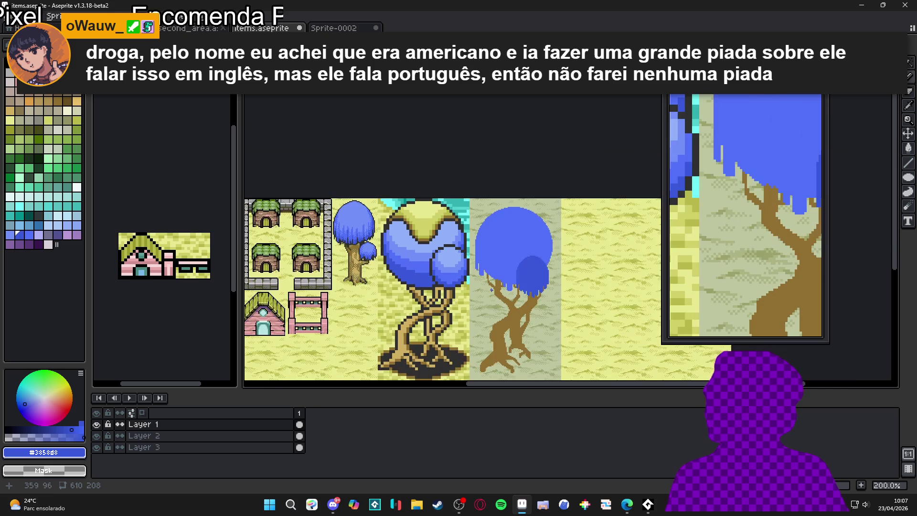
{"action": "scroll", "coordinate": [497, 284], "scroll_direction": "up", "scroll_amount": 7}
{"action": "left_click", "coordinate": [503, 262], "text": "alt"}
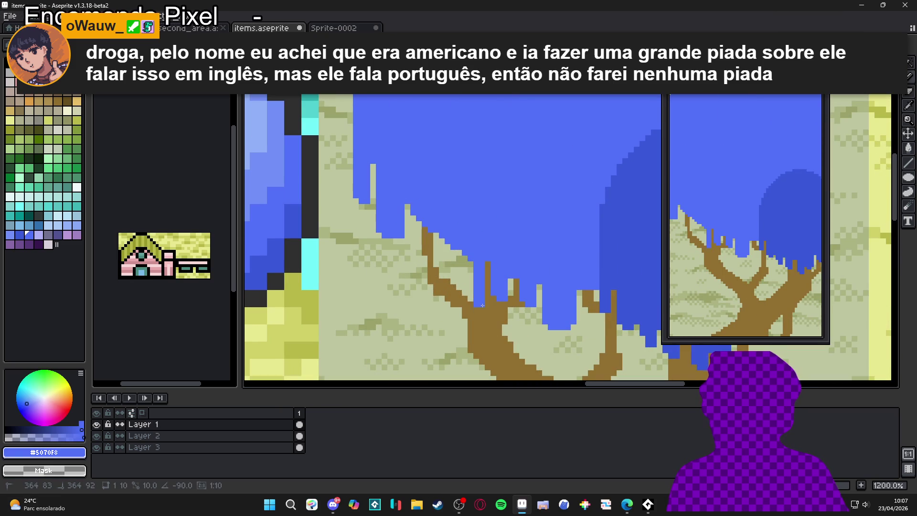
Paint light blue #5070F8 drips under the canopy, covering the branch and filling gaps.
{"action": "mouse_move", "coordinate": [478, 288]}
{"action": "left_mouse_down"}
{"action": "mouse_move", "coordinate": [476, 262]}
{"action": "mouse_move", "coordinate": [456, 258]}
{"action": "mouse_move", "coordinate": [456, 276]}
{"action": "mouse_move", "coordinate": [440, 239]}
{"action": "left_mouse_up"}
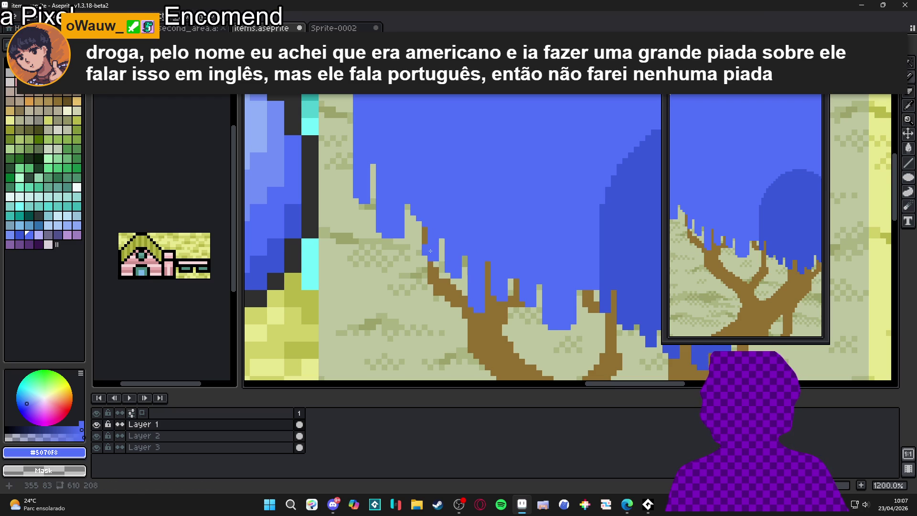
{"action": "left_click_drag", "start_coordinate": [423, 225], "coordinate": [434, 244]}
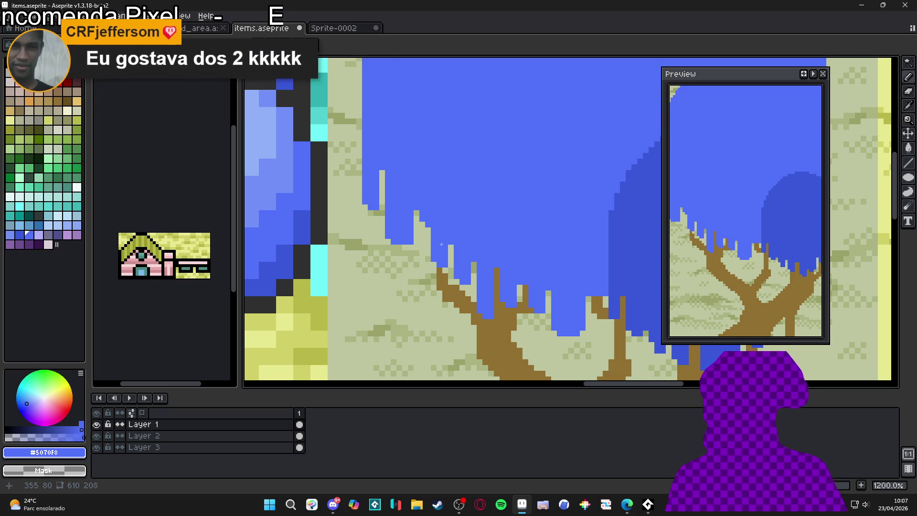
{"action": "scroll", "coordinate": [473, 246], "scroll_direction": "up", "scroll_amount": 1}
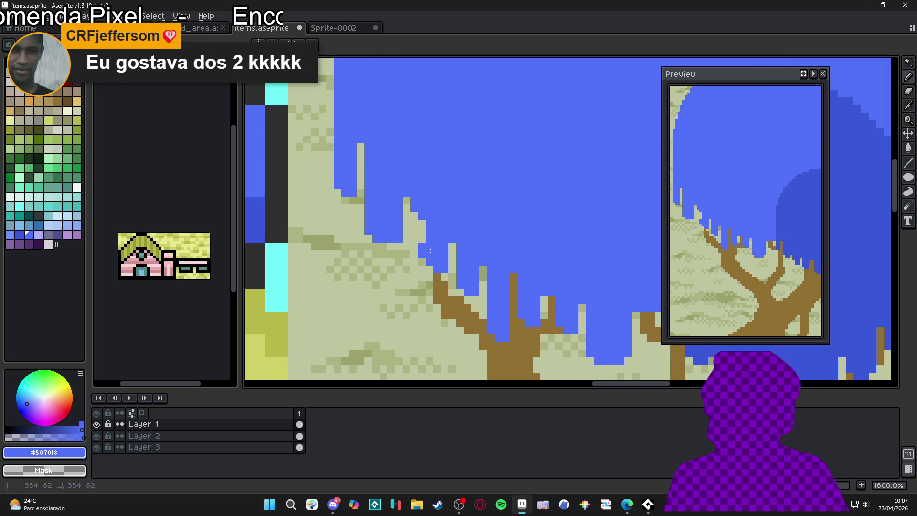
{"action": "left_click_drag", "start_coordinate": [414, 234], "coordinate": [414, 215]}
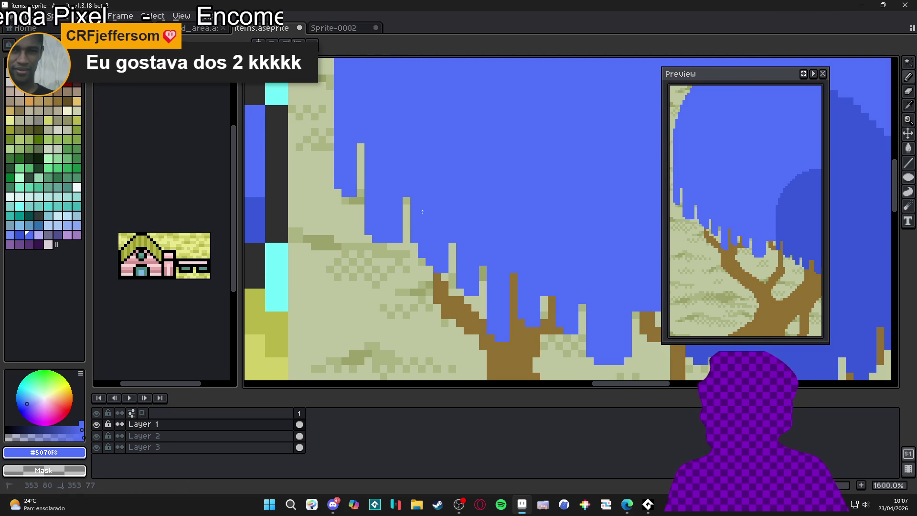
{"action": "scroll", "coordinate": [424, 251], "scroll_direction": "down", "scroll_amount": 4}
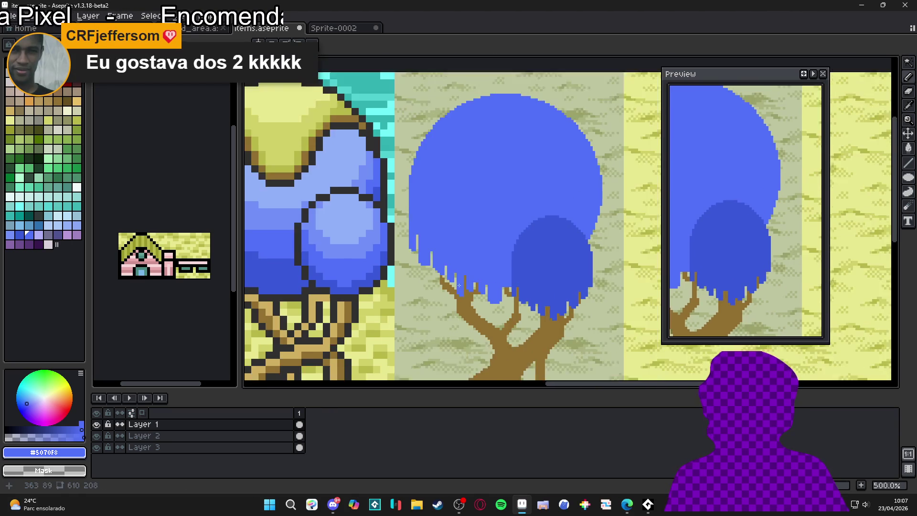
{"action": "scroll", "coordinate": [548, 239], "scroll_direction": "up", "scroll_amount": 2}
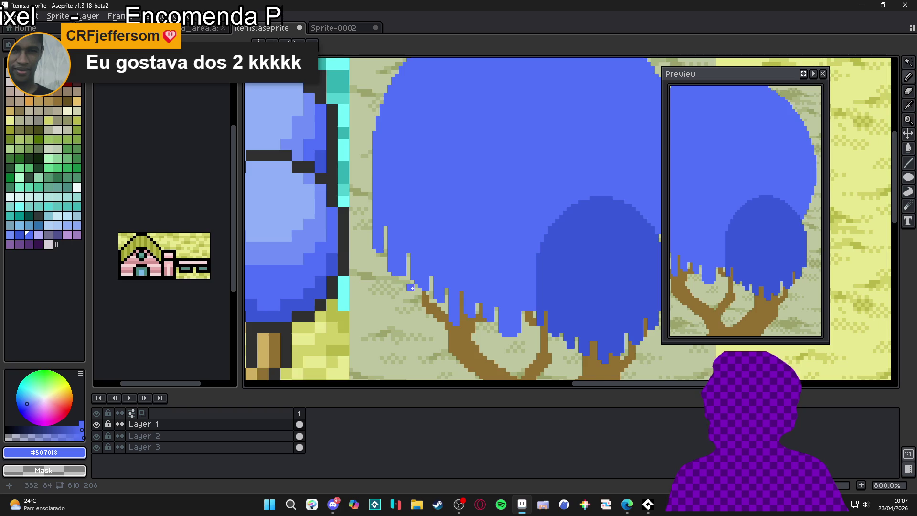
{"action": "scroll", "coordinate": [403, 288], "scroll_direction": "up", "scroll_amount": 3}
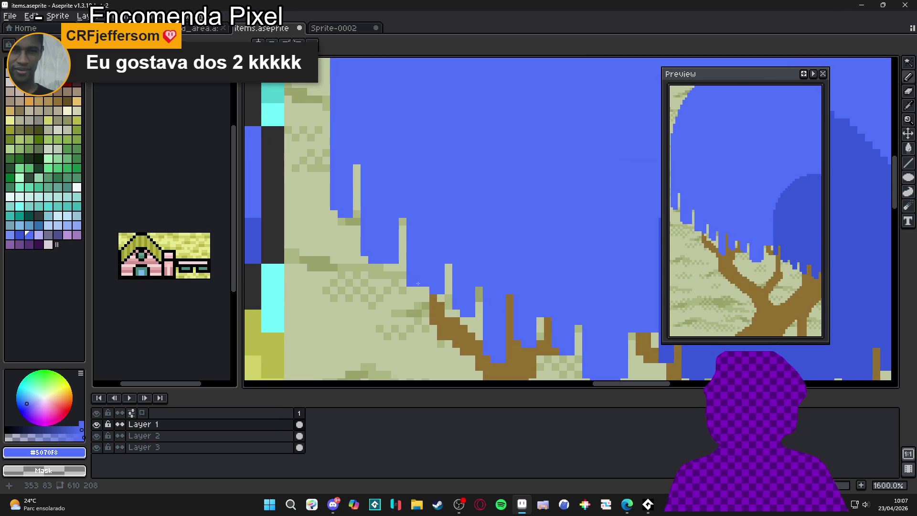
{"action": "scroll", "coordinate": [470, 314], "scroll_direction": "down", "scroll_amount": 3}
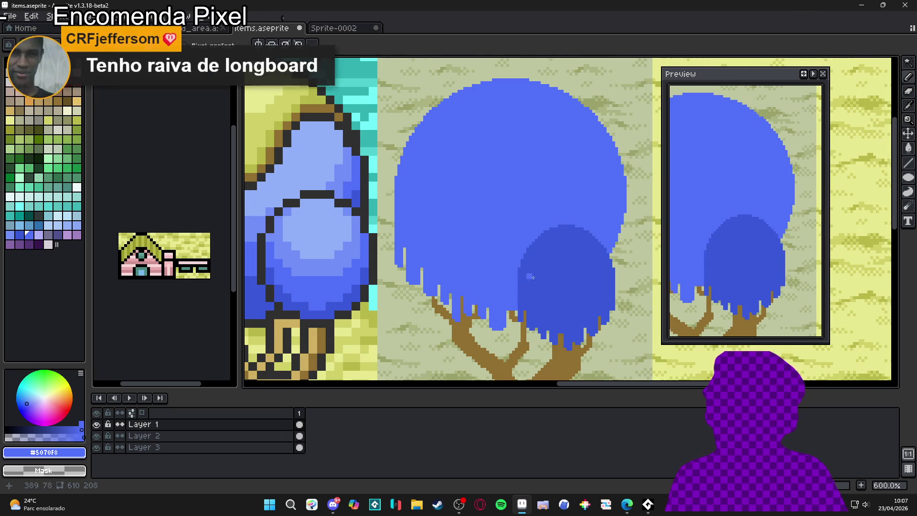
{"action": "scroll", "coordinate": [595, 244], "scroll_direction": "up", "scroll_amount": 3}
Paint blue down the canopy's right edge and save items.aseprite.
{"action": "left_click_drag", "start_coordinate": [595, 244], "coordinate": [579, 248]}
{"action": "mouse_move", "coordinate": [609, 184]}
{"action": "left_mouse_down"}
{"action": "mouse_move", "coordinate": [607, 251]}
{"action": "mouse_move", "coordinate": [597, 260]}
{"action": "mouse_move", "coordinate": [597, 228]}
{"action": "mouse_move", "coordinate": [587, 259]}
{"action": "left_mouse_up"}
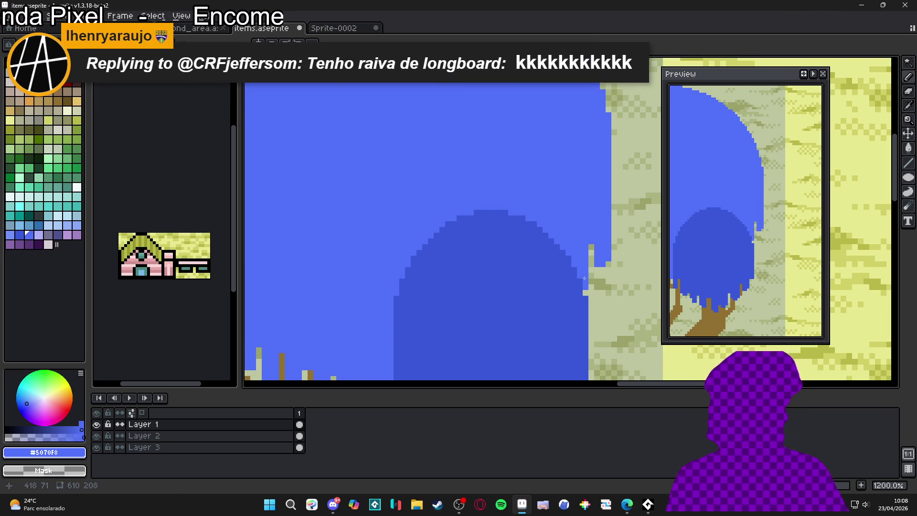
{"action": "scroll", "coordinate": [583, 277], "scroll_direction": "down", "scroll_amount": 2}
{"action": "key", "text": "ctrl+s"}
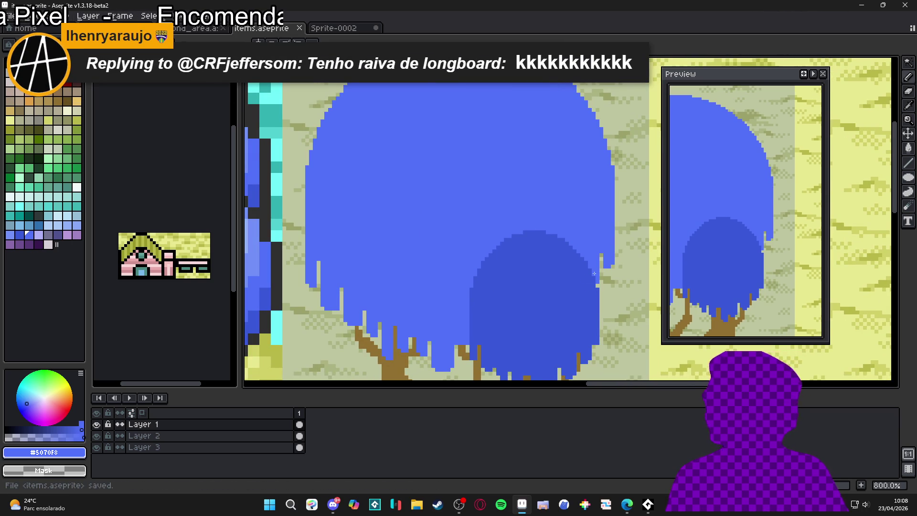
{"action": "scroll", "coordinate": [587, 263], "scroll_direction": "down", "scroll_amount": 4}
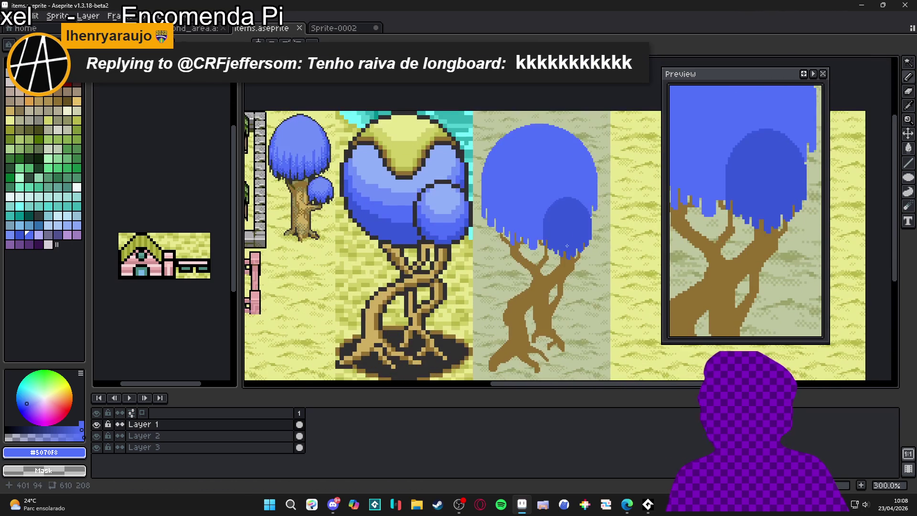
{"action": "scroll", "coordinate": [571, 258], "scroll_direction": "down", "scroll_amount": 1}
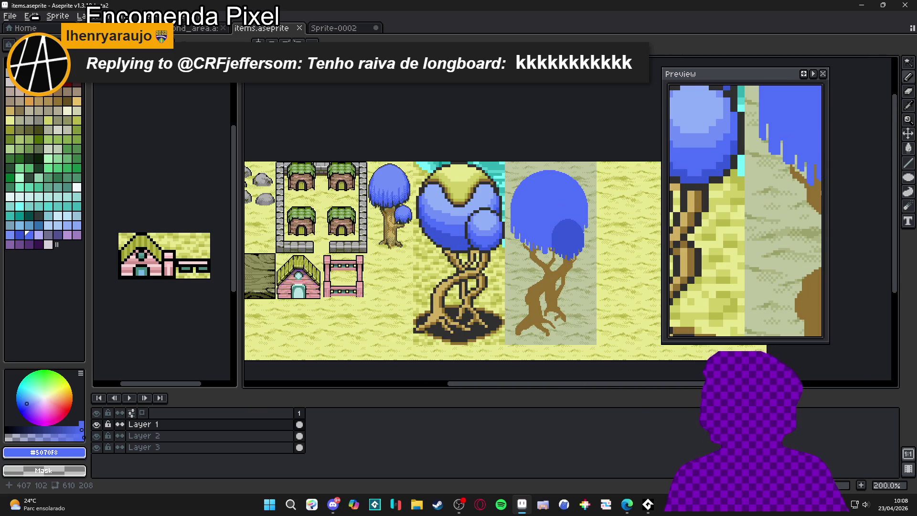
{"action": "scroll", "coordinate": [573, 258], "scroll_direction": "up", "scroll_amount": 1}
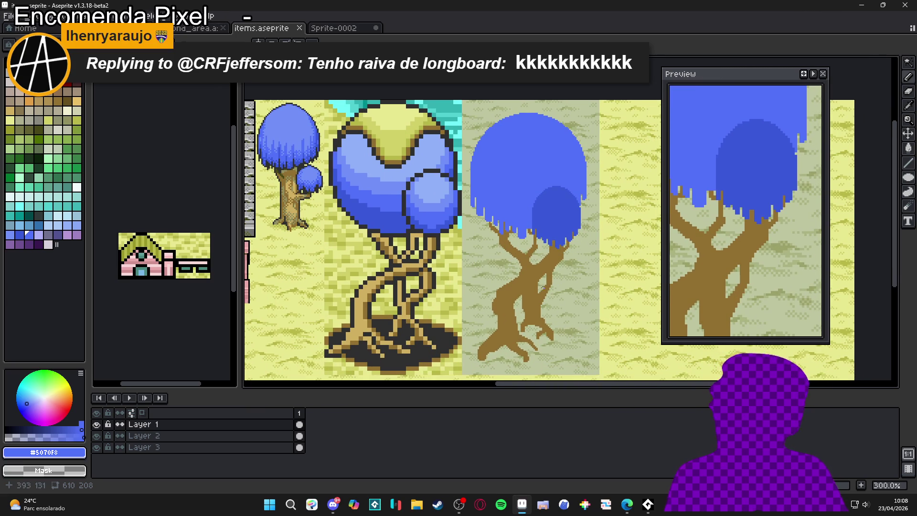
{"action": "scroll", "coordinate": [504, 328], "scroll_direction": "up", "scroll_amount": 3}
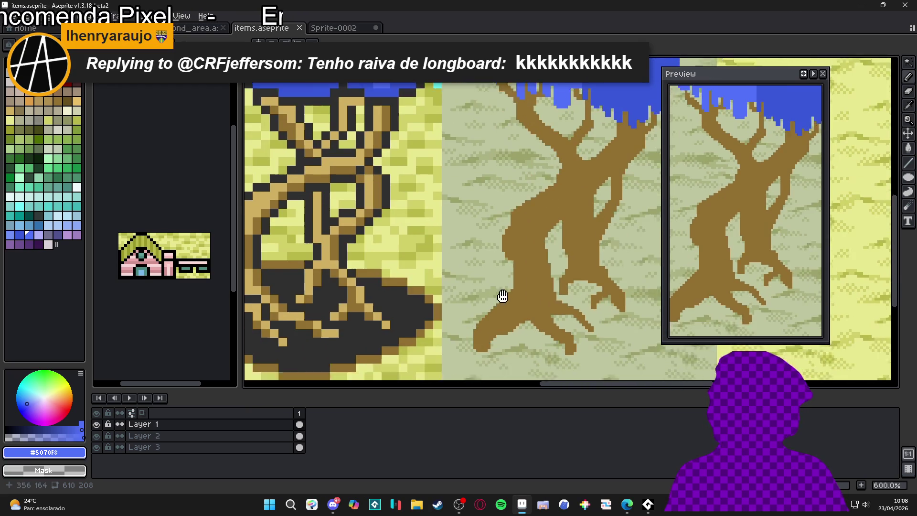
{"action": "scroll", "coordinate": [505, 295], "scroll_direction": "up", "scroll_amount": 2}
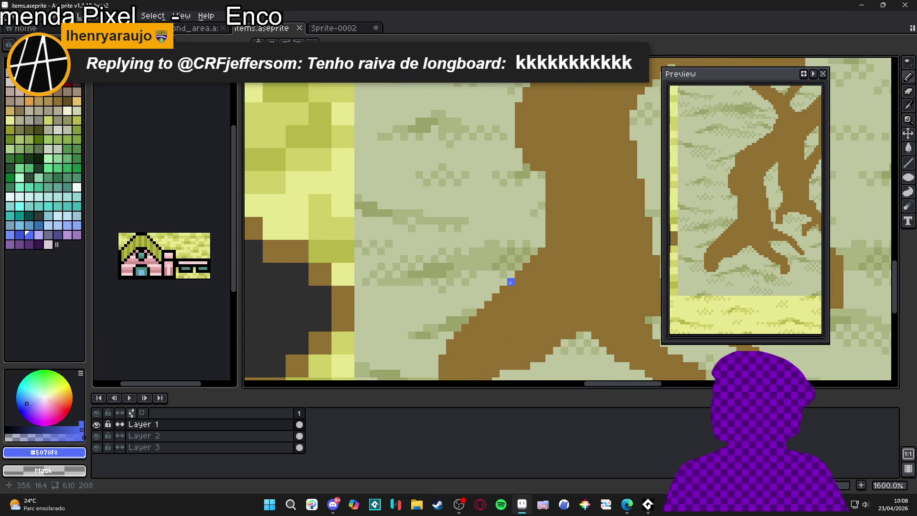
{"action": "scroll", "coordinate": [537, 240], "scroll_direction": "up", "scroll_amount": 2}
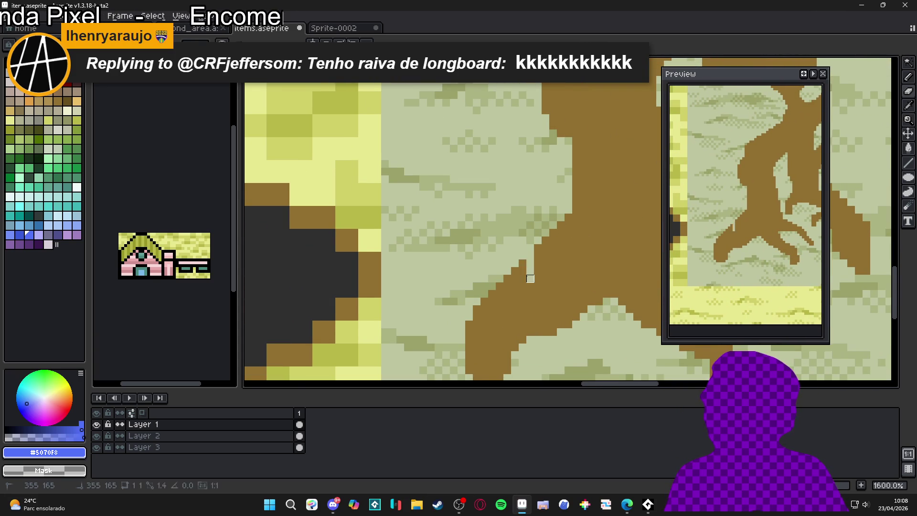
{"action": "left_click", "coordinate": [523, 267]}
{"action": "left_click", "coordinate": [507, 278]}
{"action": "left_click", "coordinate": [523, 263]}
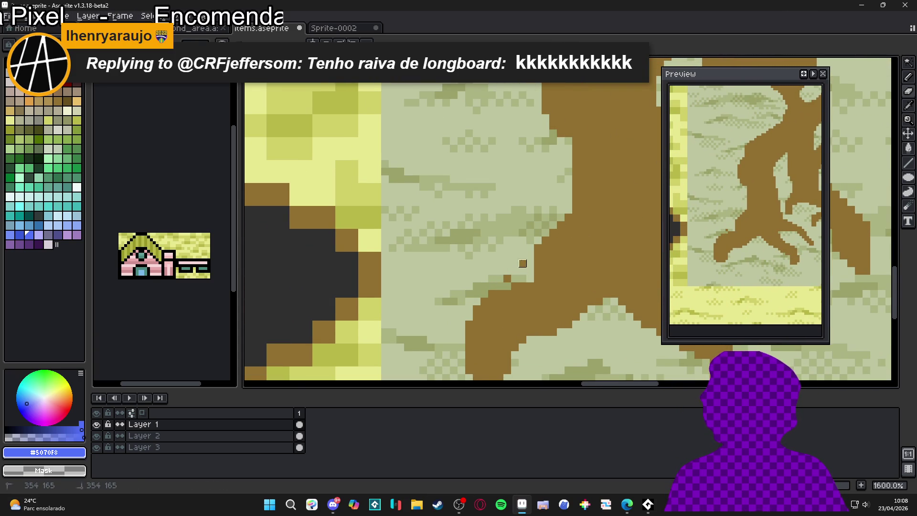
{"action": "left_click", "coordinate": [507, 278]}
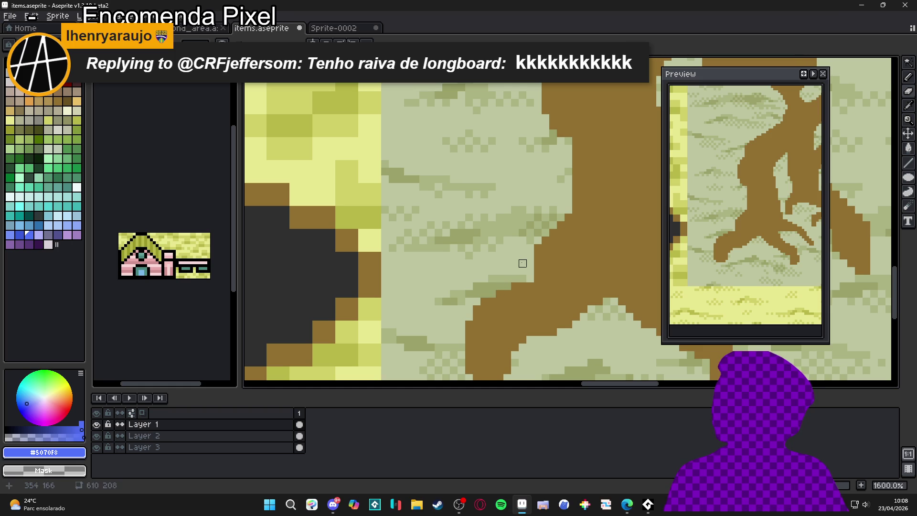
{"action": "scroll", "coordinate": [538, 247], "scroll_direction": "down", "scroll_amount": 5}
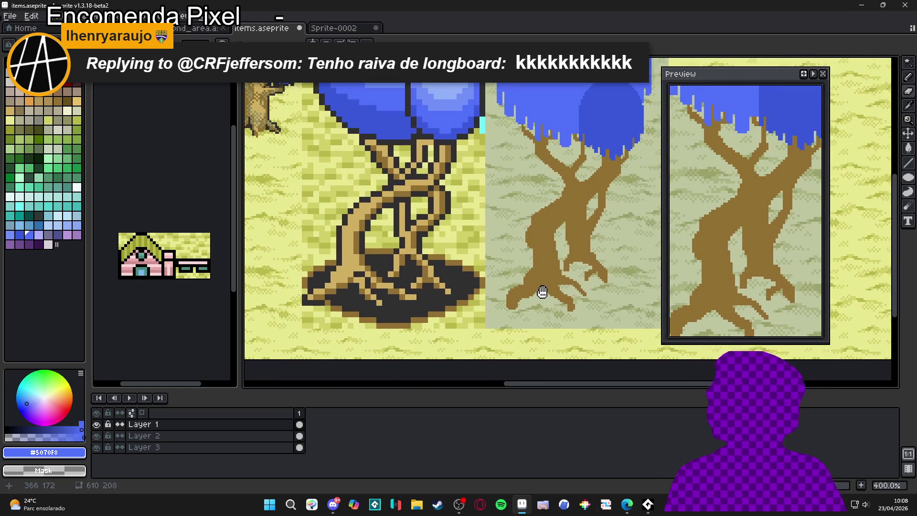
{"action": "key", "text": "ctrl+s"}
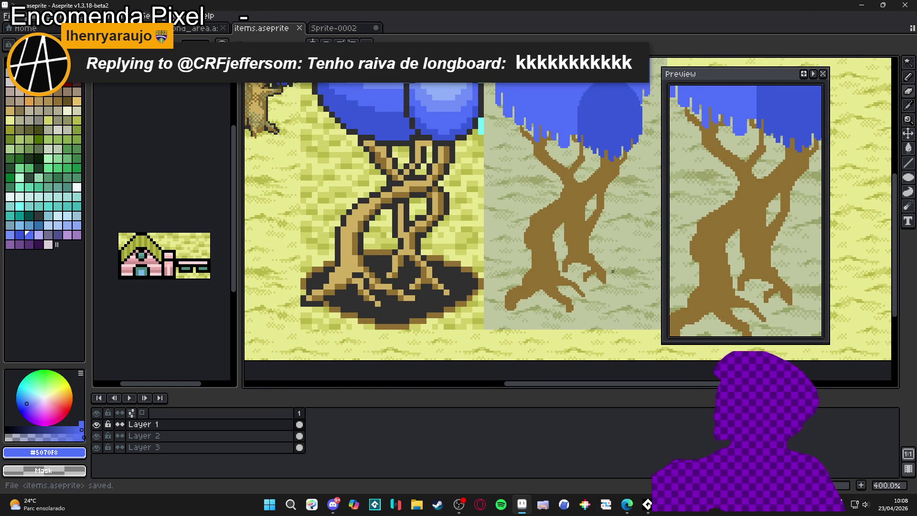
{"action": "scroll", "coordinate": [617, 261], "scroll_direction": "down", "scroll_amount": 1}
{"action": "scroll", "coordinate": [569, 279], "scroll_direction": "up", "scroll_amount": 8}
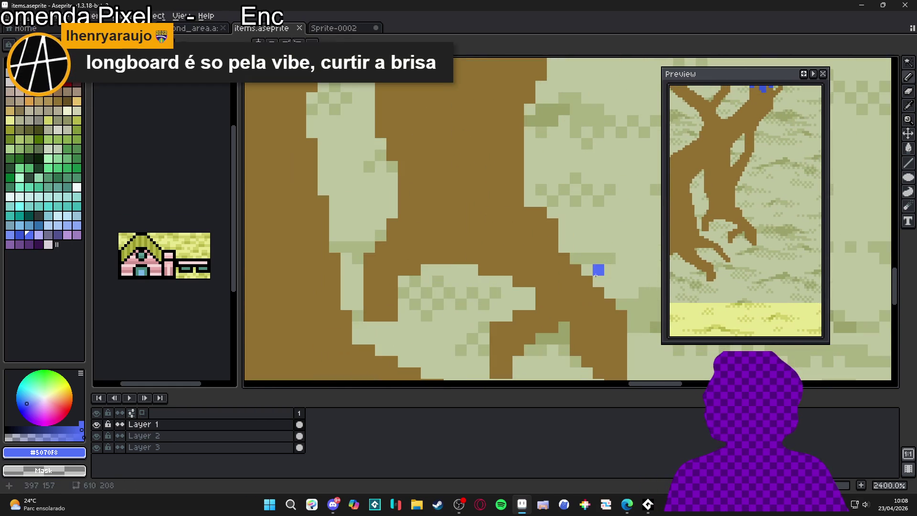
Using trunk brown #907030, extend and thicken the lower right root tips.
{"action": "left_click", "coordinate": [569, 279], "text": "alt"}
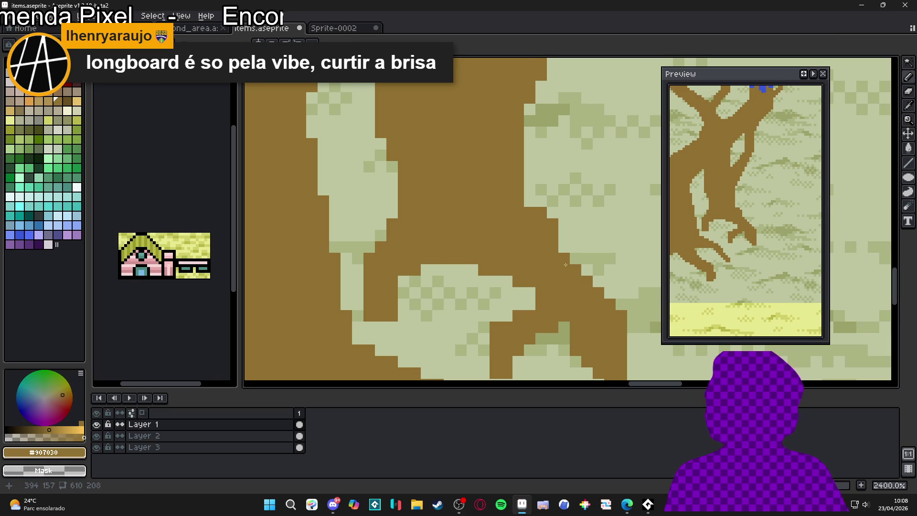
{"action": "left_click_drag", "start_coordinate": [565, 264], "coordinate": [549, 266]}
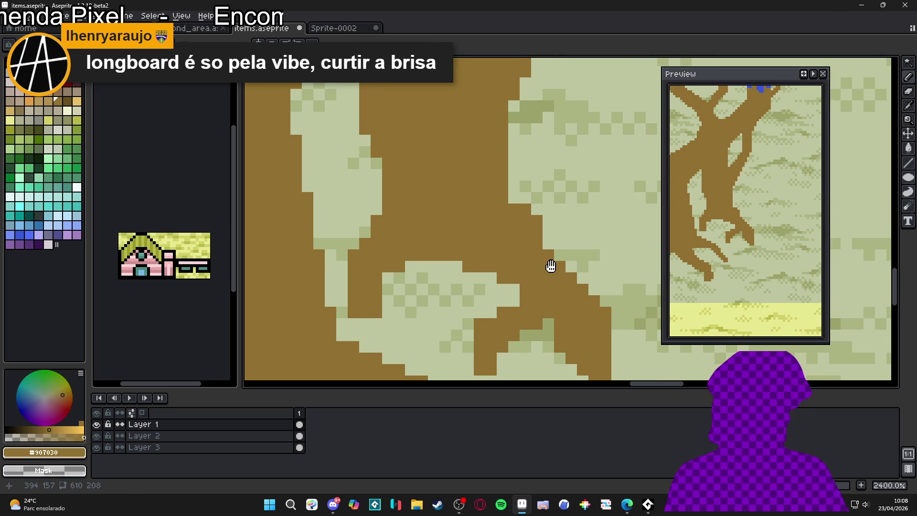
{"action": "left_click", "coordinate": [579, 263]}
{"action": "left_click_drag", "start_coordinate": [567, 252], "coordinate": [556, 252]}
{"action": "left_click", "coordinate": [590, 275]}
{"action": "left_click", "coordinate": [602, 287]}
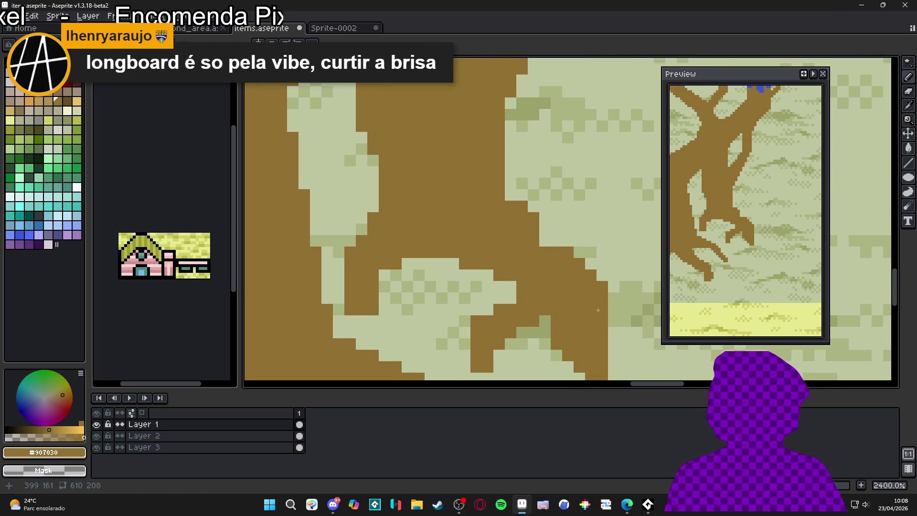
{"action": "scroll", "coordinate": [592, 279], "scroll_direction": "down", "scroll_amount": 3}
{"action": "scroll", "coordinate": [587, 271], "scroll_direction": "up", "scroll_amount": 1}
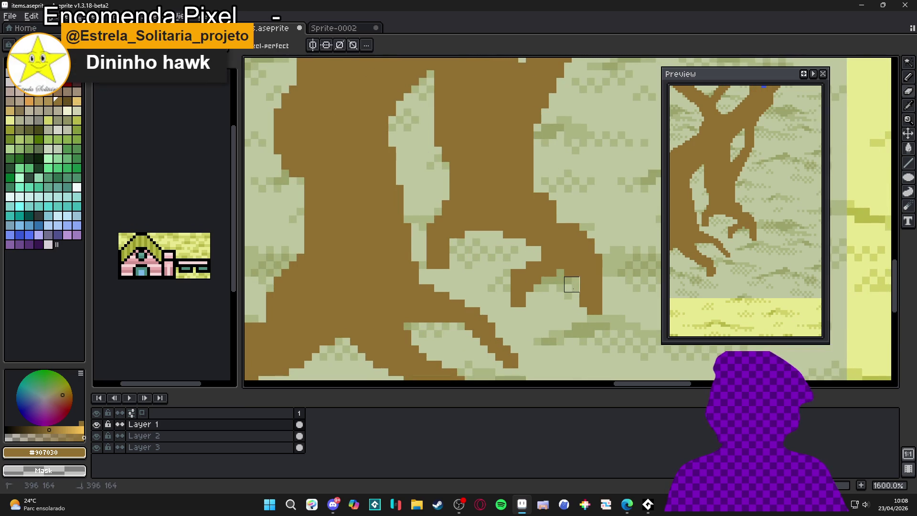
{"action": "scroll", "coordinate": [568, 298], "scroll_direction": "down", "scroll_amount": 2}
{"action": "scroll", "coordinate": [566, 285], "scroll_direction": "up", "scroll_amount": 2}
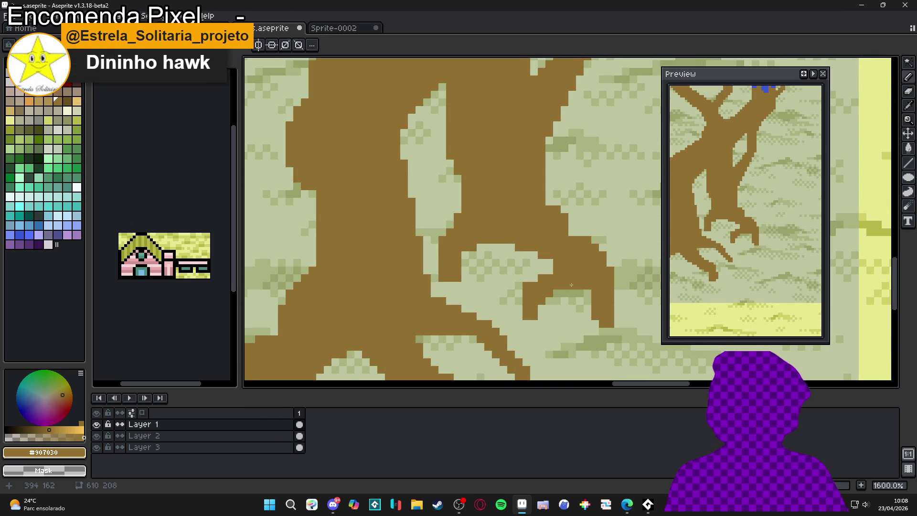
{"action": "scroll", "coordinate": [543, 271], "scroll_direction": "down", "scroll_amount": 5}
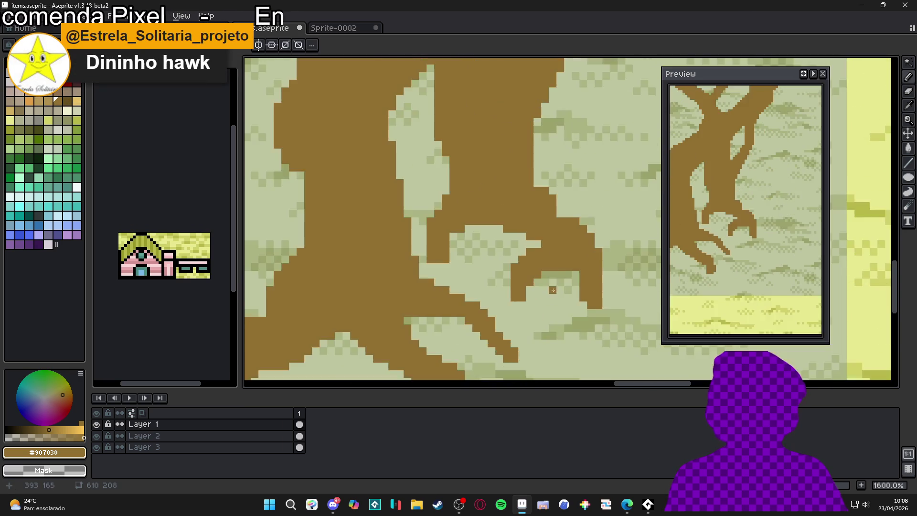
{"action": "scroll", "coordinate": [548, 280], "scroll_direction": "up", "scroll_amount": 3}
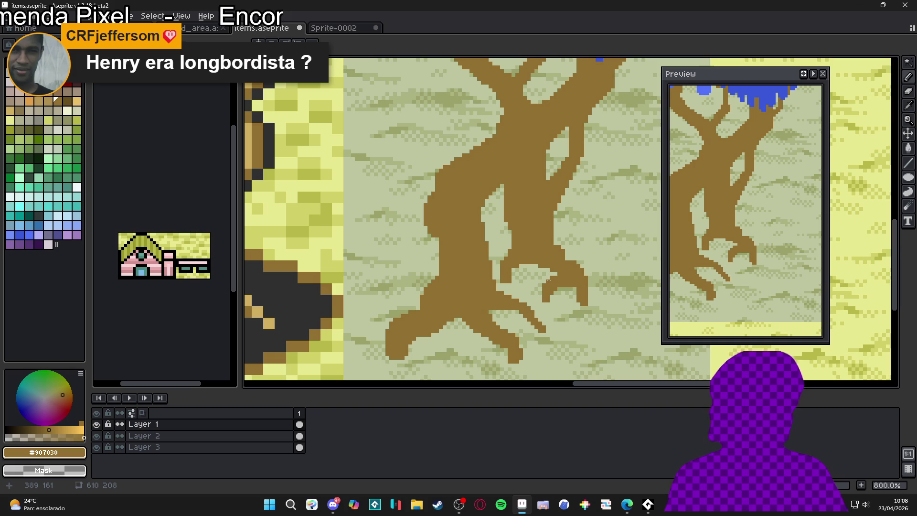
Save items.aseprite and zoom around the full sprite sheet to review it.
{"action": "left_click_drag", "start_coordinate": [549, 280], "coordinate": [537, 280]}
{"action": "key", "text": "ctrl+s"}
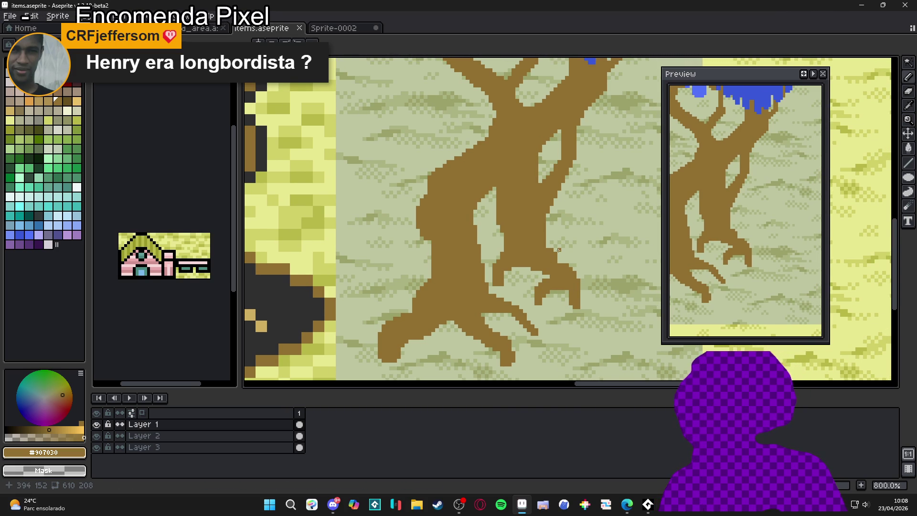
{"action": "scroll", "coordinate": [573, 246], "scroll_direction": "up", "scroll_amount": 5}
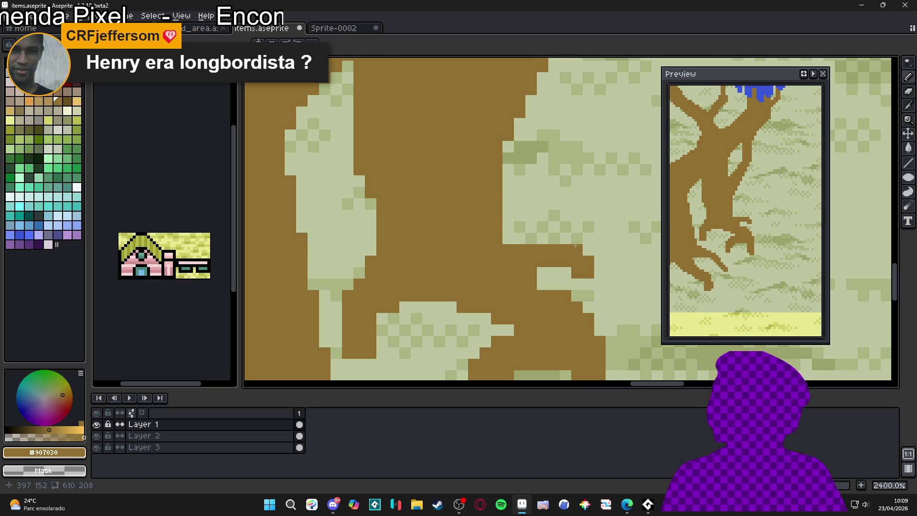
{"action": "scroll", "coordinate": [535, 239], "scroll_direction": "down", "scroll_amount": 2}
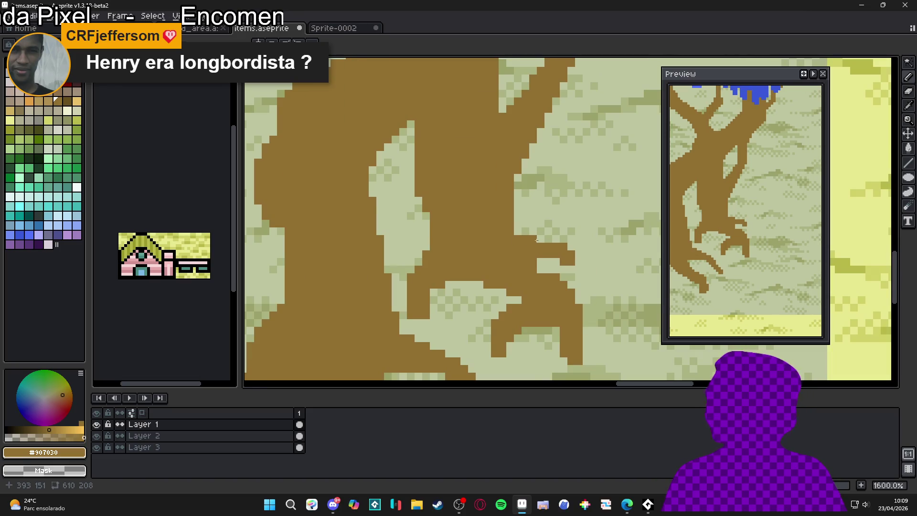
{"action": "scroll", "coordinate": [538, 240], "scroll_direction": "down", "scroll_amount": 4}
{"action": "scroll", "coordinate": [538, 240], "scroll_direction": "up", "scroll_amount": 4}
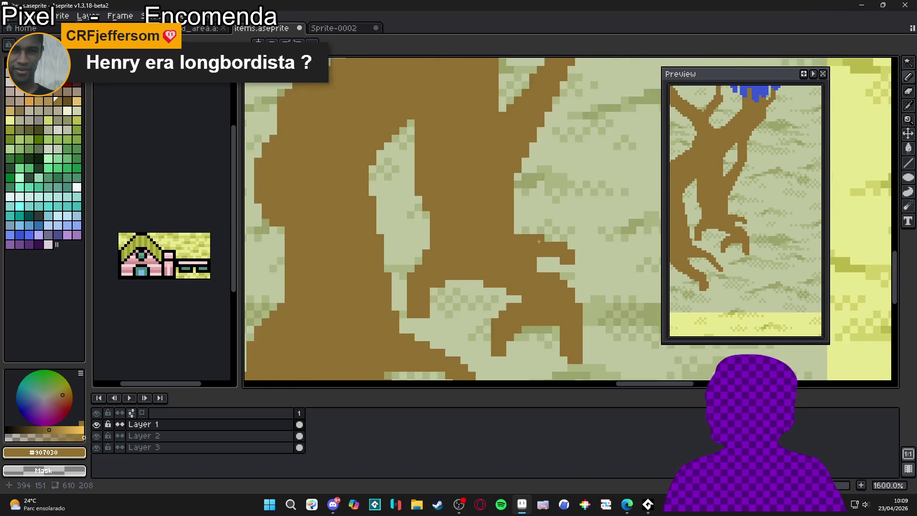
{"action": "scroll", "coordinate": [539, 241], "scroll_direction": "down", "scroll_amount": 3}
{"action": "scroll", "coordinate": [538, 241], "scroll_direction": "down", "scroll_amount": 2}
{"action": "scroll", "coordinate": [537, 244], "scroll_direction": "up", "scroll_amount": 4}
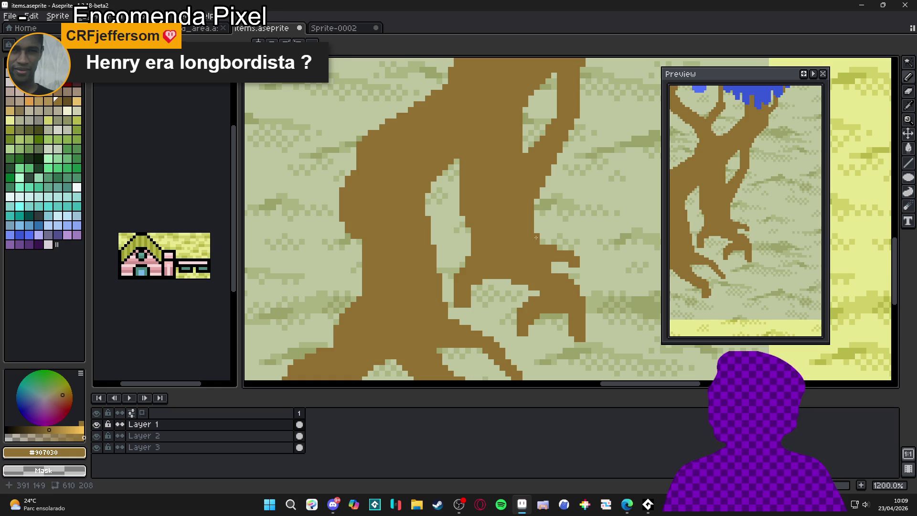
{"action": "scroll", "coordinate": [541, 244], "scroll_direction": "down", "scroll_amount": 6}
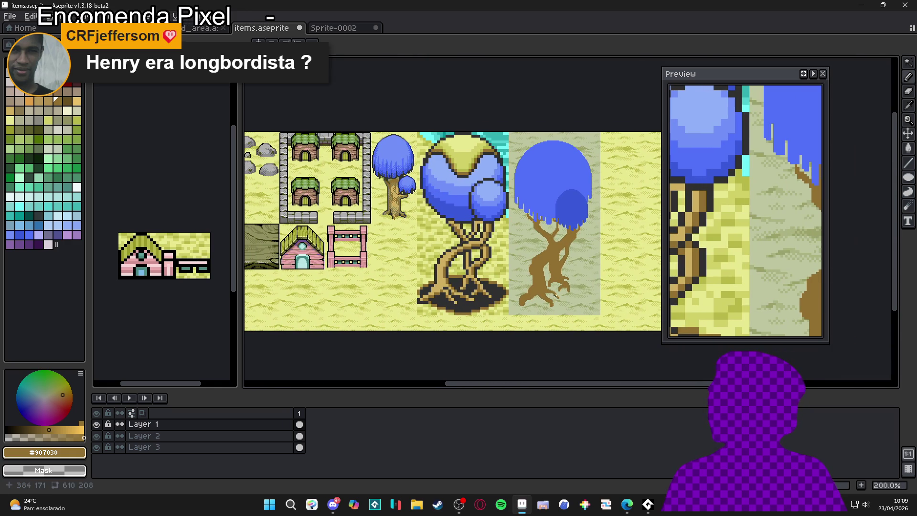
Save the sprite sheet.
{"action": "key", "text": "ctrl+s"}
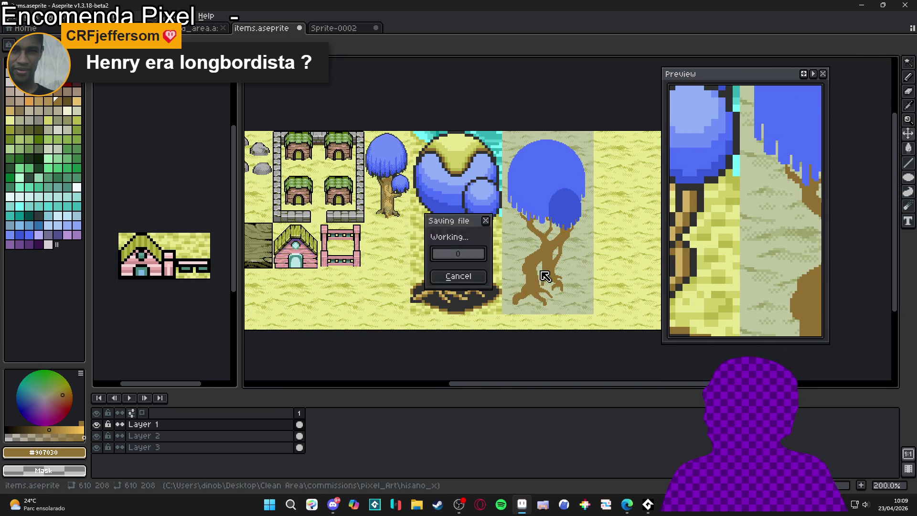
{"action": "left_click", "coordinate": [97, 425]}
{"action": "left_click", "coordinate": [97, 424]}
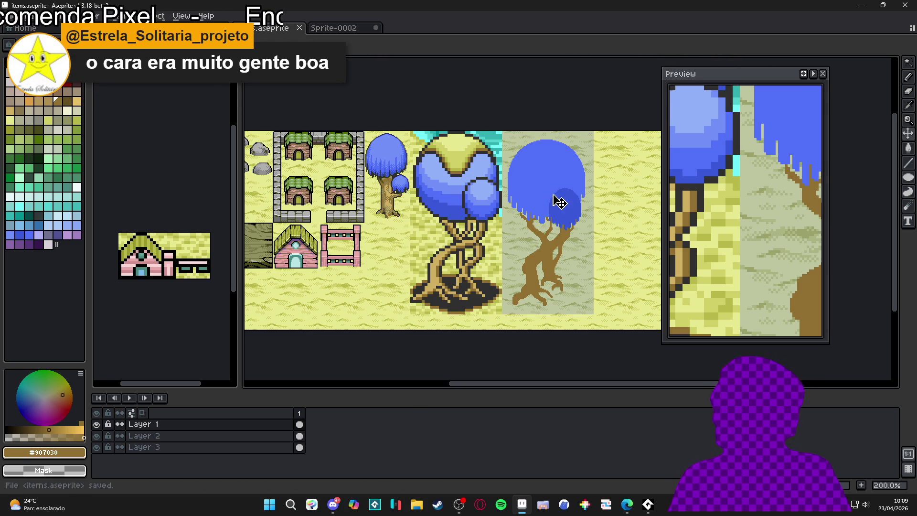
{"action": "scroll", "coordinate": [558, 192], "scroll_direction": "up", "scroll_amount": 2}
{"action": "scroll", "coordinate": [562, 190], "scroll_direction": "down", "scroll_amount": 1}
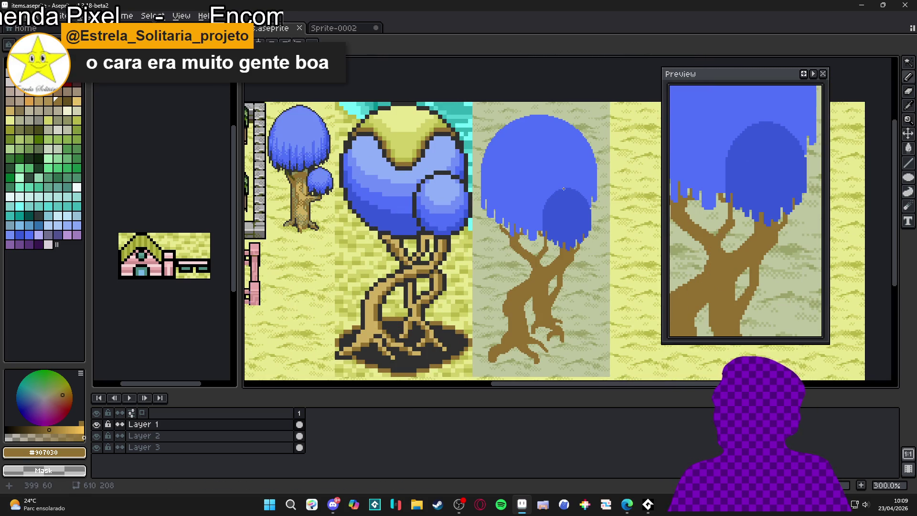
{"action": "scroll", "coordinate": [521, 230], "scroll_direction": "up", "scroll_amount": 7}
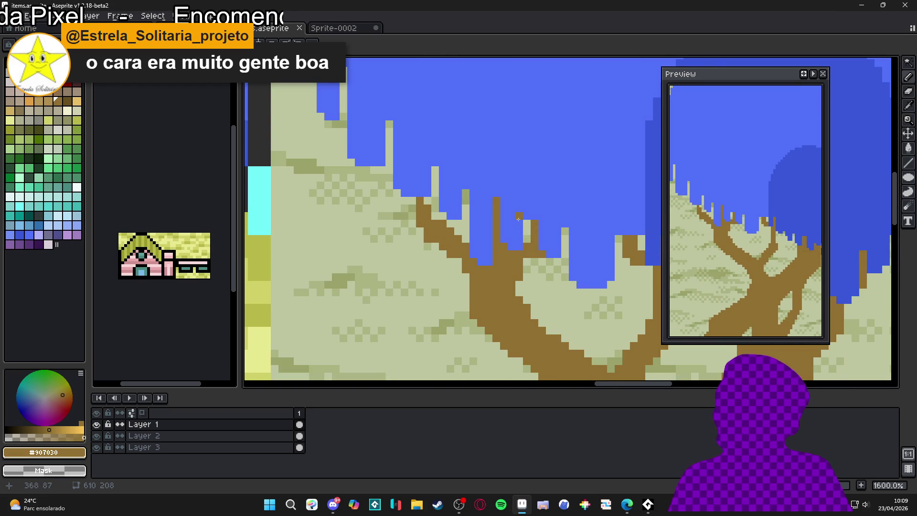
Paint canopy blue over the trunk pixels just below the canopy and save again.
{"action": "left_click", "coordinate": [520, 220], "text": "alt"}
{"action": "mouse_move", "coordinate": [527, 223]}
{"action": "left_mouse_down"}
{"action": "mouse_move", "coordinate": [517, 261]}
{"action": "mouse_move", "coordinate": [505, 246]}
{"action": "left_mouse_up"}
{"action": "scroll", "coordinate": [505, 246], "scroll_direction": "down", "scroll_amount": 7}
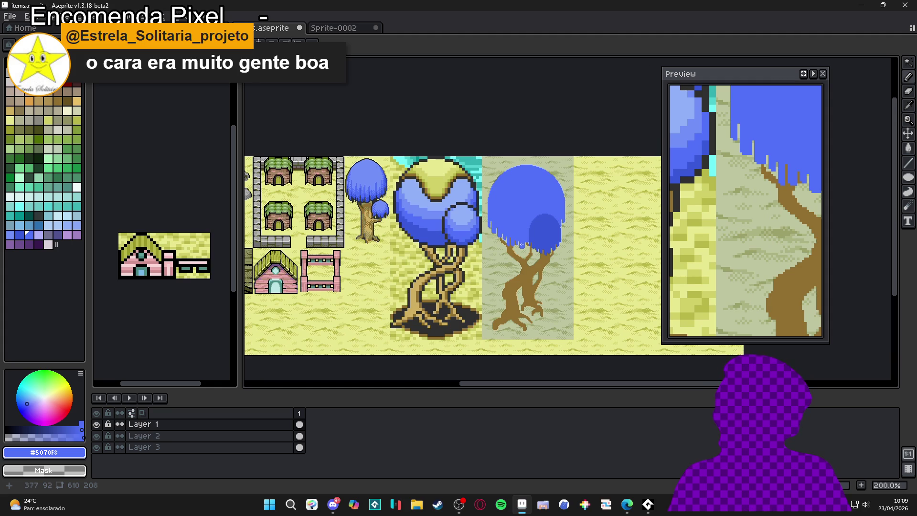
{"action": "scroll", "coordinate": [504, 230], "scroll_direction": "up", "scroll_amount": 1}
{"action": "scroll", "coordinate": [503, 230], "scroll_direction": "down", "scroll_amount": 1}
{"action": "key", "text": "ctrl+s"}
Pick the dark outline colour #303030.
{"action": "scroll", "coordinate": [502, 210], "scroll_direction": "up", "scroll_amount": 2}
{"action": "left_click", "coordinate": [503, 211], "text": "alt"}
{"action": "scroll", "coordinate": [502, 210], "scroll_direction": "down", "scroll_amount": 2}
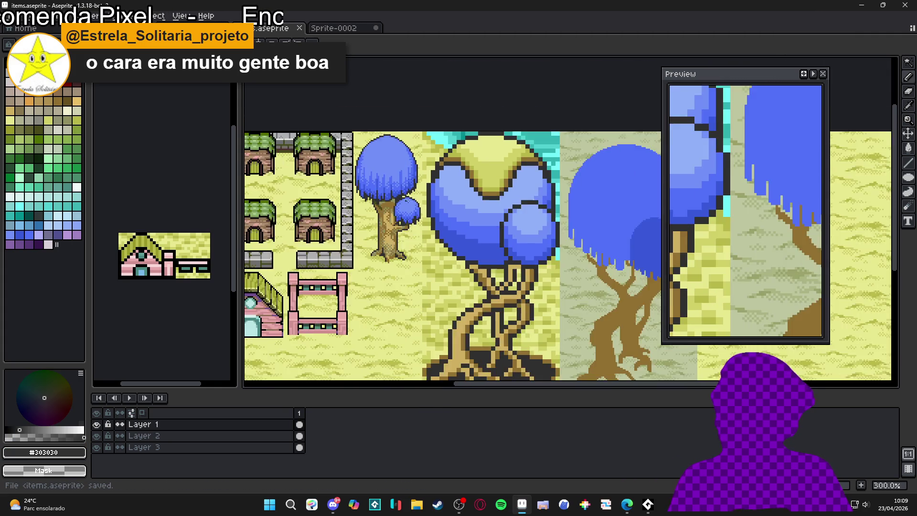
{"action": "scroll", "coordinate": [502, 211], "scroll_direction": "up", "scroll_amount": 1}
{"action": "scroll", "coordinate": [503, 211], "scroll_direction": "down", "scroll_amount": 1}
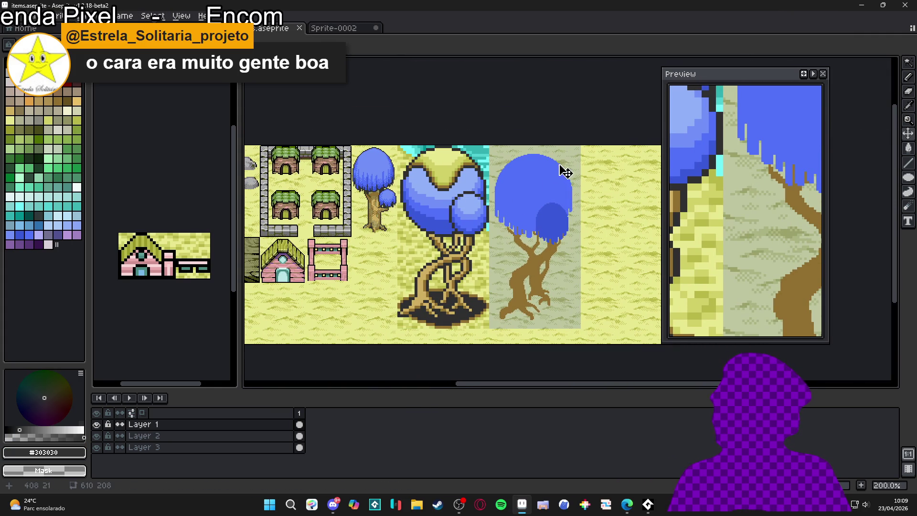
Select the second tree's tile and apply the Outline effect to it.
{"action": "key", "text": "m"}
{"action": "mouse_move", "coordinate": [576, 150]}
{"action": "left_mouse_down"}
{"action": "mouse_move", "coordinate": [552, 281]}
{"action": "mouse_move", "coordinate": [492, 320]}
{"action": "left_mouse_up"}
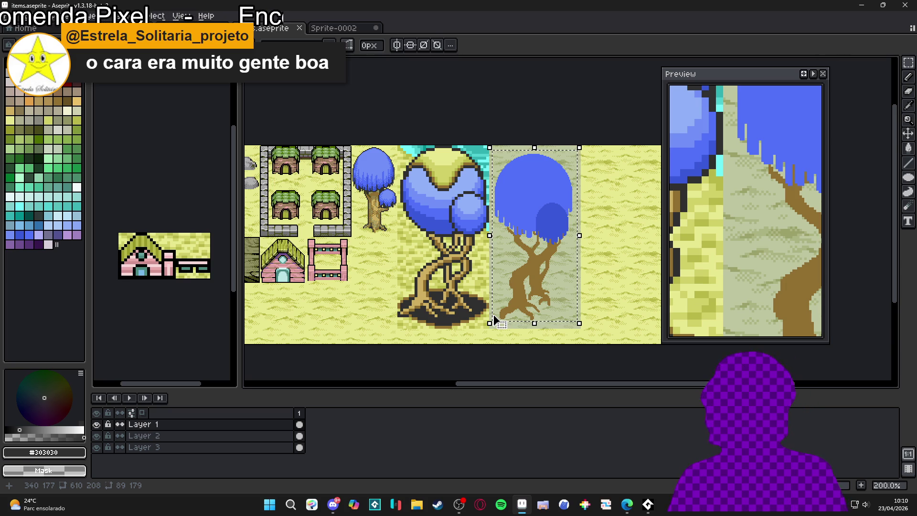
{"action": "key", "text": "shift+o"}
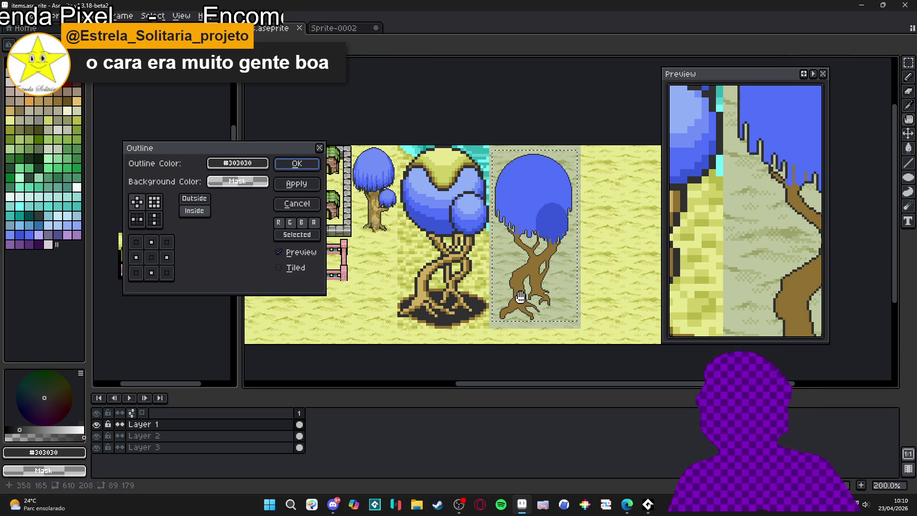
{"action": "key", "text": "Return"}
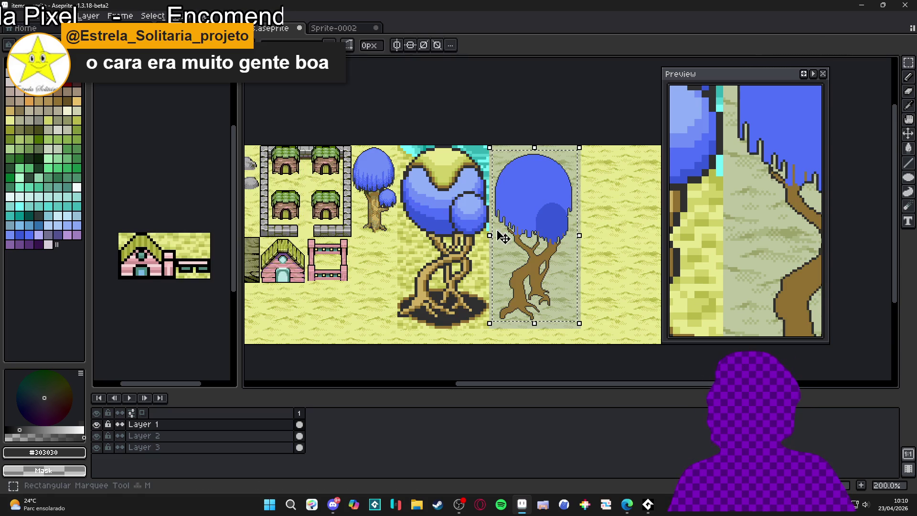
{"action": "key", "text": "ctrl+d"}
{"action": "key", "text": "b"}
{"action": "scroll", "coordinate": [520, 224], "scroll_direction": "up", "scroll_amount": 4}
{"action": "scroll", "coordinate": [520, 223], "scroll_direction": "down", "scroll_amount": 3}
Undo that outline and reapply it with Outside placement.
{"action": "key", "text": "ctrl+z"}
{"action": "key", "text": "ctrl+z"}
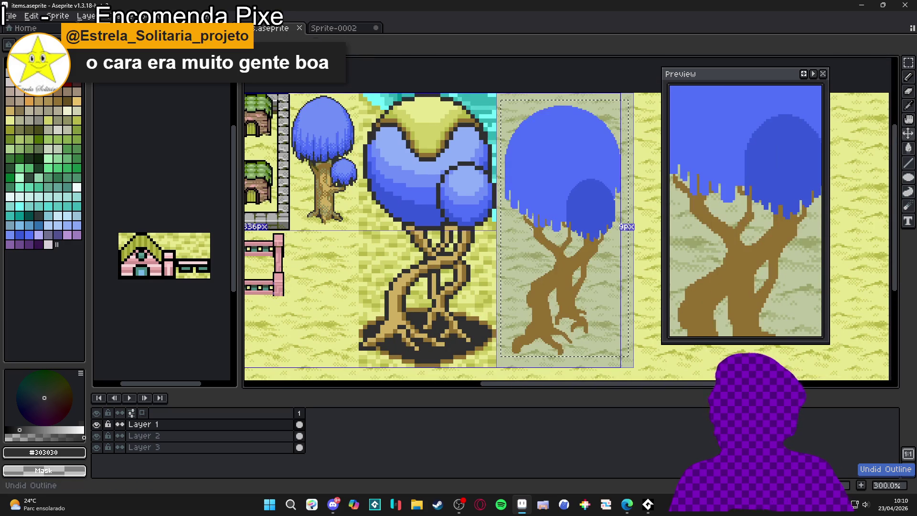
{"action": "key", "text": "shift+o"}
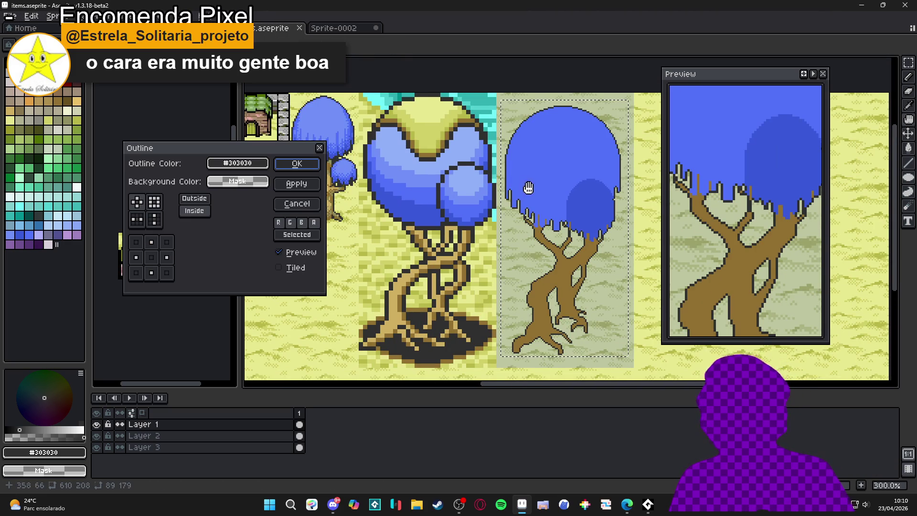
{"action": "left_click", "coordinate": [194, 199]}
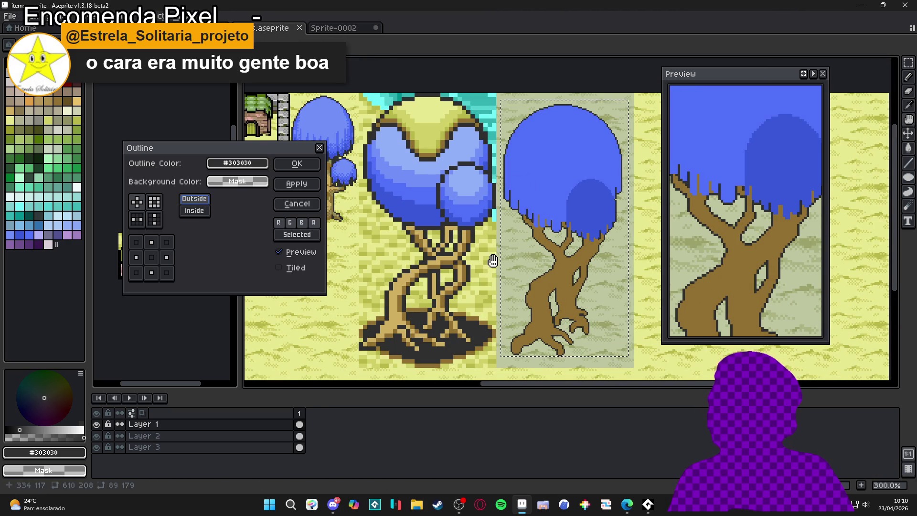
{"action": "left_click", "coordinate": [296, 163]}
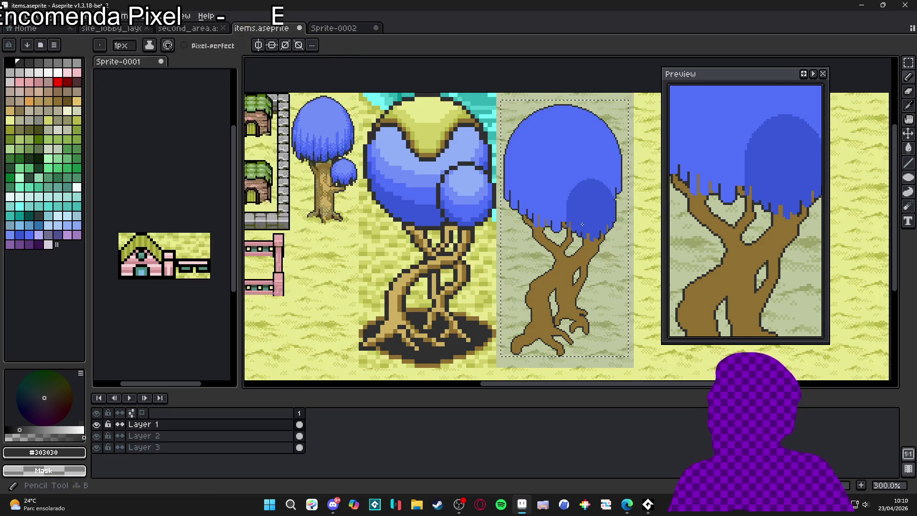
Deselect and repaint the two brown branch spikes in the canopy with #303030.
{"action": "scroll", "coordinate": [546, 216], "scroll_direction": "down", "scroll_amount": 1}
{"action": "key", "text": "ctrl+d"}
{"action": "key", "text": "b"}
{"action": "scroll", "coordinate": [545, 216], "scroll_direction": "down", "scroll_amount": 1}
{"action": "scroll", "coordinate": [535, 215], "scroll_direction": "up", "scroll_amount": 3}
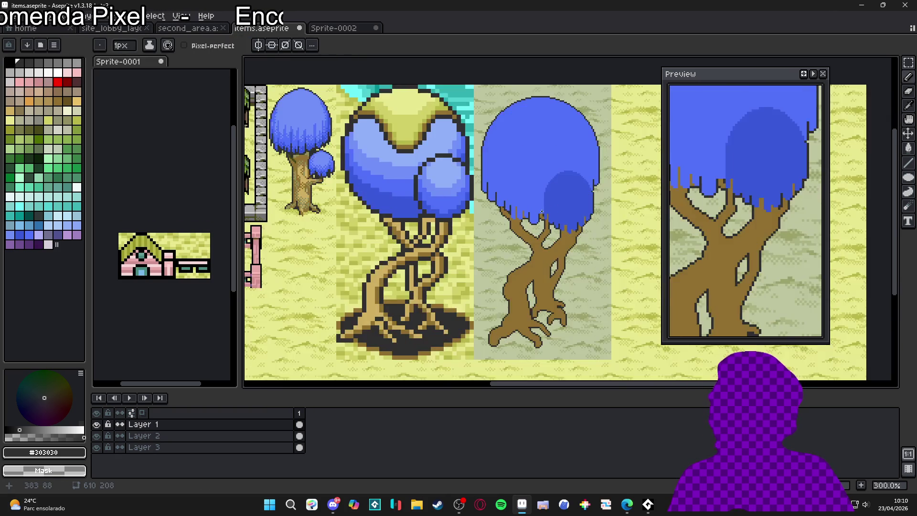
{"action": "scroll", "coordinate": [533, 214], "scroll_direction": "up", "scroll_amount": 3}
{"action": "scroll", "coordinate": [522, 211], "scroll_direction": "up", "scroll_amount": 2}
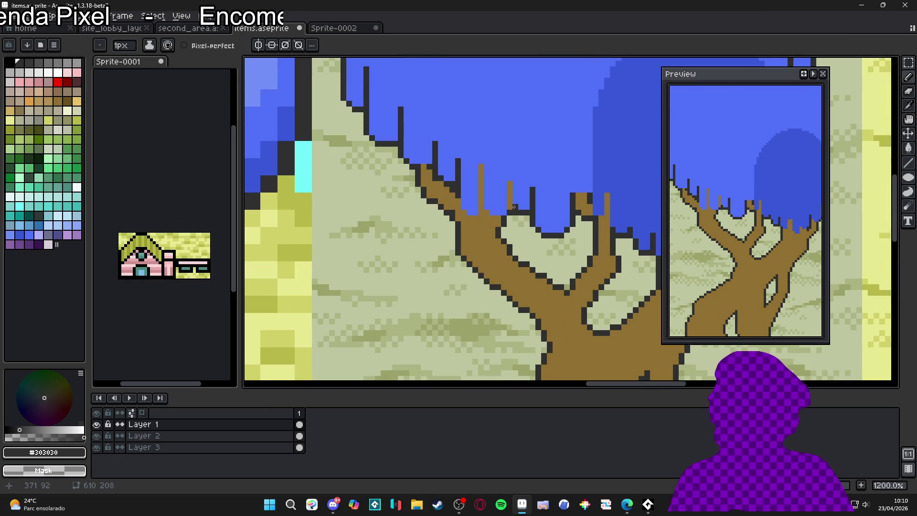
{"action": "mouse_move", "coordinate": [510, 204]}
{"action": "left_mouse_down"}
{"action": "mouse_move", "coordinate": [510, 186]}
{"action": "mouse_move", "coordinate": [513, 206]}
{"action": "left_mouse_up"}
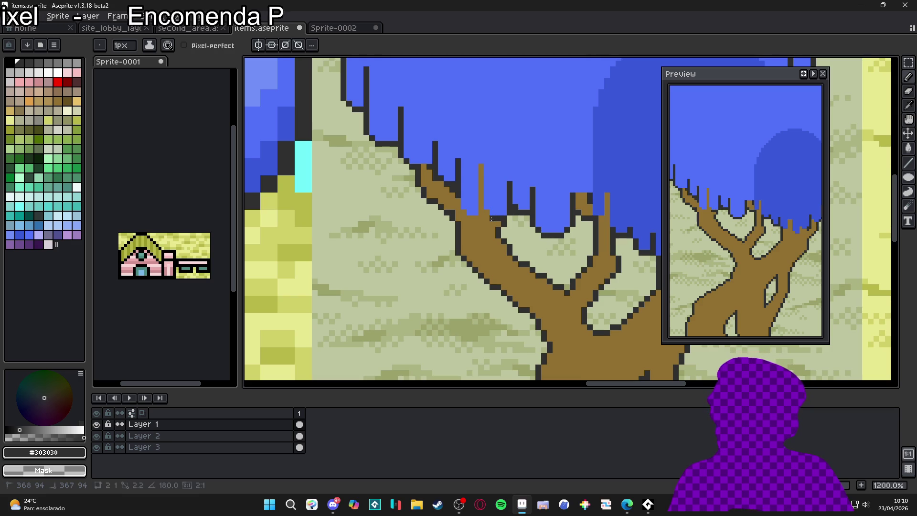
{"action": "left_click_drag", "start_coordinate": [478, 184], "coordinate": [480, 166]}
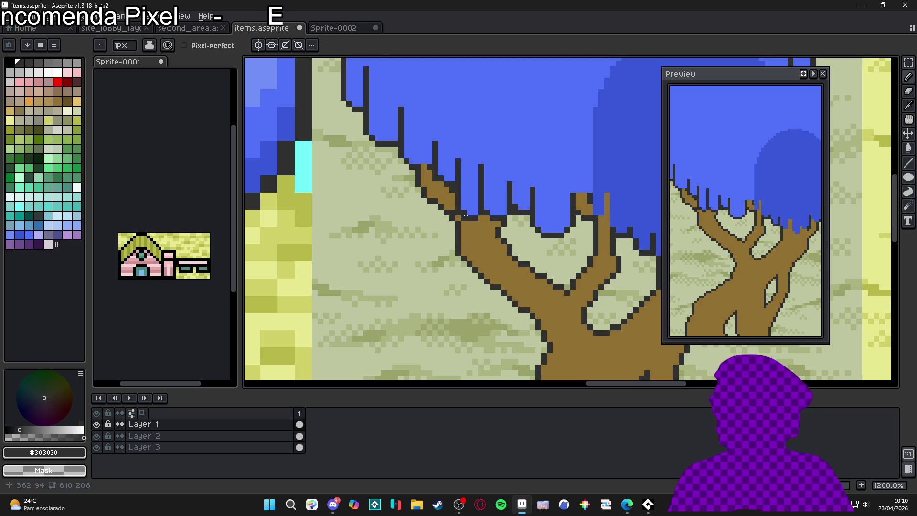
Fix the branch outlines and, with a 2px brush, outline the canopy's bottom edge.
{"action": "scroll", "coordinate": [465, 215], "scroll_direction": "down", "scroll_amount": 5}
{"action": "scroll", "coordinate": [477, 206], "scroll_direction": "up", "scroll_amount": 4}
{"action": "scroll", "coordinate": [544, 184], "scroll_direction": "down", "scroll_amount": 5}
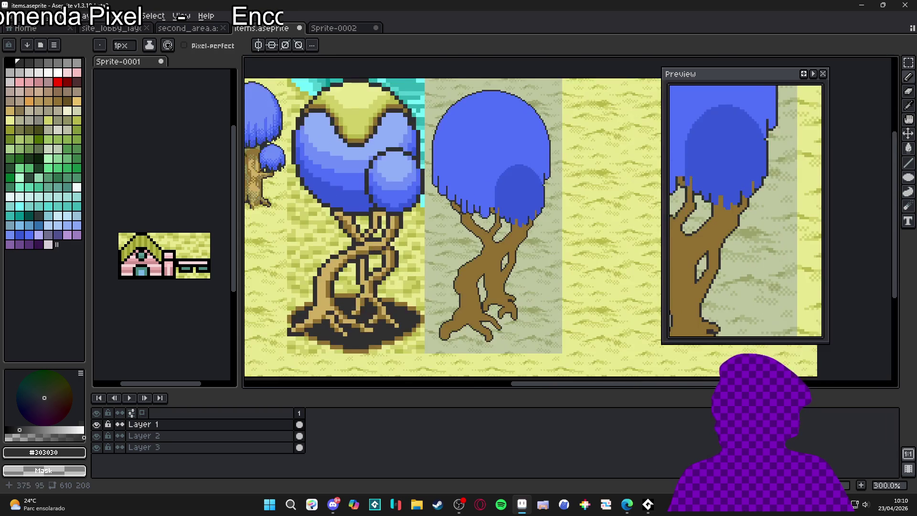
{"action": "scroll", "coordinate": [461, 235], "scroll_direction": "up", "scroll_amount": 5}
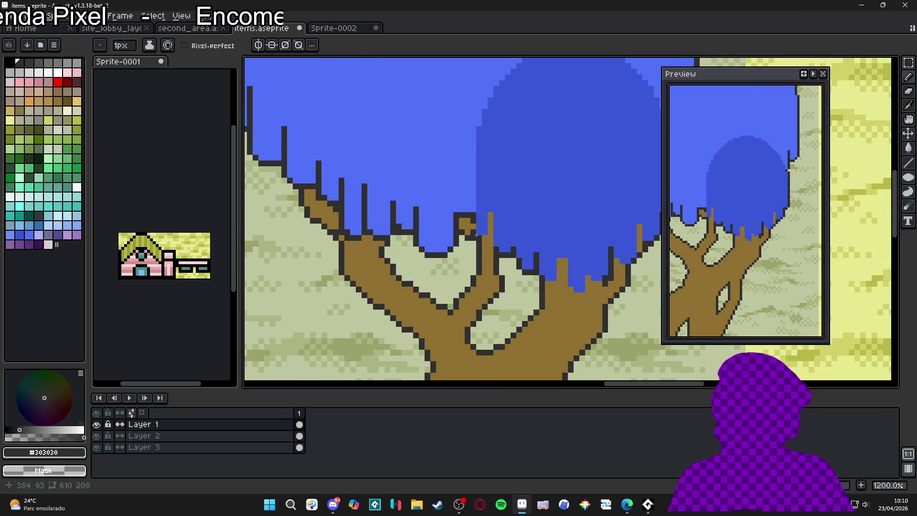
{"action": "left_click_drag", "start_coordinate": [483, 238], "coordinate": [490, 217]}
{"action": "mouse_move", "coordinate": [547, 283]}
{"action": "left_mouse_down"}
{"action": "mouse_move", "coordinate": [562, 262]}
{"action": "mouse_move", "coordinate": [562, 278]}
{"action": "left_mouse_up"}
{"action": "key", "text": "plus"}
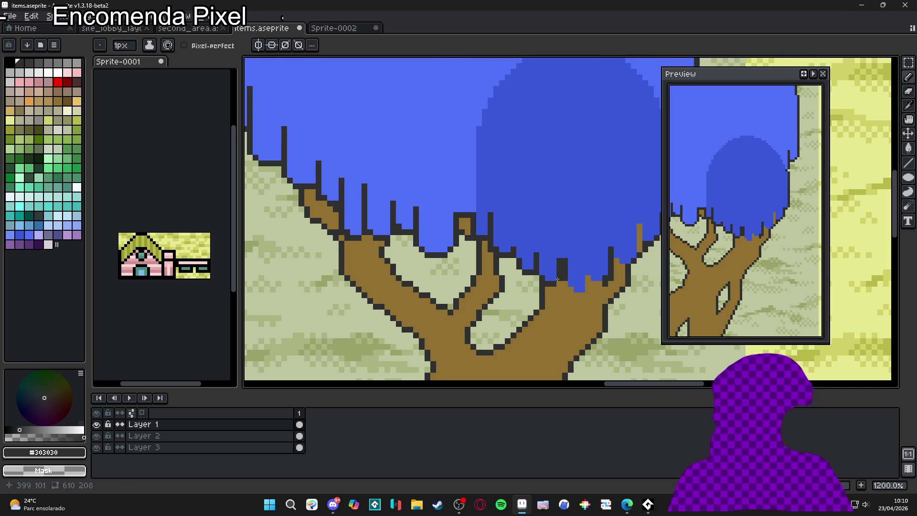
{"action": "scroll", "coordinate": [556, 279], "scroll_direction": "up", "scroll_amount": 1}
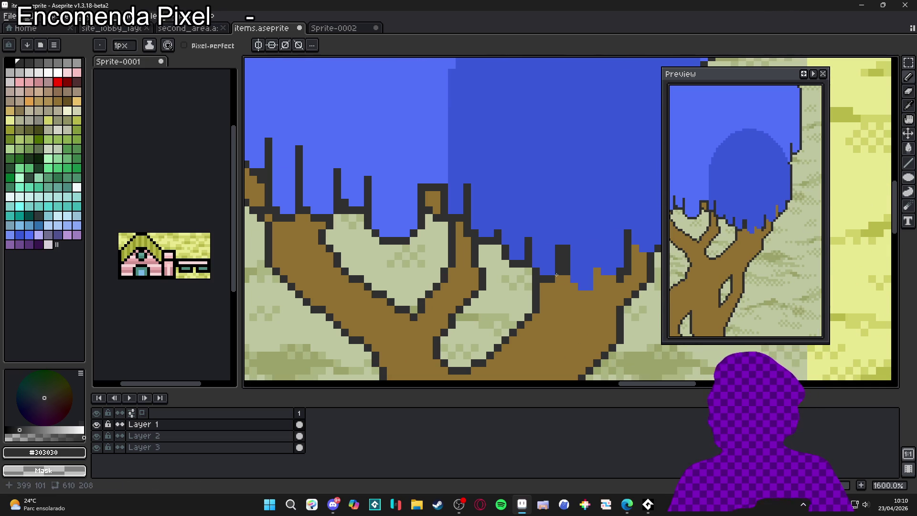
{"action": "mouse_move", "coordinate": [575, 288]}
{"action": "left_mouse_down"}
{"action": "mouse_move", "coordinate": [592, 292]}
{"action": "mouse_move", "coordinate": [598, 275]}
{"action": "left_mouse_up"}
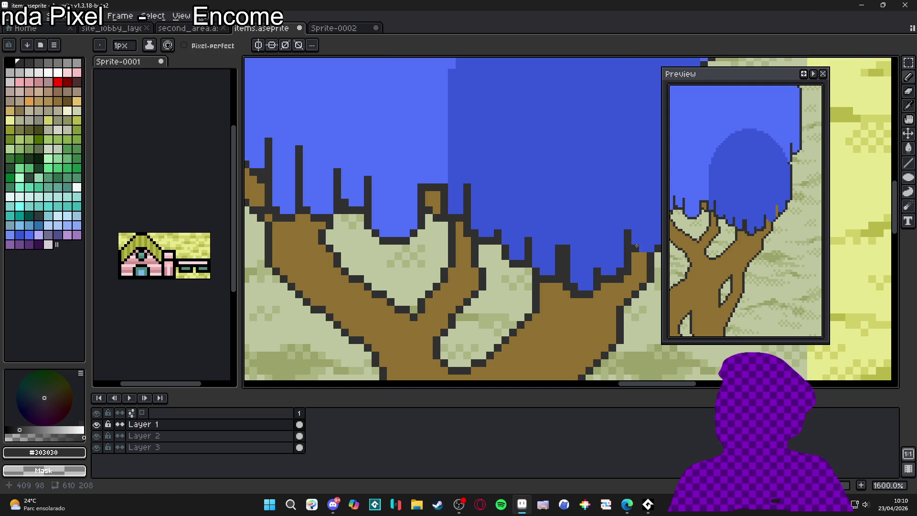
{"action": "scroll", "coordinate": [636, 256], "scroll_direction": "down", "scroll_amount": 3}
{"action": "scroll", "coordinate": [589, 274], "scroll_direction": "up", "scroll_amount": 2}
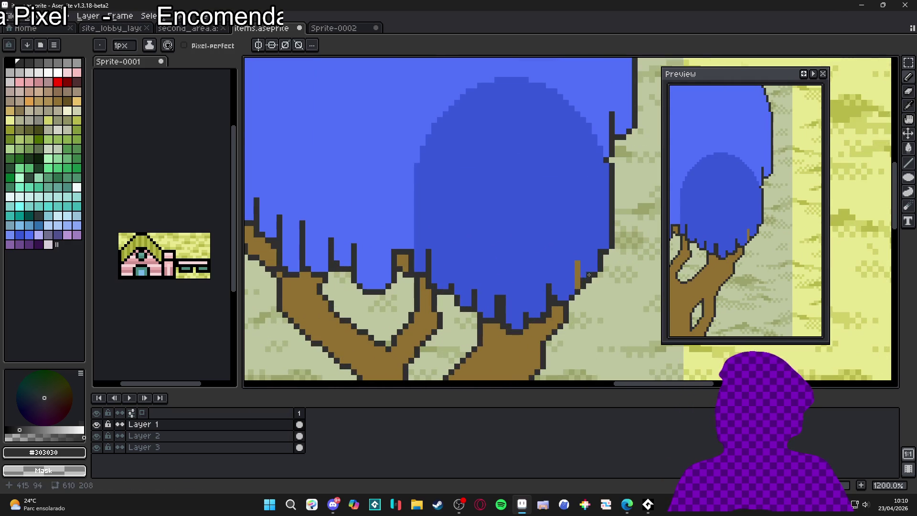
{"action": "left_click_drag", "start_coordinate": [580, 285], "coordinate": [577, 261]}
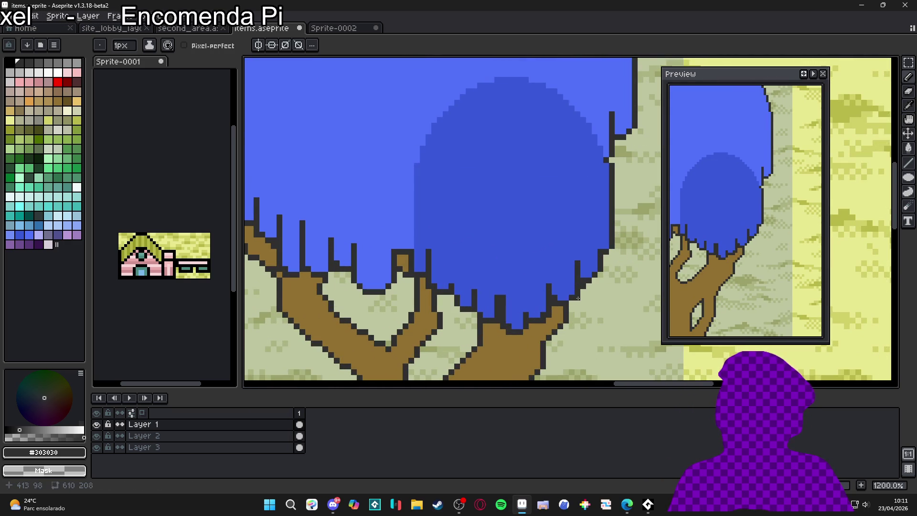
Draw a #303030 outline along the top and left edge of the darker inner lobe.
{"action": "scroll", "coordinate": [606, 211], "scroll_direction": "up", "scroll_amount": 1}
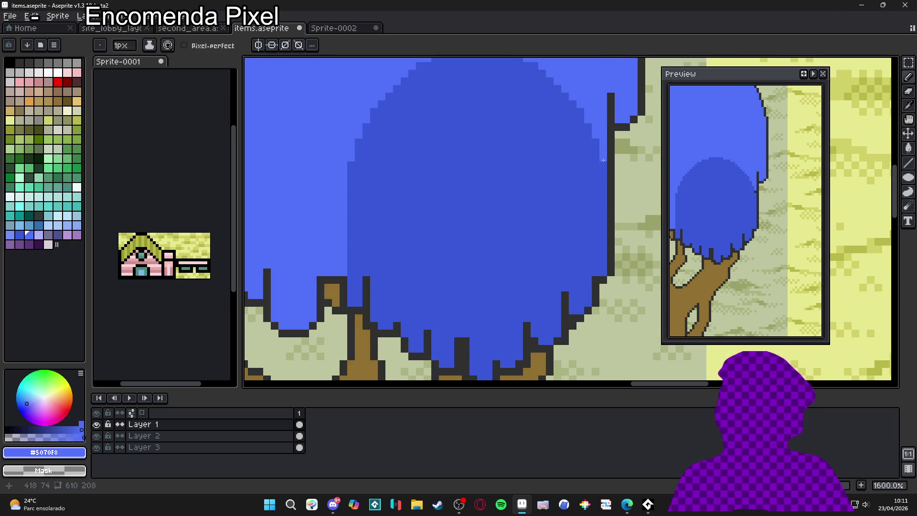
{"action": "left_click_drag", "start_coordinate": [604, 157], "coordinate": [602, 141]}
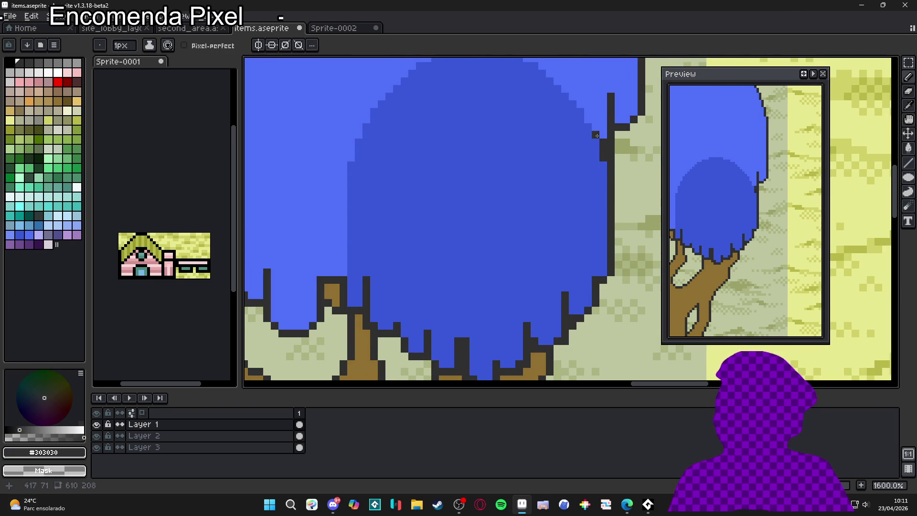
{"action": "scroll", "coordinate": [585, 111], "scroll_direction": "up", "scroll_amount": 2}
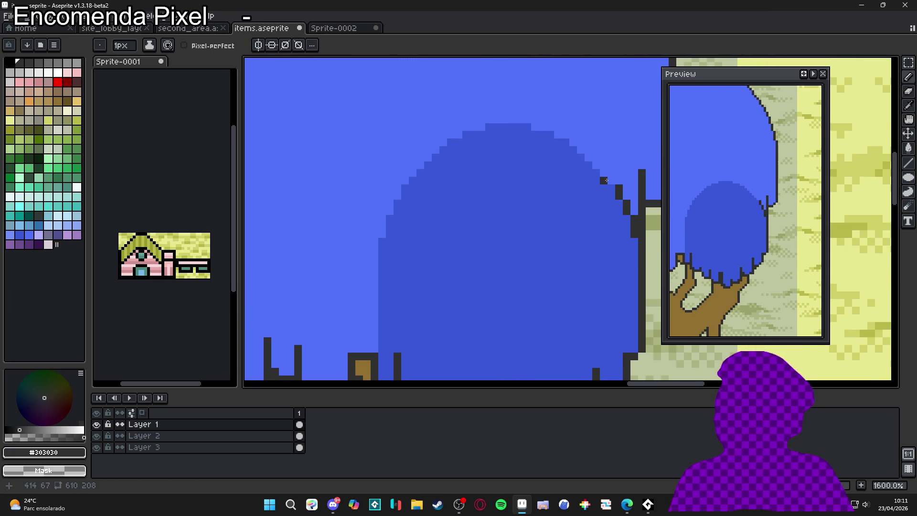
{"action": "mouse_move", "coordinate": [602, 160]}
{"action": "left_mouse_down"}
{"action": "mouse_move", "coordinate": [544, 111]}
{"action": "mouse_move", "coordinate": [487, 100]}
{"action": "mouse_move", "coordinate": [590, 149]}
{"action": "left_mouse_up"}
{"action": "left_click", "coordinate": [591, 137]}
{"action": "mouse_move", "coordinate": [526, 143]}
{"action": "left_mouse_down"}
{"action": "mouse_move", "coordinate": [499, 148]}
{"action": "mouse_move", "coordinate": [455, 183]}
{"action": "left_mouse_up"}
{"action": "left_click_drag", "start_coordinate": [399, 234], "coordinate": [373, 286]}
{"action": "left_click_drag", "start_coordinate": [374, 286], "coordinate": [458, 179]}
{"action": "mouse_move", "coordinate": [457, 178]}
{"action": "left_mouse_down"}
{"action": "mouse_move", "coordinate": [456, 205]}
{"action": "mouse_move", "coordinate": [445, 216]}
{"action": "left_mouse_up"}
{"action": "scroll", "coordinate": [445, 216], "scroll_direction": "down", "scroll_amount": 2}
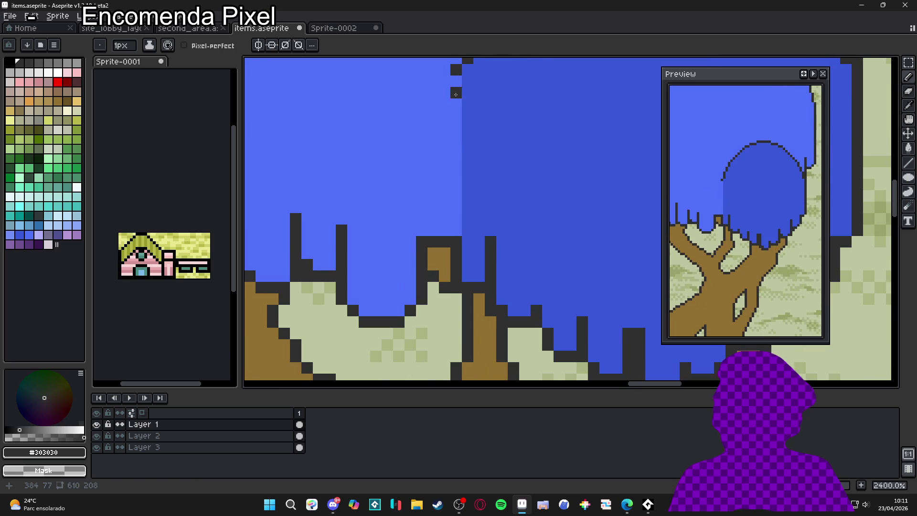
{"action": "scroll", "coordinate": [459, 241], "scroll_direction": "down", "scroll_amount": 2}
{"action": "scroll", "coordinate": [459, 242], "scroll_direction": "down", "scroll_amount": 3}
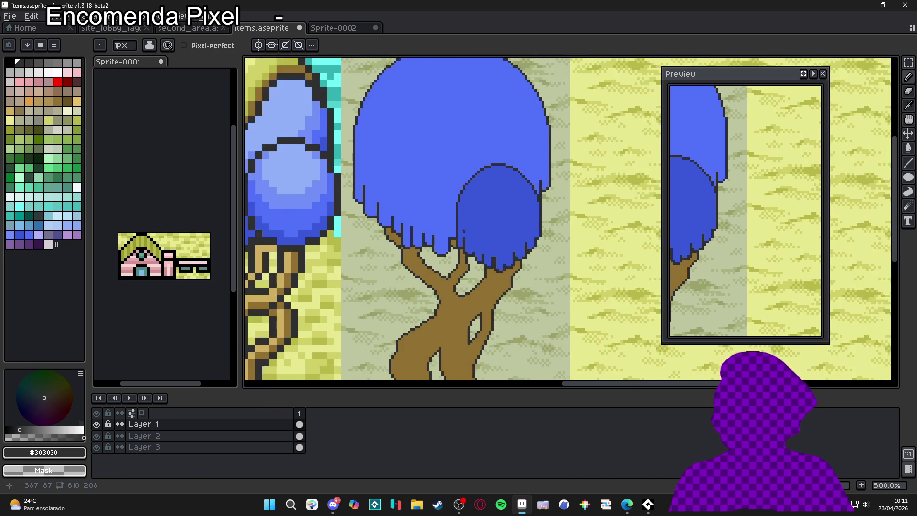
{"action": "key", "text": "ctrl+s"}
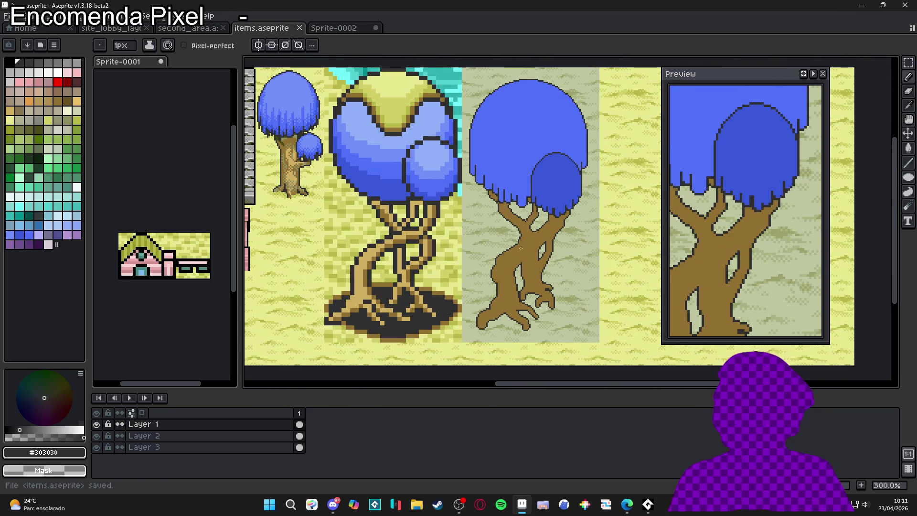
{"action": "scroll", "coordinate": [531, 260], "scroll_direction": "up", "scroll_amount": 1}
{"action": "scroll", "coordinate": [530, 255], "scroll_direction": "down", "scroll_amount": 2}
{"action": "scroll", "coordinate": [533, 233], "scroll_direction": "up", "scroll_amount": 1}
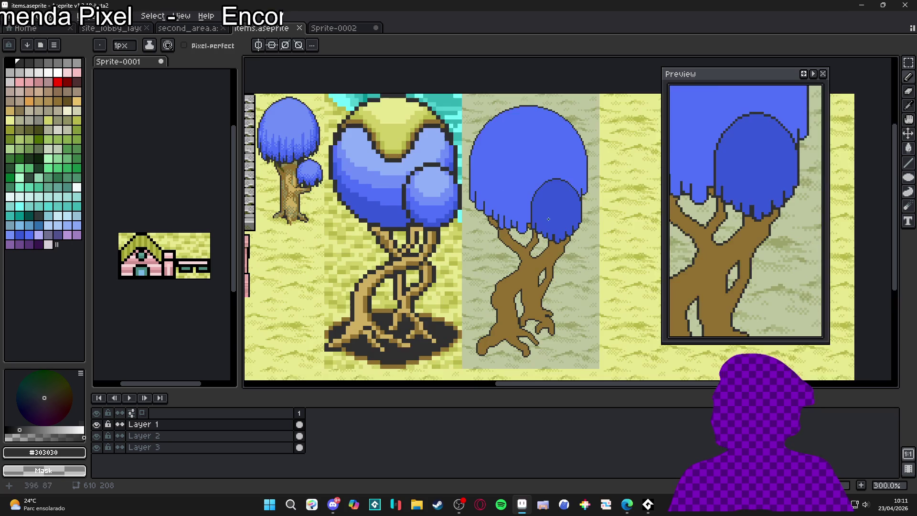
{"action": "key", "text": "ctrl+s"}
{"action": "scroll", "coordinate": [553, 273], "scroll_direction": "up", "scroll_amount": 4}
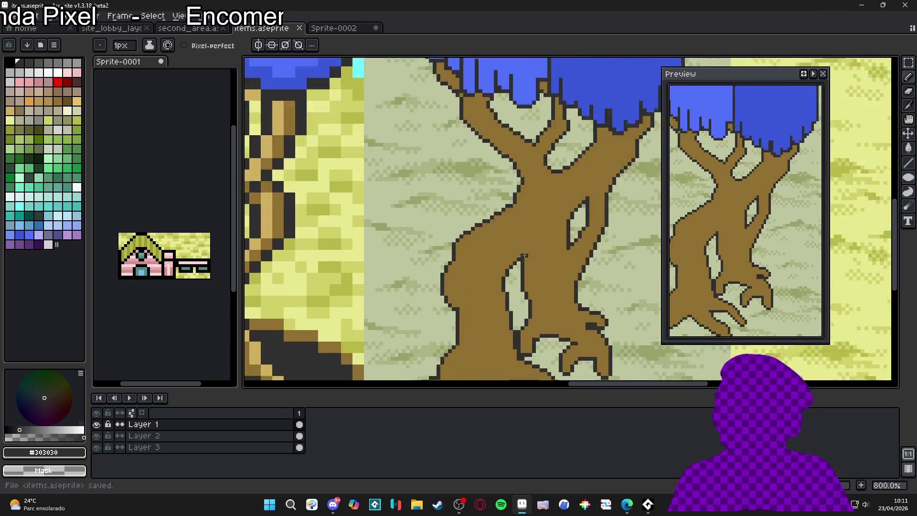
{"action": "scroll", "coordinate": [558, 274], "scroll_direction": "down", "scroll_amount": 1}
{"action": "mouse_move", "coordinate": [565, 274]}
{"action": "left_mouse_down"}
{"action": "mouse_move", "coordinate": [581, 266]}
{"action": "mouse_move", "coordinate": [564, 300]}
{"action": "mouse_move", "coordinate": [529, 314]}
{"action": "left_mouse_up"}
{"action": "scroll", "coordinate": [592, 263], "scroll_direction": "up", "scroll_amount": 3}
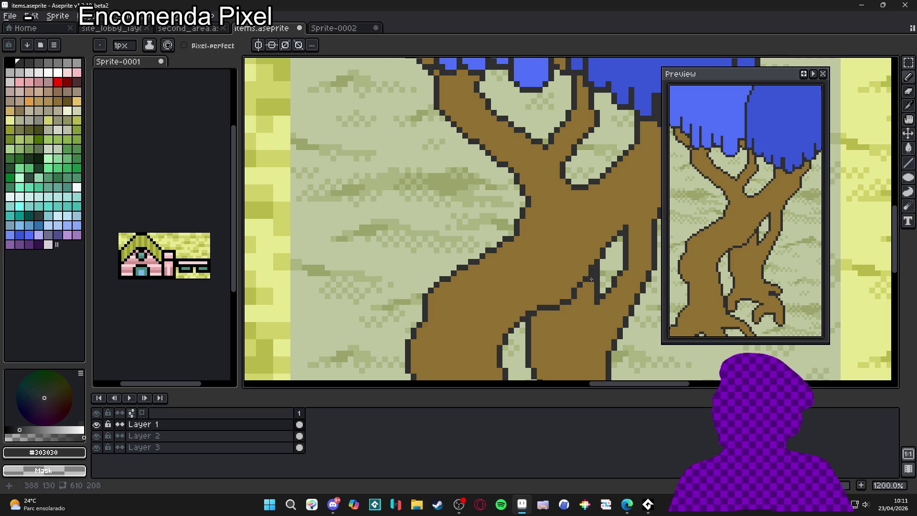
{"action": "scroll", "coordinate": [579, 289], "scroll_direction": "down", "scroll_amount": 2}
{"action": "scroll", "coordinate": [584, 289], "scroll_direction": "up", "scroll_amount": 2}
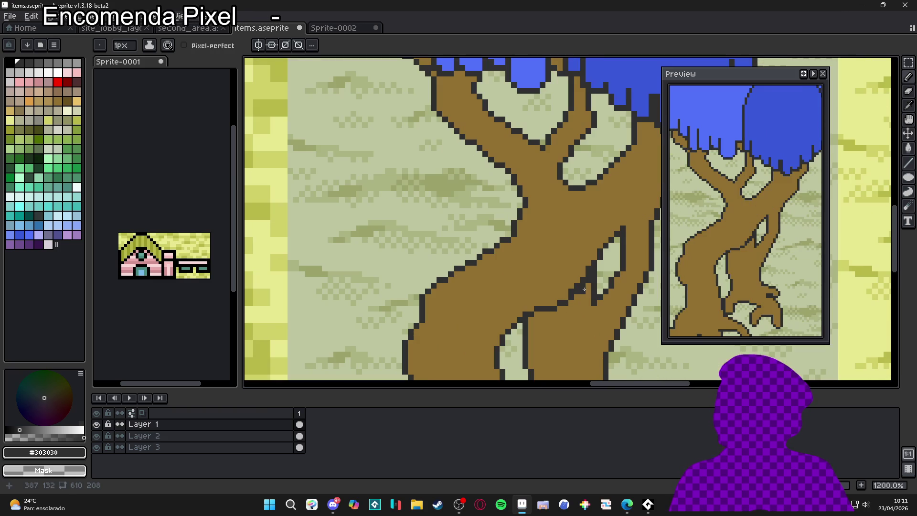
{"action": "scroll", "coordinate": [586, 290], "scroll_direction": "down", "scroll_amount": 5}
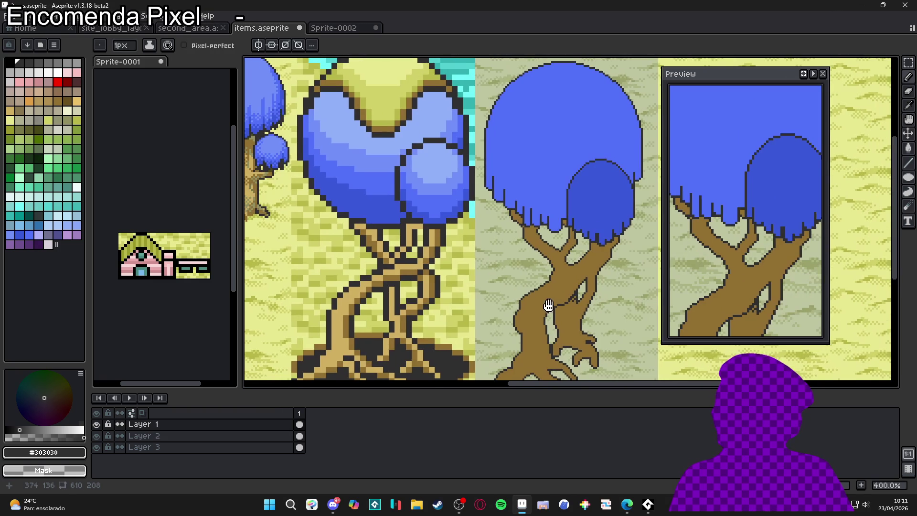
{"action": "scroll", "coordinate": [592, 281], "scroll_direction": "left", "scroll_amount": 1}
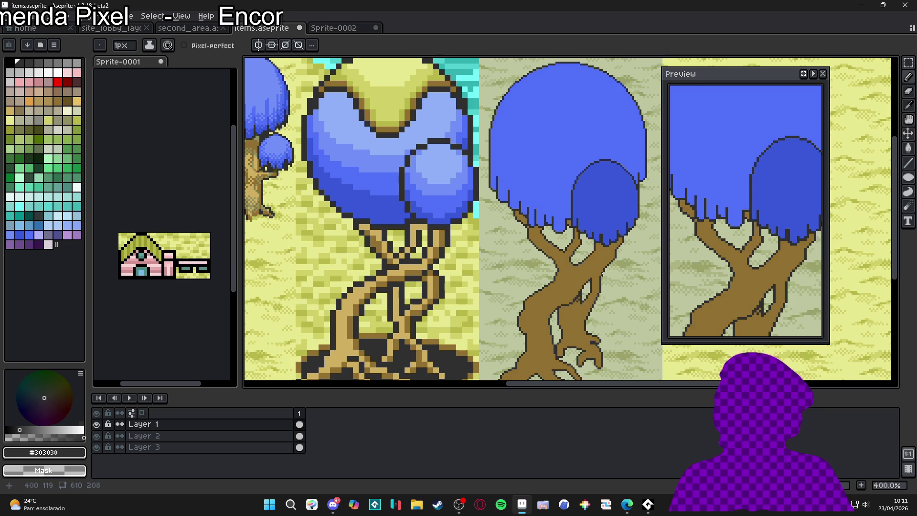
{"action": "scroll", "coordinate": [599, 276], "scroll_direction": "up", "scroll_amount": 5}
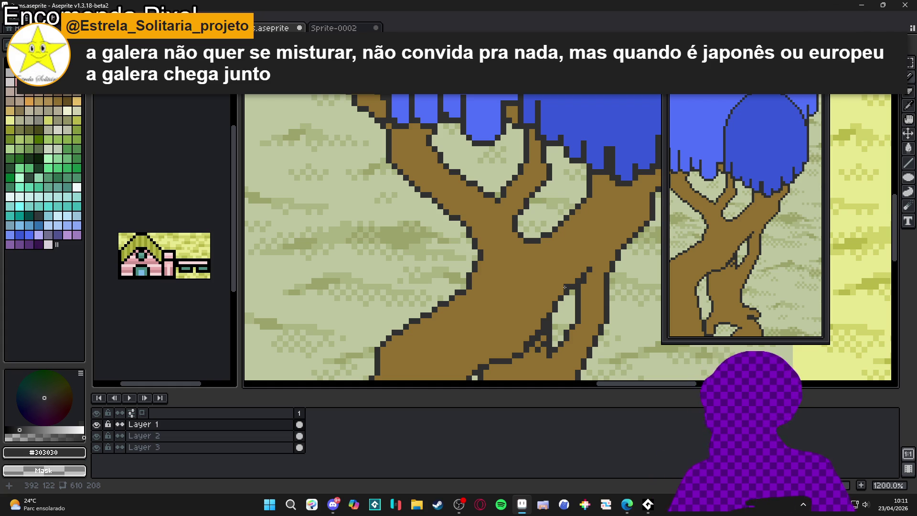
Erase the dark outline along the bottom and lower-right edge of the root foot.
{"action": "scroll", "coordinate": [565, 287], "scroll_direction": "down", "scroll_amount": 4}
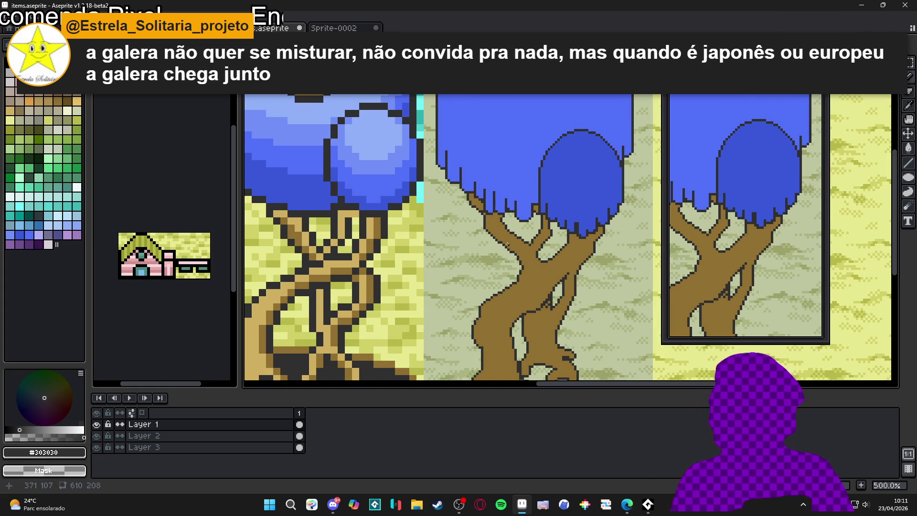
{"action": "scroll", "coordinate": [497, 237], "scroll_direction": "up", "scroll_amount": 5}
{"action": "key", "text": "e"}
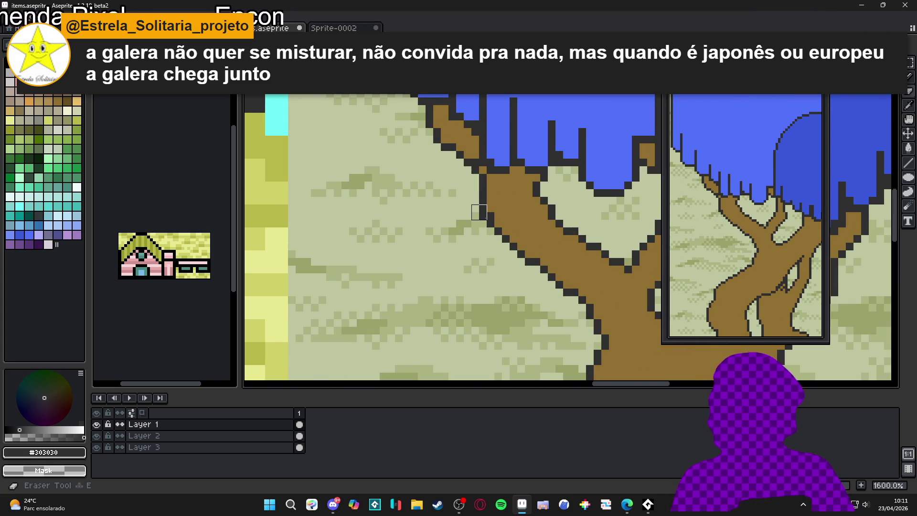
{"action": "scroll", "coordinate": [482, 215], "scroll_direction": "down", "scroll_amount": 3}
{"action": "key", "text": "b"}
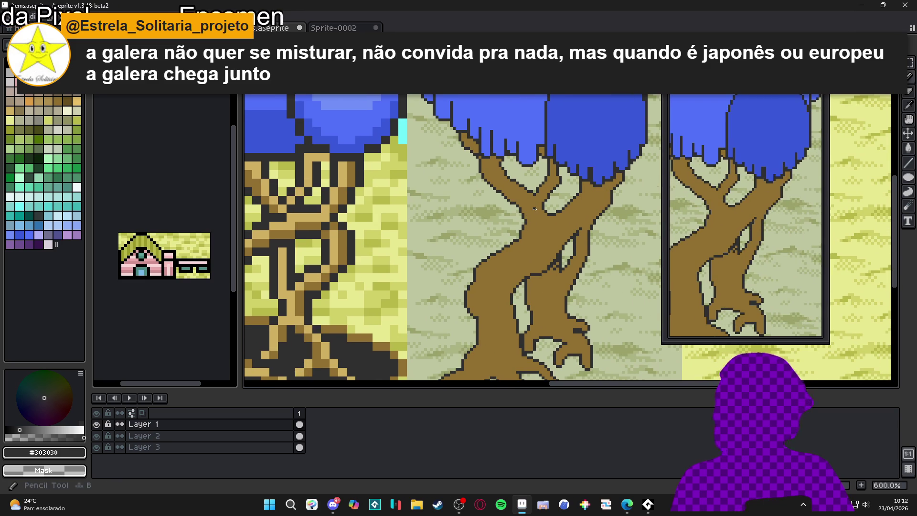
{"action": "scroll", "coordinate": [537, 209], "scroll_direction": "down", "scroll_amount": 2}
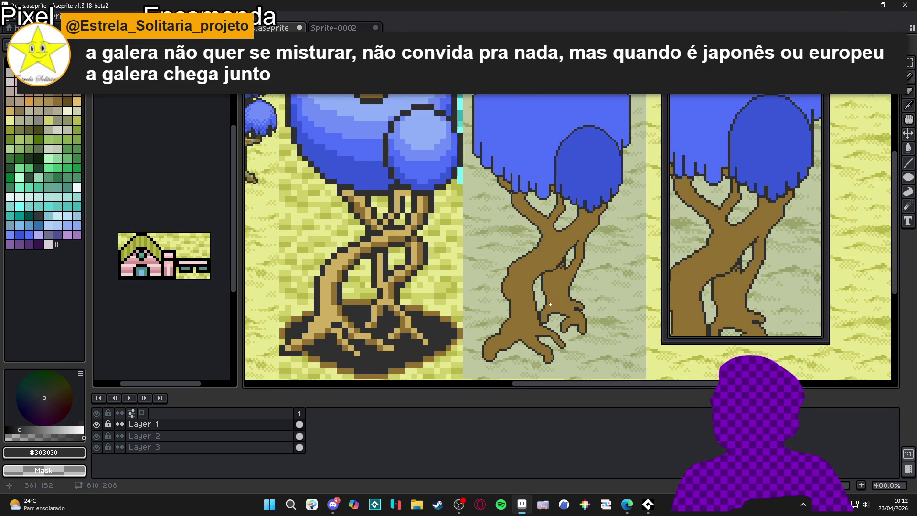
{"action": "scroll", "coordinate": [549, 304], "scroll_direction": "down", "scroll_amount": 3}
{"action": "scroll", "coordinate": [543, 315], "scroll_direction": "up", "scroll_amount": 3}
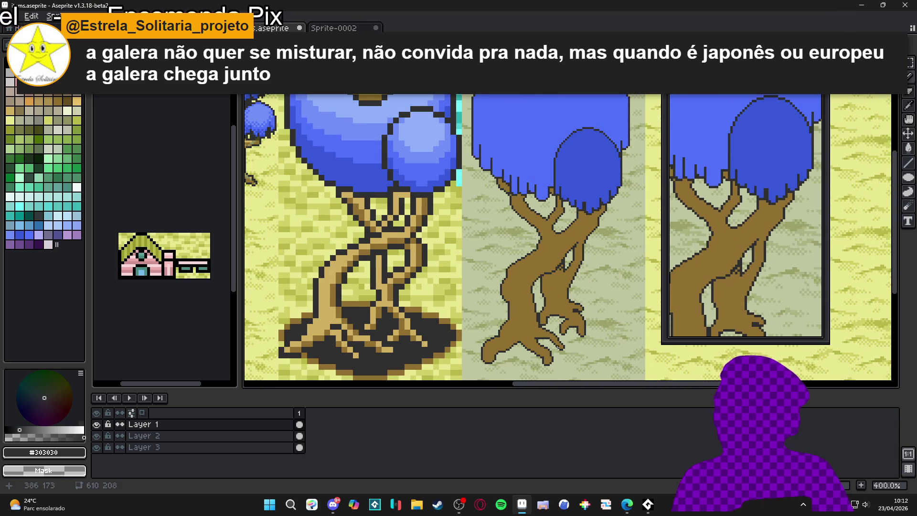
{"action": "scroll", "coordinate": [557, 344], "scroll_direction": "up", "scroll_amount": 3}
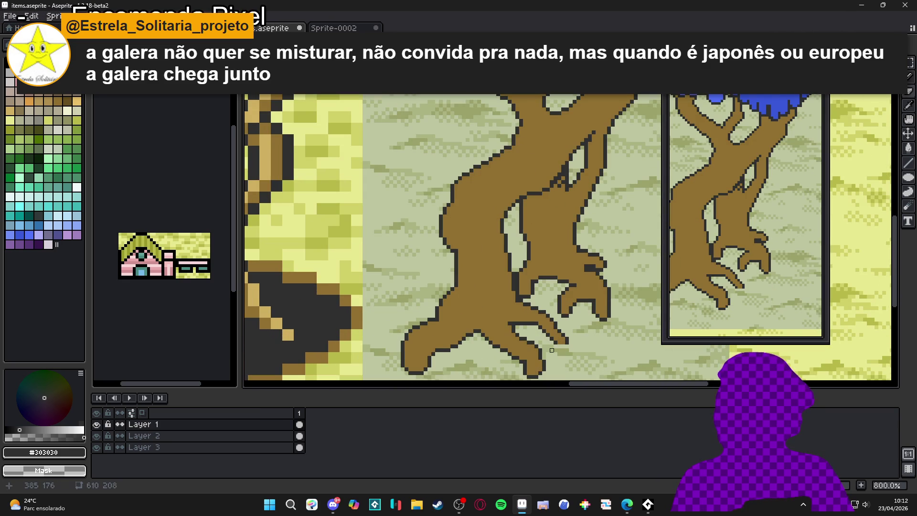
{"action": "scroll", "coordinate": [599, 302], "scroll_direction": "up", "scroll_amount": 2}
{"action": "left_click_drag", "start_coordinate": [605, 314], "coordinate": [588, 314]}
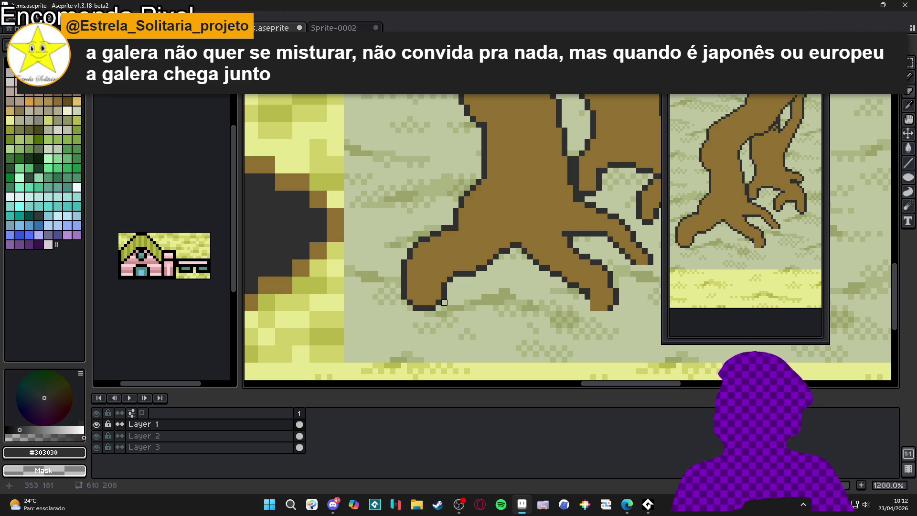
{"action": "mouse_move", "coordinate": [433, 308]}
{"action": "left_mouse_down"}
{"action": "mouse_move", "coordinate": [410, 302]}
{"action": "mouse_move", "coordinate": [430, 308]}
{"action": "mouse_move", "coordinate": [473, 279]}
{"action": "left_mouse_up"}
{"action": "left_click", "coordinate": [473, 274]}
Erase the outline along another root tip and the row under the claw root.
{"action": "scroll", "coordinate": [490, 262], "scroll_direction": "up", "scroll_amount": 2}
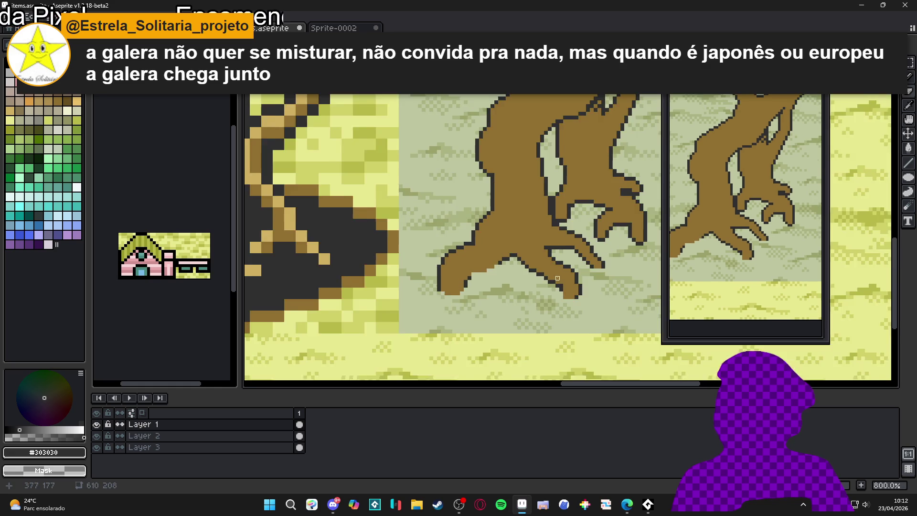
{"action": "left_click_drag", "start_coordinate": [563, 247], "coordinate": [523, 246]}
{"action": "scroll", "coordinate": [562, 262], "scroll_direction": "down", "scroll_amount": 2}
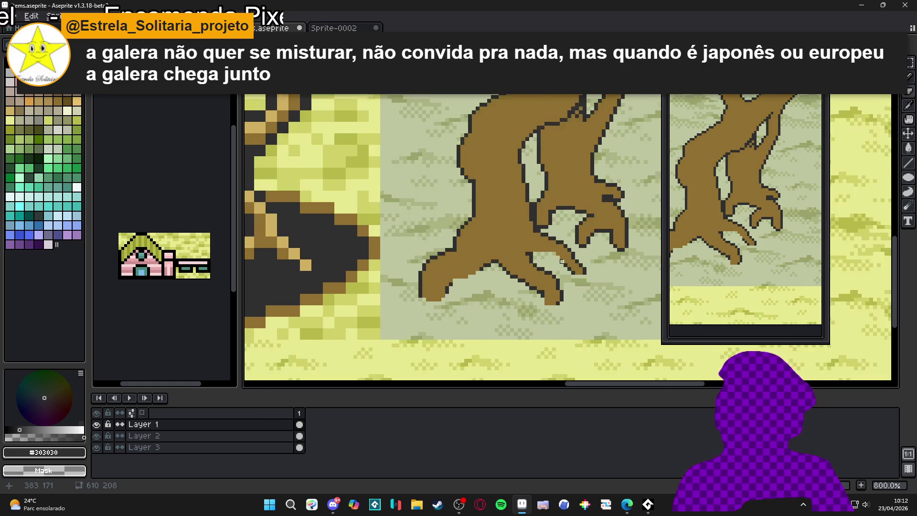
{"action": "scroll", "coordinate": [562, 262], "scroll_direction": "up", "scroll_amount": 3}
{"action": "mouse_move", "coordinate": [492, 243]}
{"action": "left_mouse_down"}
{"action": "mouse_move", "coordinate": [550, 242]}
{"action": "mouse_move", "coordinate": [549, 254]}
{"action": "mouse_move", "coordinate": [572, 254]}
{"action": "left_mouse_up"}
{"action": "scroll", "coordinate": [571, 256], "scroll_direction": "down", "scroll_amount": 4}
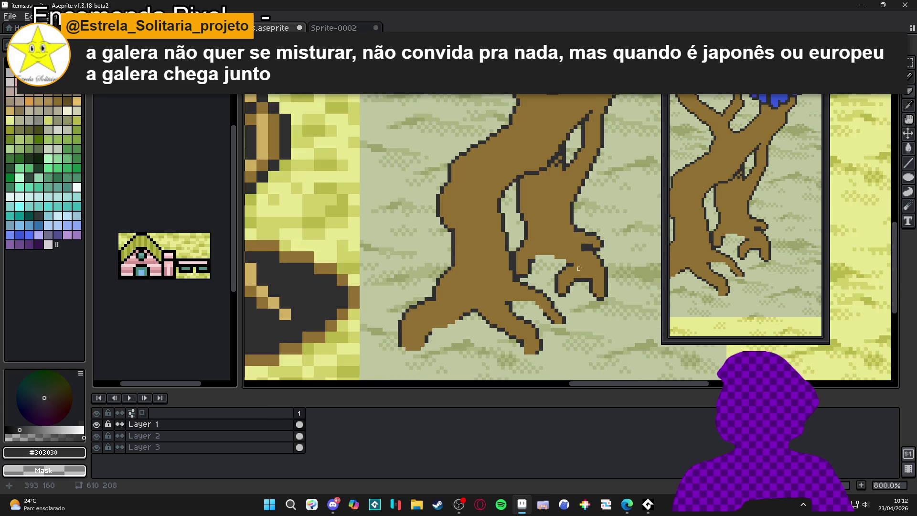
{"action": "scroll", "coordinate": [559, 264], "scroll_direction": "up", "scroll_amount": 2}
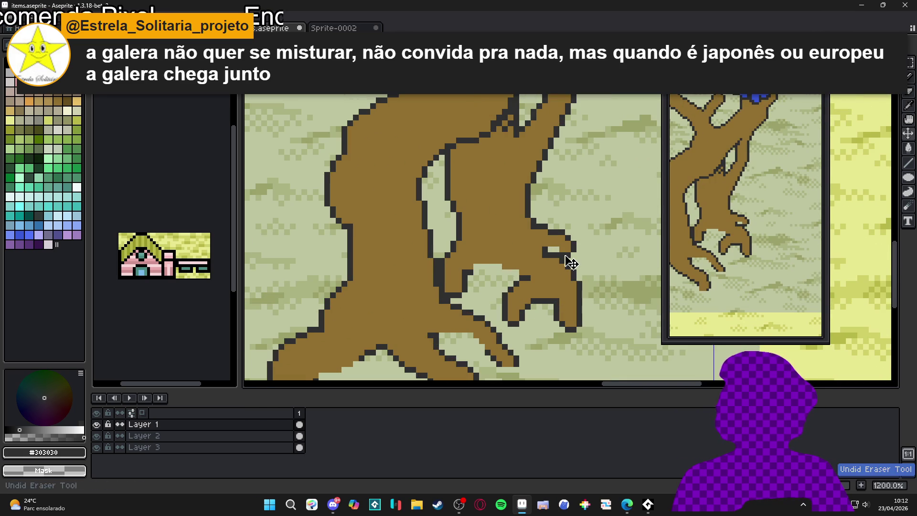
{"action": "scroll", "coordinate": [575, 270], "scroll_direction": "down", "scroll_amount": 4}
{"action": "scroll", "coordinate": [565, 284], "scroll_direction": "up", "scroll_amount": 6}
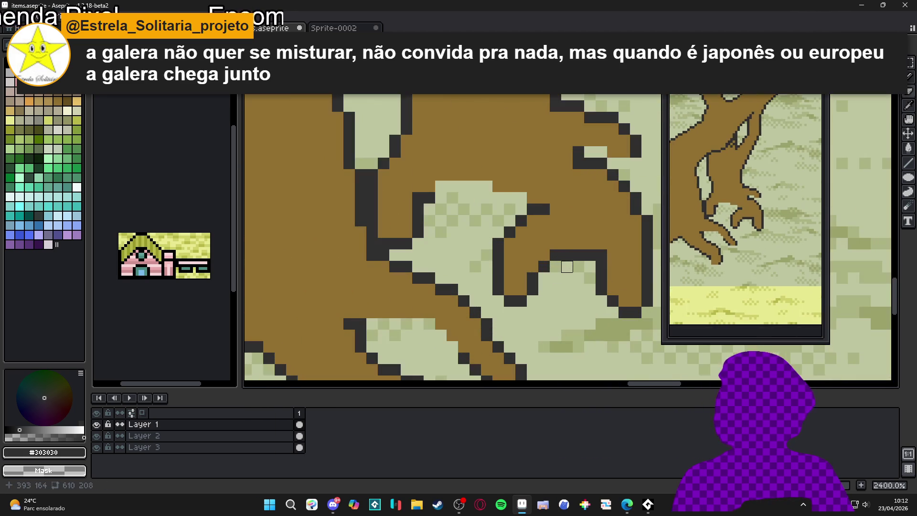
Undo the last change, then erase stray outline pixels on the claw's left side.
{"action": "key", "text": "ctrl+z"}
{"action": "key", "text": "ctrl+z"}
{"action": "key", "text": "ctrl+z"}
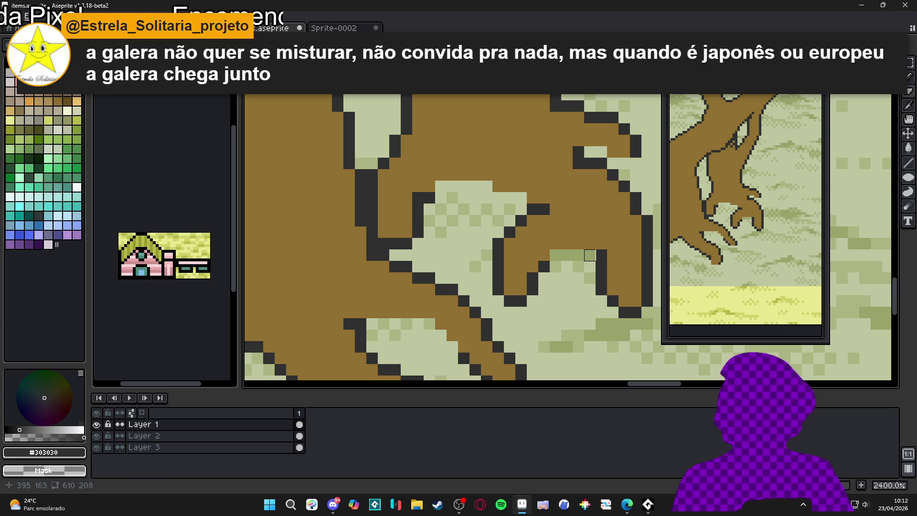
{"action": "key", "text": "e"}
{"action": "left_click", "coordinate": [532, 290]}
{"action": "mouse_move", "coordinate": [532, 300]}
{"action": "left_mouse_down"}
{"action": "mouse_move", "coordinate": [508, 301]}
{"action": "mouse_move", "coordinate": [547, 267]}
{"action": "left_mouse_up"}
{"action": "scroll", "coordinate": [541, 314], "scroll_direction": "down", "scroll_amount": 4}
{"action": "scroll", "coordinate": [544, 315], "scroll_direction": "up", "scroll_amount": 4}
Erase the dark outline along the root claw's bottom edge and the root blob's left side.
{"action": "left_click_drag", "start_coordinate": [570, 327], "coordinate": [583, 326]}
{"action": "scroll", "coordinate": [583, 326], "scroll_direction": "down", "scroll_amount": 2}
{"action": "scroll", "coordinate": [516, 282], "scroll_direction": "up", "scroll_amount": 1}
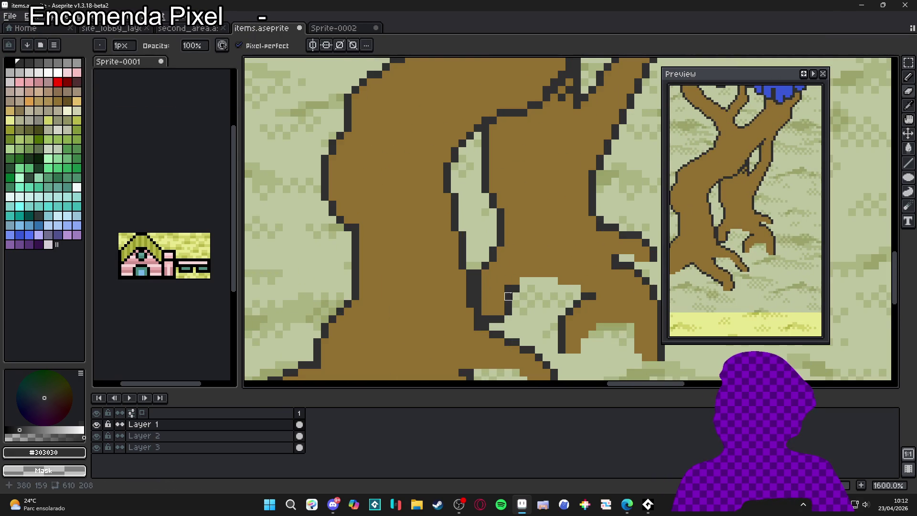
{"action": "left_click_drag", "start_coordinate": [515, 288], "coordinate": [509, 319]}
{"action": "scroll", "coordinate": [507, 315], "scroll_direction": "down", "scroll_amount": 2}
{"action": "scroll", "coordinate": [506, 315], "scroll_direction": "up", "scroll_amount": 1}
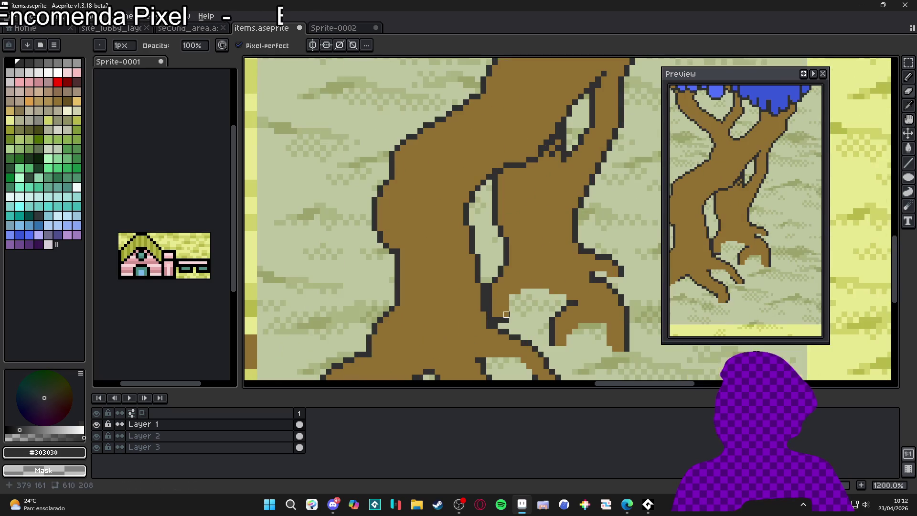
{"action": "scroll", "coordinate": [515, 317], "scroll_direction": "down", "scroll_amount": 5}
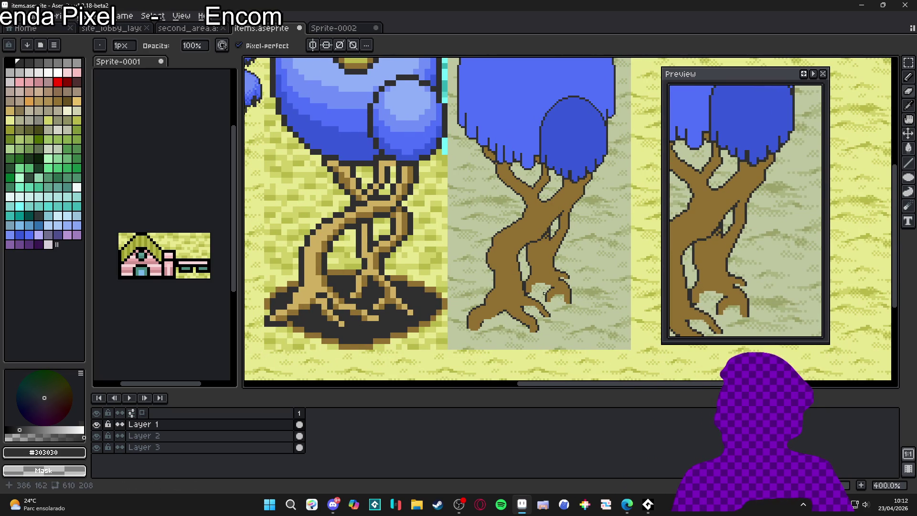
{"action": "scroll", "coordinate": [544, 292], "scroll_direction": "down", "scroll_amount": 1}
Save the sprite sheet as items.aseprite.
{"action": "key", "text": "ctrl+s"}
{"action": "scroll", "coordinate": [570, 255], "scroll_direction": "down", "scroll_amount": 1}
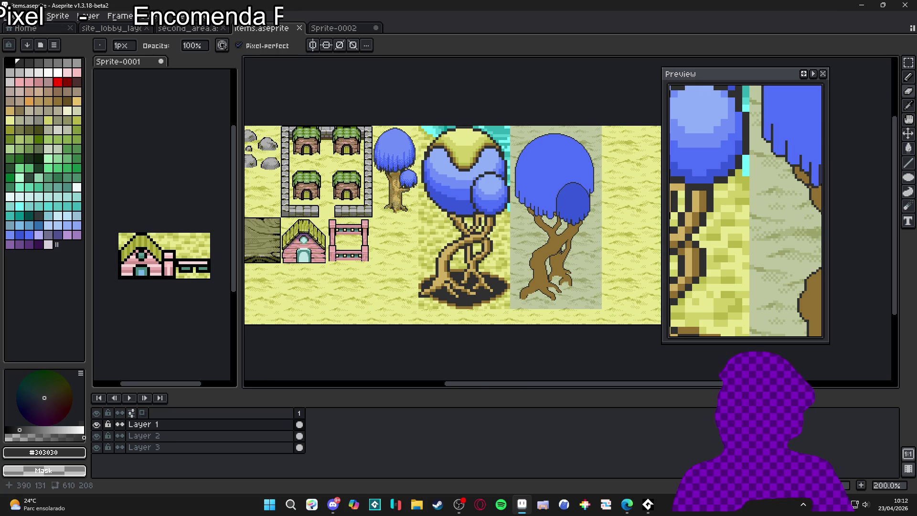
{"action": "scroll", "coordinate": [539, 254], "scroll_direction": "up", "scroll_amount": 4}
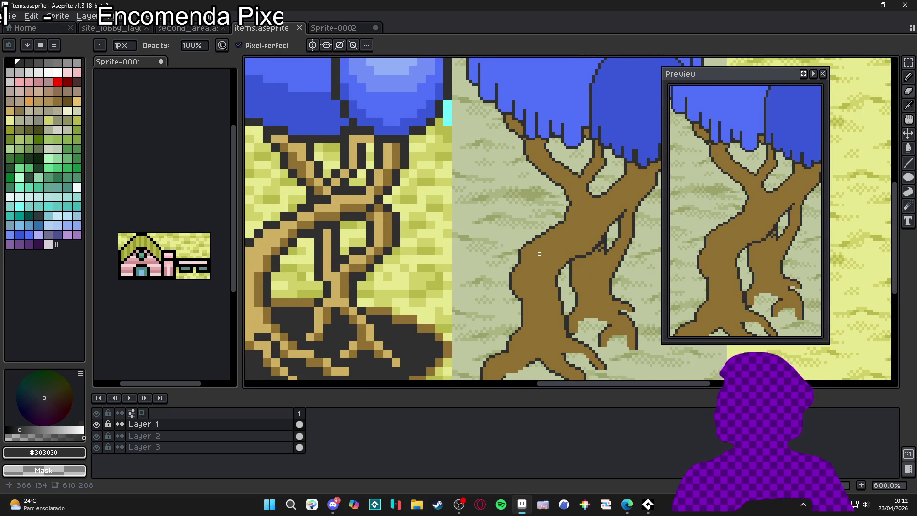
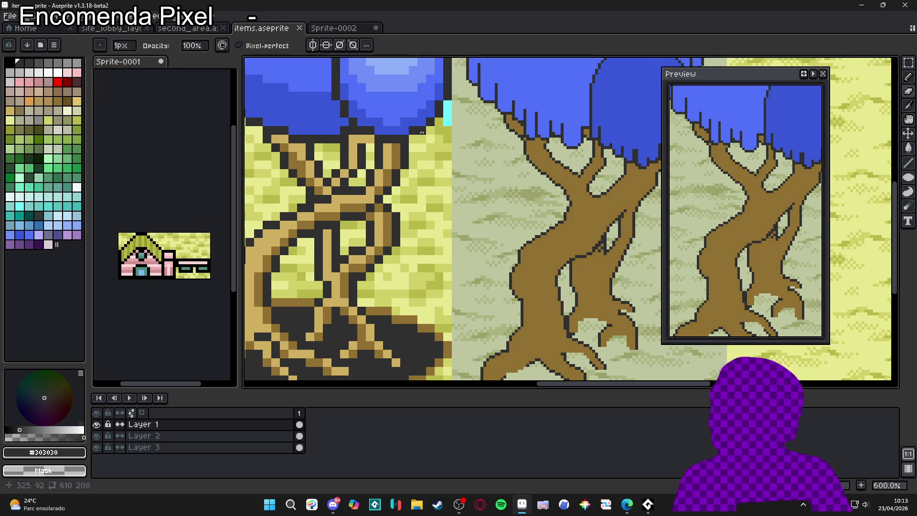
Zoom the canvas out to 300% and switch to Discord's #feedback_artistico channel.
{"action": "scroll", "coordinate": [497, 238], "scroll_direction": "down", "scroll_amount": 3}
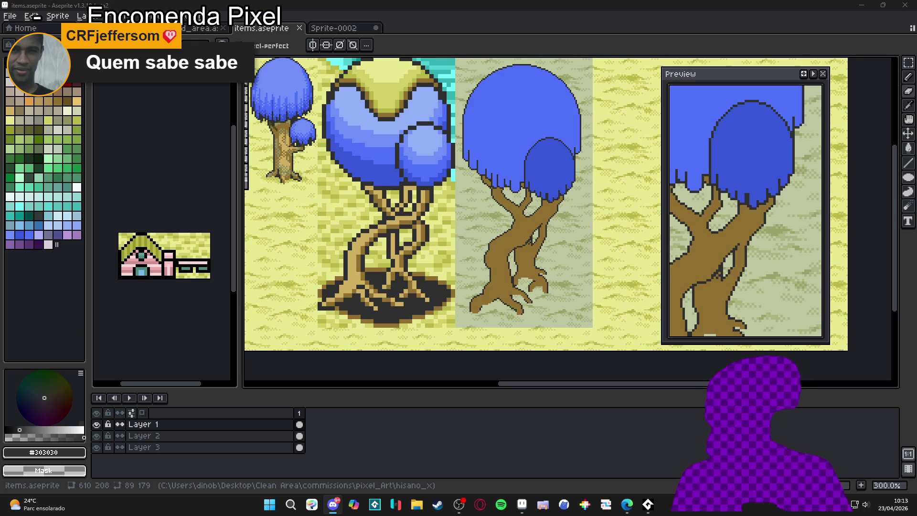
{"action": "left_click", "coordinate": [333, 503]}
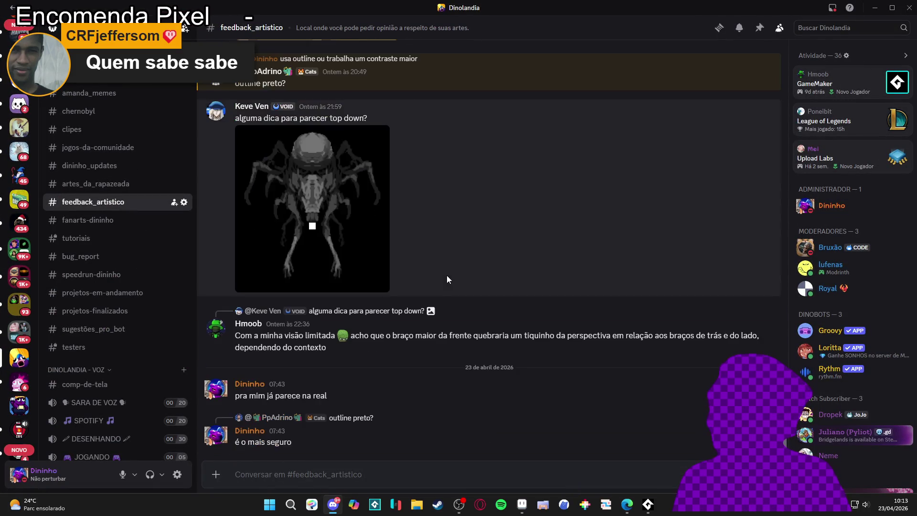
Scroll through the artwork posted in #feedback_artistico, then return to Aseprite.
{"action": "scroll", "coordinate": [446, 276], "scroll_direction": "up", "scroll_amount": 10}
{"action": "scroll", "coordinate": [471, 283], "scroll_direction": "down", "scroll_amount": 10}
{"action": "key", "text": "alt+Tab"}
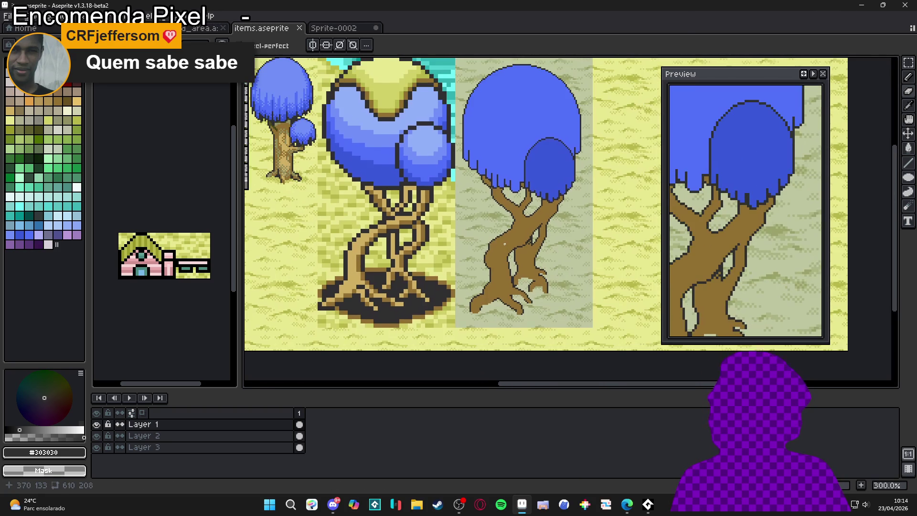
Sample light tan #d0b060 from the left tree and paint it over the right trunk.
{"action": "left_click_drag", "start_coordinate": [504, 244], "coordinate": [517, 252]}
{"action": "scroll", "coordinate": [518, 252], "scroll_direction": "up", "scroll_amount": 2}
{"action": "scroll", "coordinate": [523, 248], "scroll_direction": "down", "scroll_amount": 2}
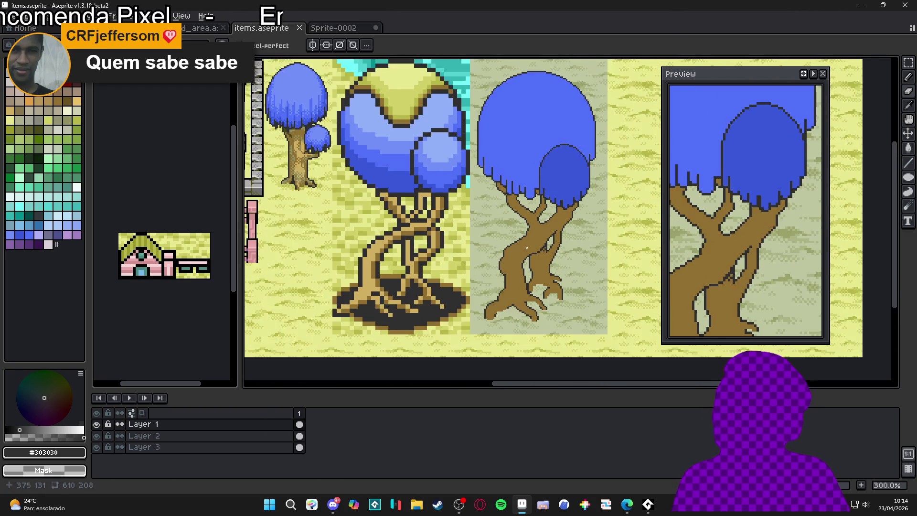
{"action": "scroll", "coordinate": [531, 243], "scroll_direction": "up", "scroll_amount": 2}
{"action": "key", "text": "w"}
{"action": "left_click", "coordinate": [530, 244]}
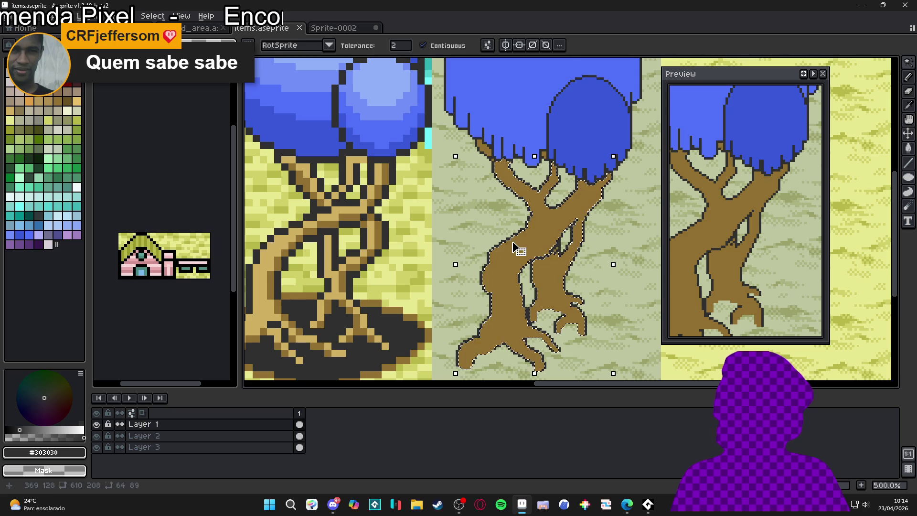
{"action": "key", "text": "ctrl+d"}
{"action": "left_click", "coordinate": [341, 209]}
{"action": "mouse_move", "coordinate": [494, 258]}
{"action": "left_mouse_down"}
{"action": "mouse_move", "coordinate": [506, 245]}
{"action": "mouse_move", "coordinate": [524, 251]}
{"action": "mouse_move", "coordinate": [544, 239]}
{"action": "left_mouse_up"}
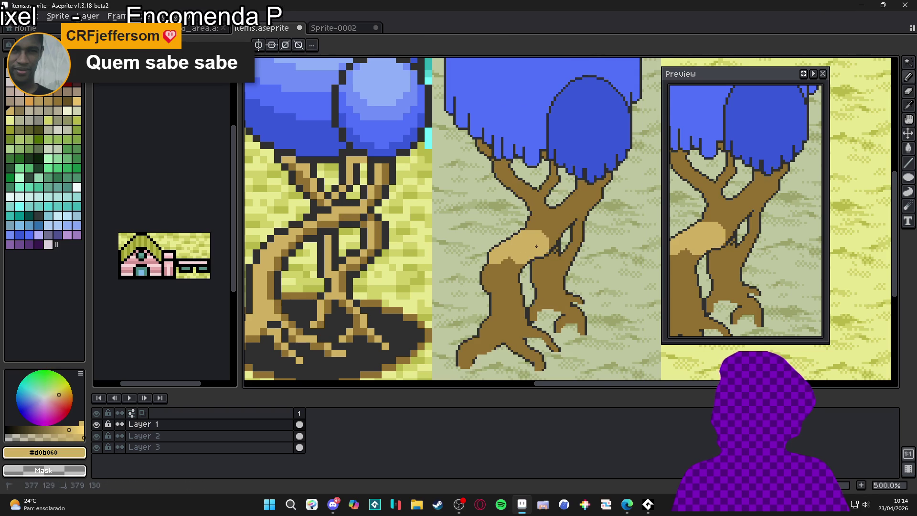
Bucket-fill the remaining dark trunk front with light tan, then sample brown #907030.
{"action": "key", "text": "g"}
{"action": "left_click", "coordinate": [502, 292]}
{"action": "key", "text": "ctrl+z"}
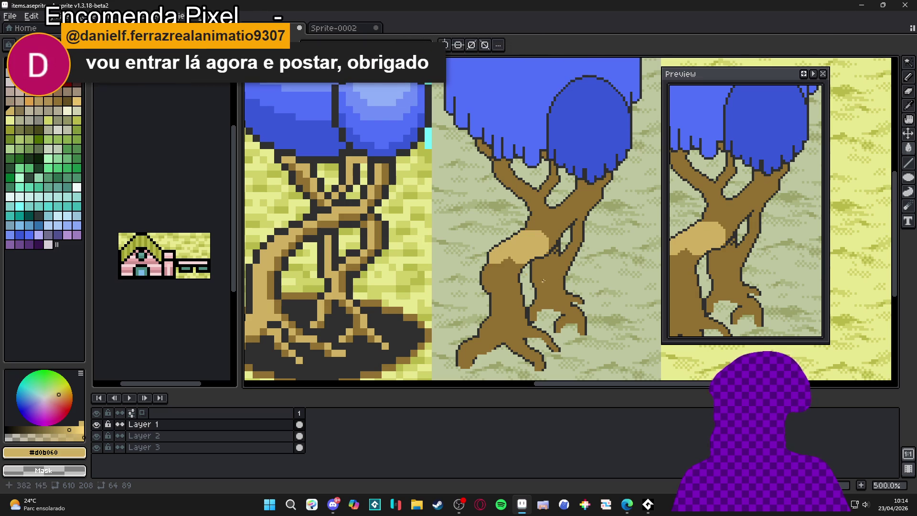
{"action": "left_click", "coordinate": [503, 310]}
{"action": "key", "text": "ctrl"}
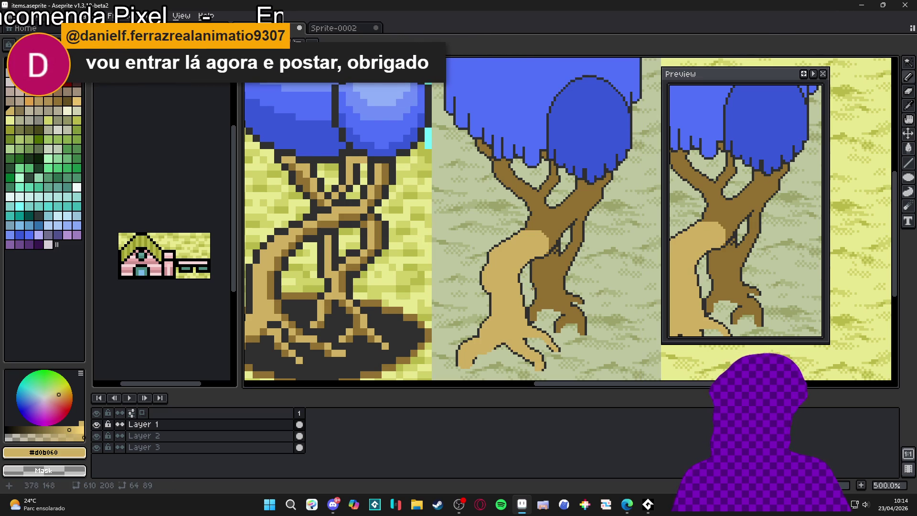
{"action": "scroll", "coordinate": [549, 232], "scroll_direction": "up", "scroll_amount": 5}
{"action": "left_click", "coordinate": [544, 213], "text": "alt"}
{"action": "left_click", "coordinate": [461, 234]}
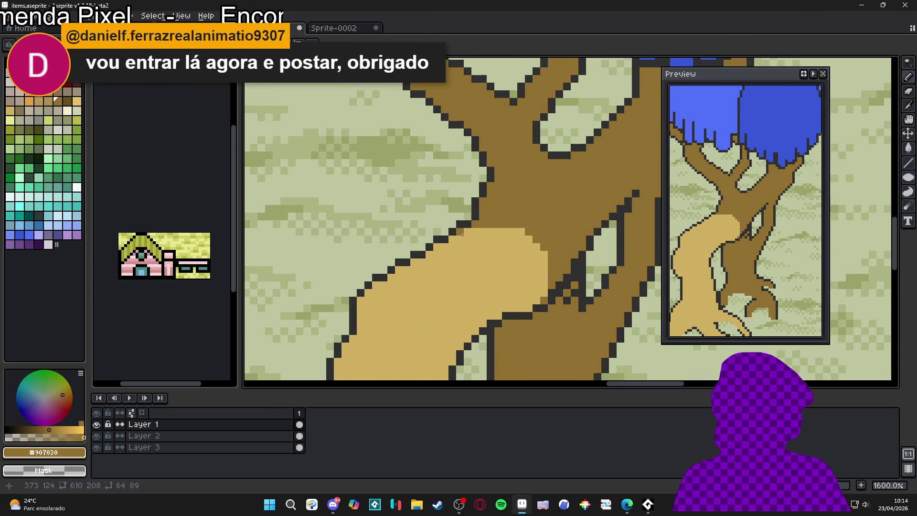
Pencil #907030 shading along the trunk's upper edge and beneath its left bulge at 1600%.
{"action": "mouse_move", "coordinate": [527, 229]}
{"action": "left_mouse_down"}
{"action": "mouse_move", "coordinate": [506, 232]}
{"action": "mouse_move", "coordinate": [528, 239]}
{"action": "mouse_move", "coordinate": [539, 256]}
{"action": "left_mouse_up"}
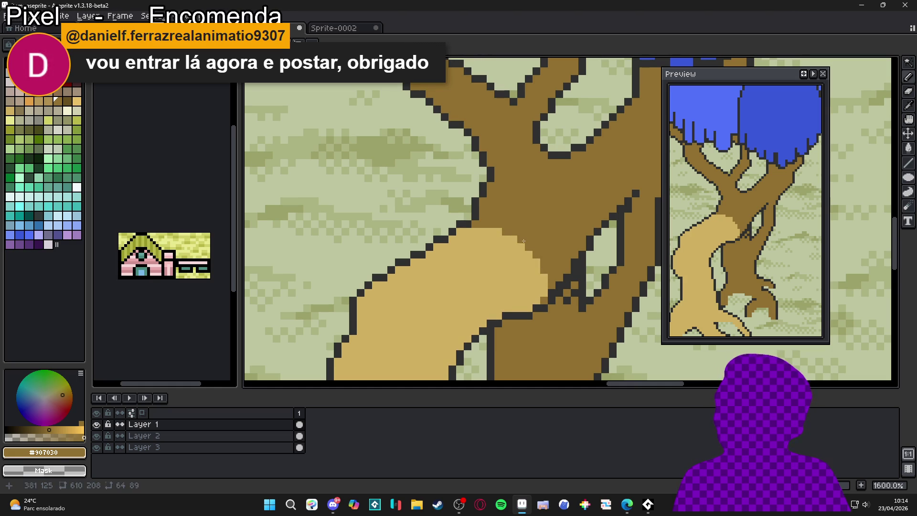
{"action": "left_click", "coordinate": [492, 232]}
{"action": "left_click", "coordinate": [513, 292]}
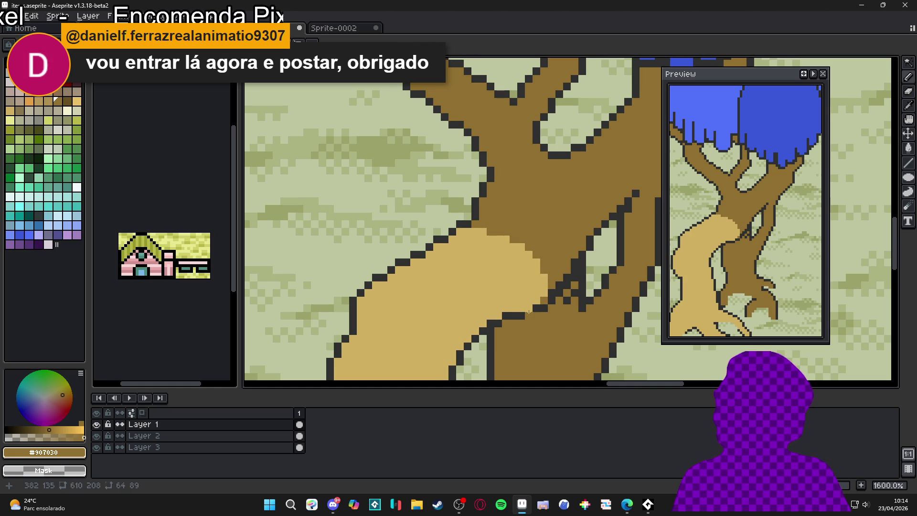
{"action": "scroll", "coordinate": [527, 308], "scroll_direction": "down", "scroll_amount": 3}
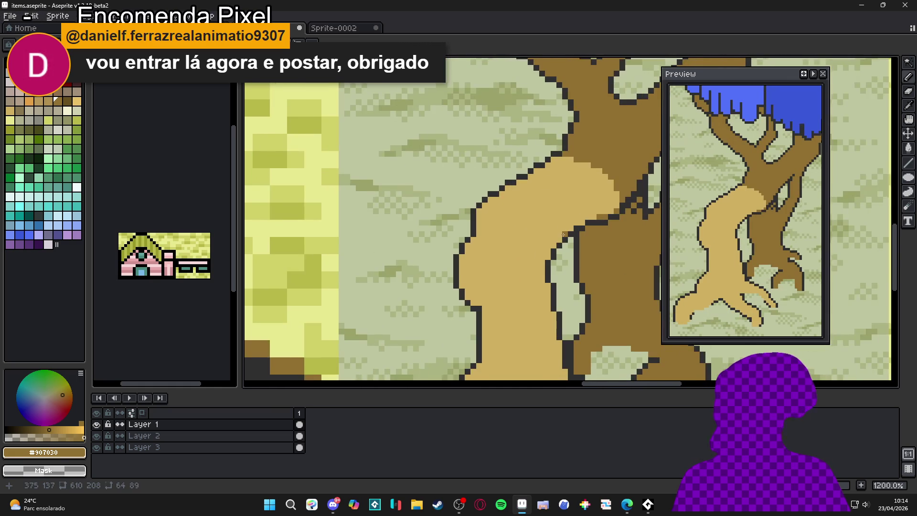
{"action": "scroll", "coordinate": [554, 266], "scroll_direction": "down", "scroll_amount": 1}
{"action": "scroll", "coordinate": [556, 257], "scroll_direction": "down", "scroll_amount": 1}
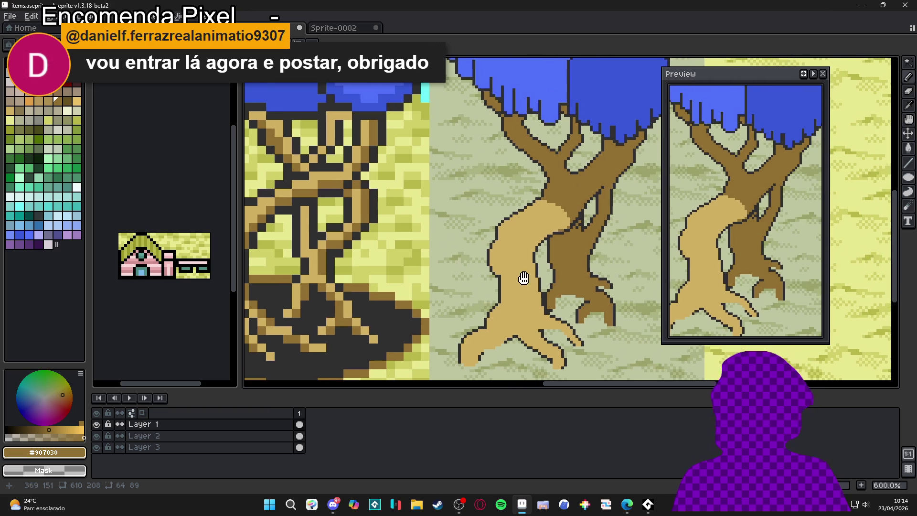
{"action": "scroll", "coordinate": [506, 258], "scroll_direction": "down", "scroll_amount": 1}
{"action": "scroll", "coordinate": [506, 258], "scroll_direction": "down", "scroll_amount": 3}
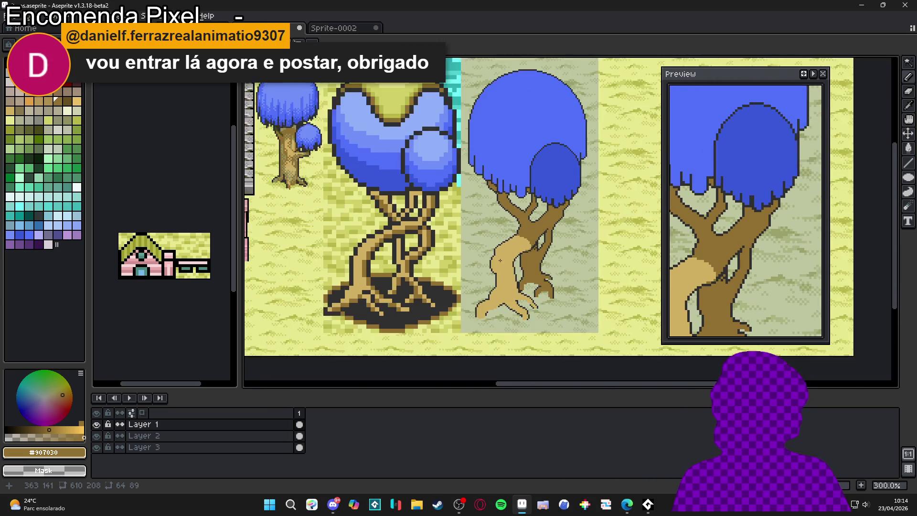
{"action": "scroll", "coordinate": [516, 263], "scroll_direction": "up", "scroll_amount": 1}
{"action": "scroll", "coordinate": [518, 265], "scroll_direction": "up", "scroll_amount": 4}
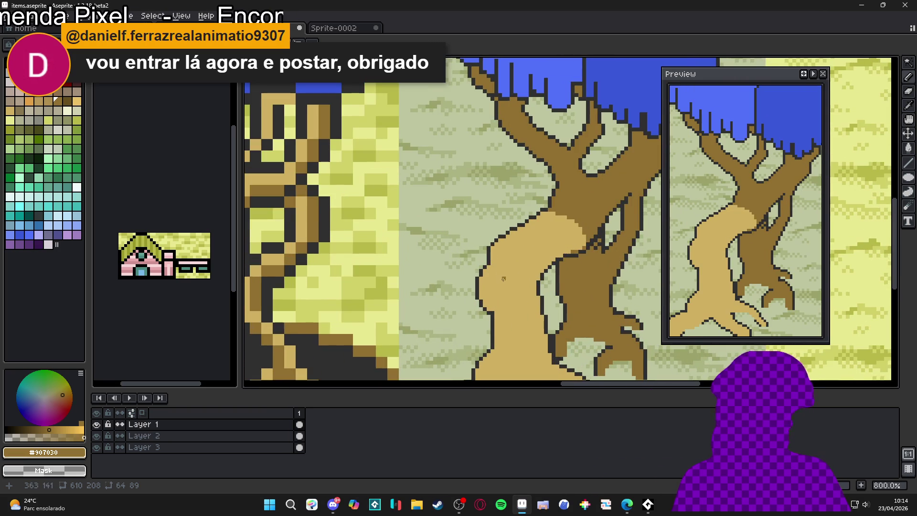
{"action": "scroll", "coordinate": [492, 317], "scroll_direction": "up", "scroll_amount": 3}
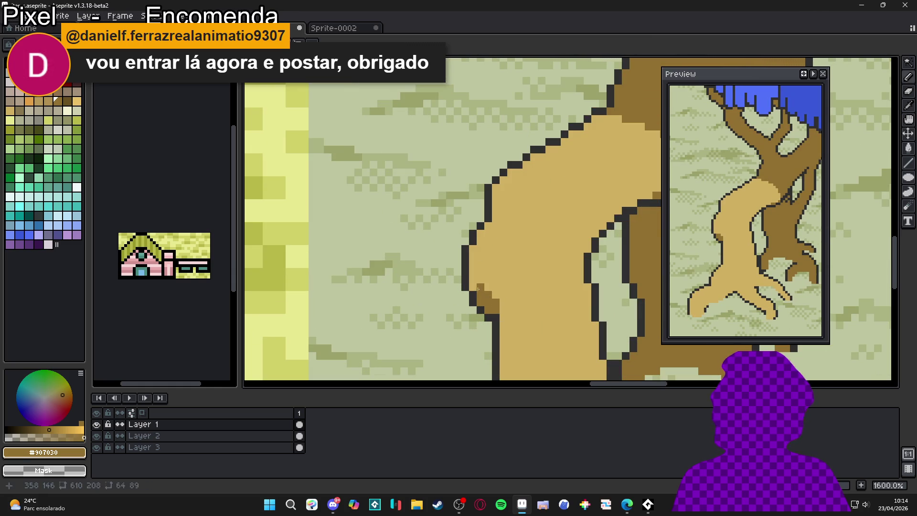
{"action": "mouse_move", "coordinate": [472, 280]}
{"action": "left_mouse_down"}
{"action": "mouse_move", "coordinate": [525, 300]}
{"action": "mouse_move", "coordinate": [507, 310]}
{"action": "mouse_move", "coordinate": [534, 286]}
{"action": "mouse_move", "coordinate": [539, 293]}
{"action": "left_mouse_up"}
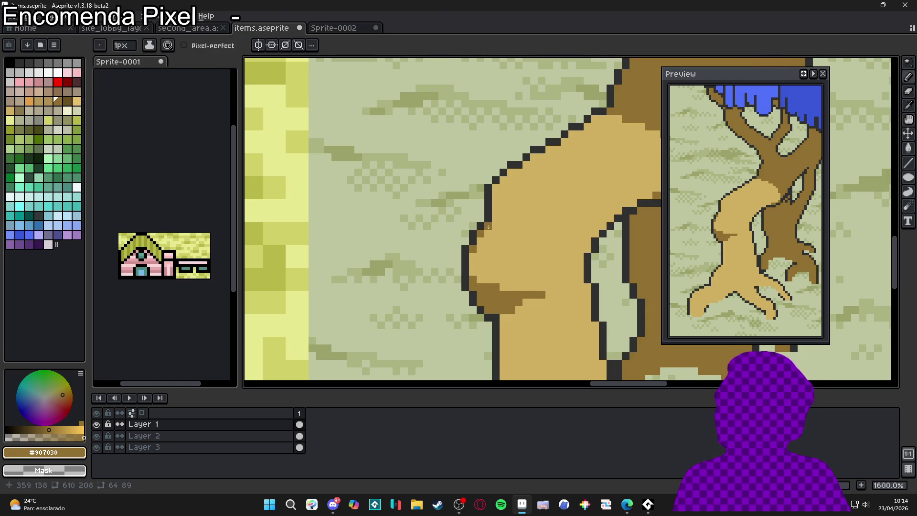
Pencil dark-brown pixels along the trunk outline and down its left edge.
{"action": "left_click_drag", "start_coordinate": [490, 231], "coordinate": [509, 228]}
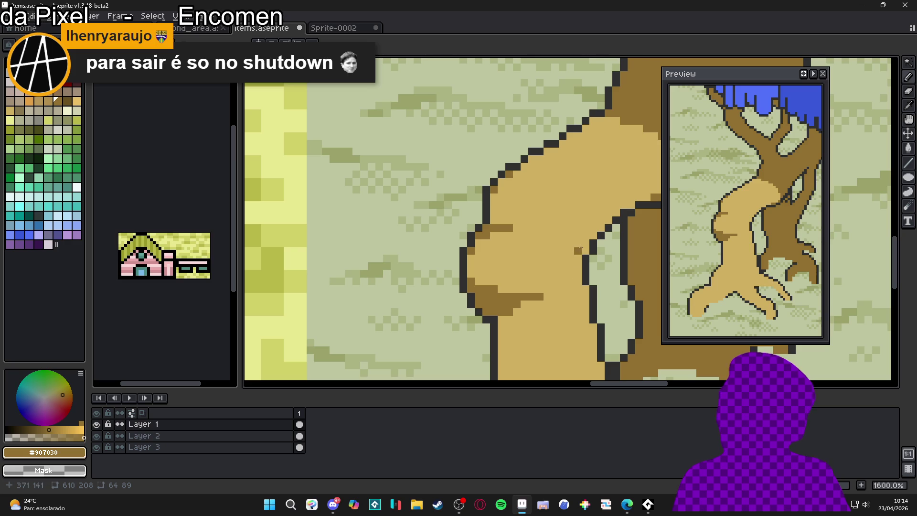
{"action": "mouse_move", "coordinate": [582, 241]}
{"action": "left_mouse_down"}
{"action": "mouse_move", "coordinate": [537, 235]}
{"action": "mouse_move", "coordinate": [566, 234]}
{"action": "left_mouse_up"}
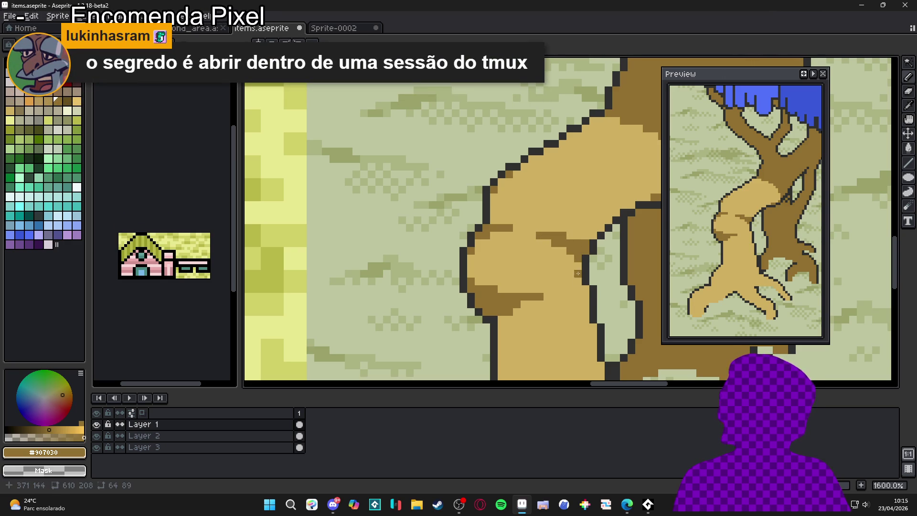
{"action": "scroll", "coordinate": [502, 238], "scroll_direction": "up", "scroll_amount": 2}
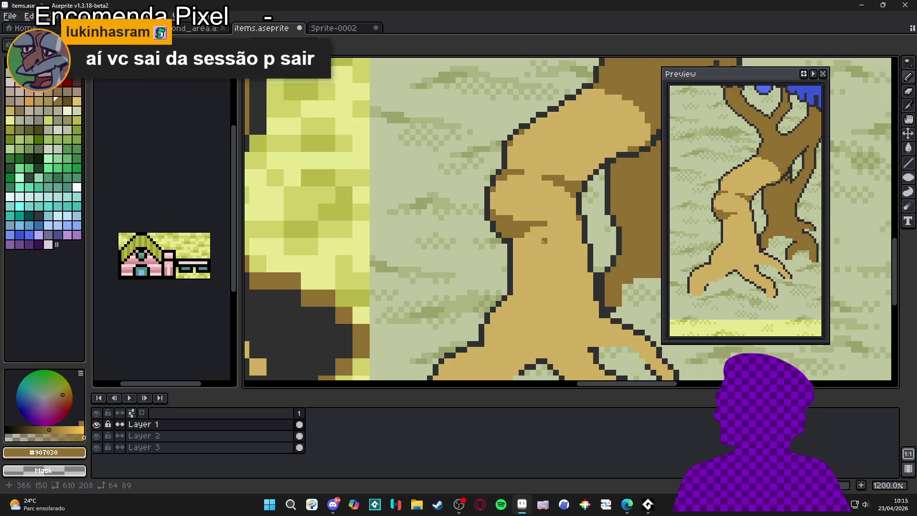
{"action": "mouse_move", "coordinate": [502, 238]}
{"action": "left_mouse_down"}
{"action": "mouse_move", "coordinate": [490, 271]}
{"action": "mouse_move", "coordinate": [501, 248]}
{"action": "left_mouse_up"}
{"action": "left_click", "coordinate": [513, 237]}
{"action": "left_click", "coordinate": [513, 225]}
{"action": "scroll", "coordinate": [515, 224], "scroll_direction": "down", "scroll_amount": 1}
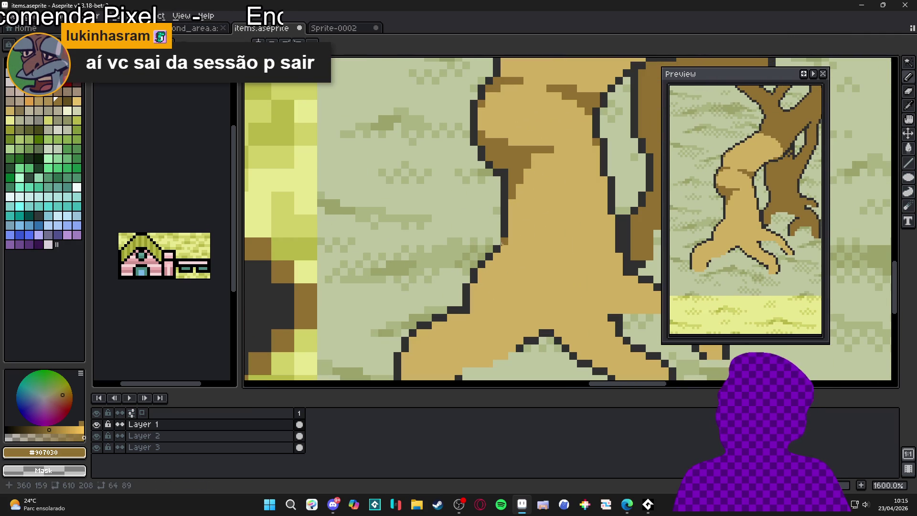
{"action": "left_click", "coordinate": [500, 249]}
{"action": "left_click", "coordinate": [481, 272]}
{"action": "left_click", "coordinate": [474, 287]}
{"action": "left_click", "coordinate": [473, 291]}
{"action": "left_click", "coordinate": [473, 291]}
{"action": "left_click", "coordinate": [452, 318]}
{"action": "left_click", "coordinate": [435, 333]}
Shade the lower-left root's upper edge dark brown, undoing one stray stroke.
{"action": "mouse_move", "coordinate": [402, 355]}
{"action": "left_mouse_down"}
{"action": "mouse_move", "coordinate": [463, 276]}
{"action": "mouse_move", "coordinate": [442, 299]}
{"action": "left_mouse_up"}
{"action": "mouse_move", "coordinate": [549, 281]}
{"action": "left_mouse_down"}
{"action": "mouse_move", "coordinate": [499, 296]}
{"action": "mouse_move", "coordinate": [526, 300]}
{"action": "mouse_move", "coordinate": [537, 292]}
{"action": "mouse_move", "coordinate": [493, 306]}
{"action": "mouse_move", "coordinate": [492, 293]}
{"action": "left_mouse_up"}
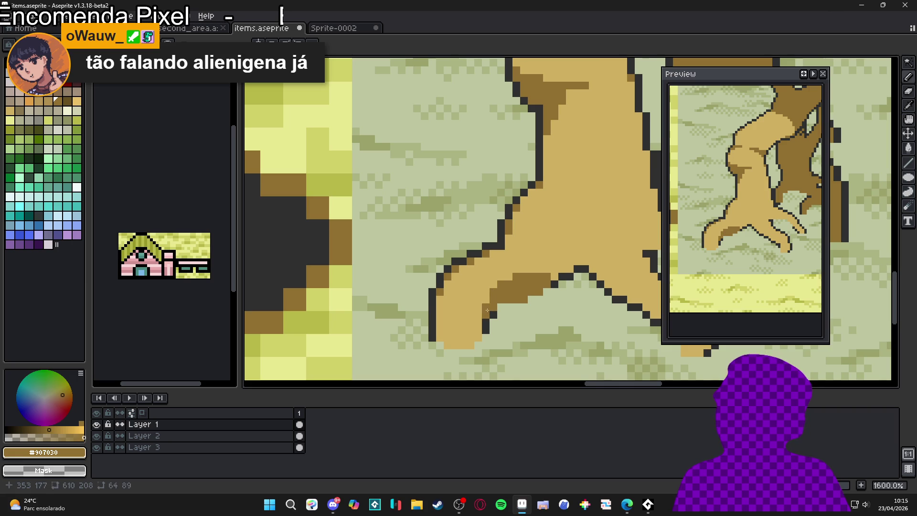
{"action": "mouse_move", "coordinate": [474, 329]}
{"action": "left_mouse_down"}
{"action": "mouse_move", "coordinate": [475, 316]}
{"action": "mouse_move", "coordinate": [481, 333]}
{"action": "mouse_move", "coordinate": [458, 329]}
{"action": "left_mouse_up"}
{"action": "key", "text": "ctrl+z"}
{"action": "scroll", "coordinate": [456, 329], "scroll_direction": "up", "scroll_amount": 2}
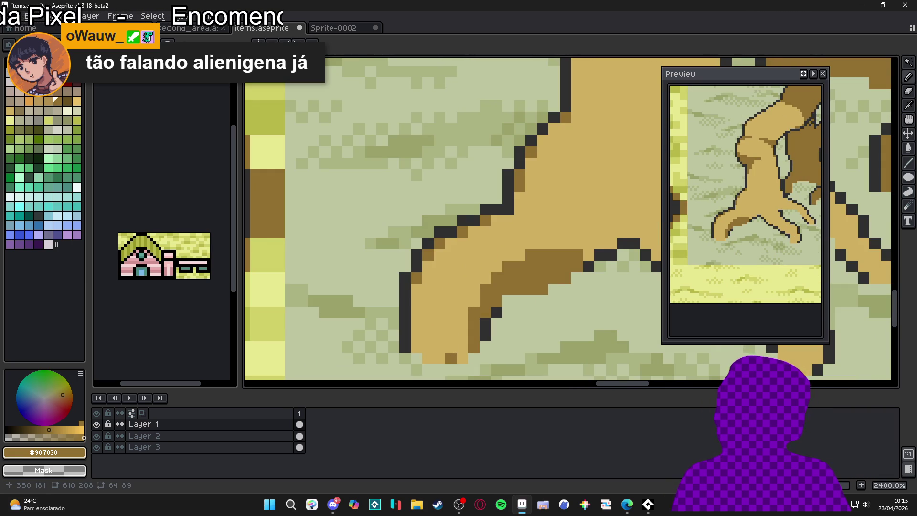
Shade the upper edges of the middle root and its neighbour dark brown.
{"action": "left_click_drag", "start_coordinate": [465, 325], "coordinate": [464, 337]}
{"action": "left_click", "coordinate": [462, 356]}
{"action": "left_click_drag", "start_coordinate": [472, 302], "coordinate": [459, 296]}
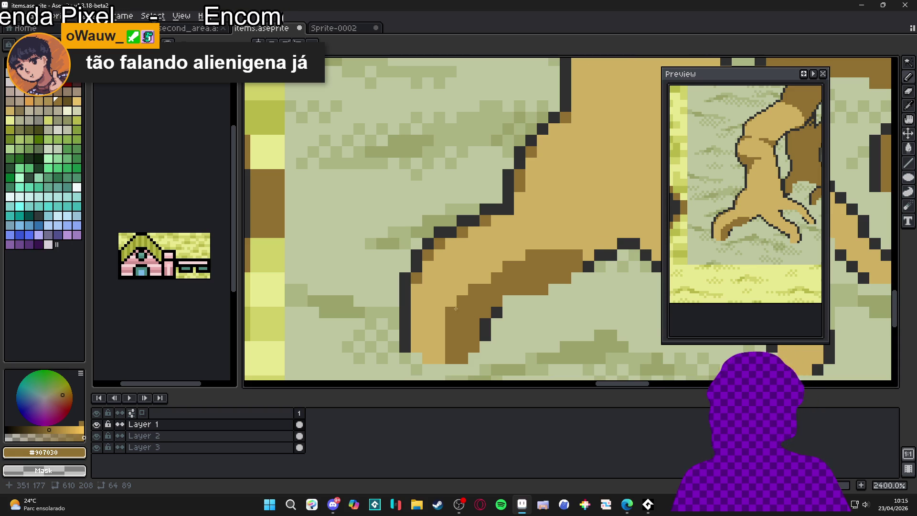
{"action": "mouse_move", "coordinate": [445, 312]}
{"action": "left_mouse_down"}
{"action": "mouse_move", "coordinate": [434, 301]}
{"action": "mouse_move", "coordinate": [432, 260]}
{"action": "mouse_move", "coordinate": [451, 291]}
{"action": "mouse_move", "coordinate": [423, 329]}
{"action": "mouse_move", "coordinate": [438, 330]}
{"action": "mouse_move", "coordinate": [434, 353]}
{"action": "mouse_move", "coordinate": [416, 347]}
{"action": "left_mouse_up"}
{"action": "scroll", "coordinate": [434, 345], "scroll_direction": "down", "scroll_amount": 3}
{"action": "scroll", "coordinate": [435, 345], "scroll_direction": "up", "scroll_amount": 3}
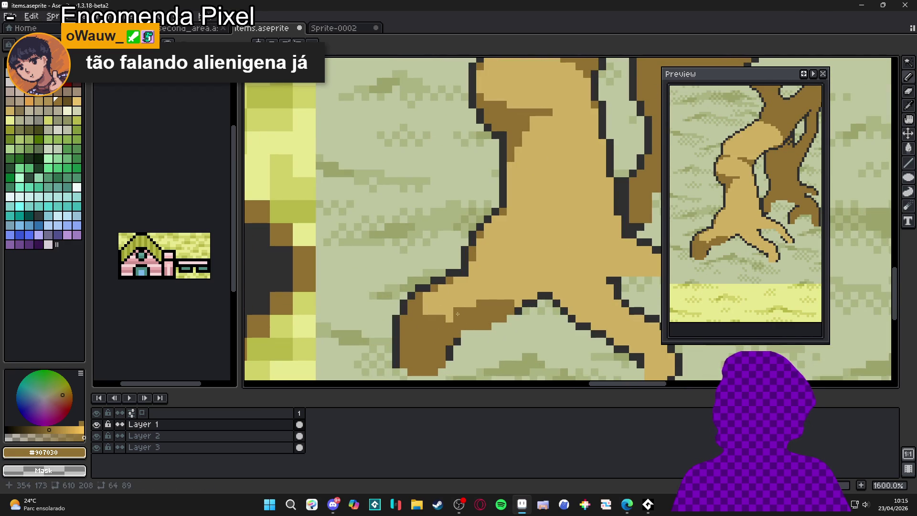
{"action": "scroll", "coordinate": [492, 310], "scroll_direction": "up", "scroll_amount": 2}
{"action": "scroll", "coordinate": [505, 307], "scroll_direction": "down", "scroll_amount": 2}
Darken the right-hand branch's lower edge with dark-brown pencil pixels.
{"action": "mouse_move", "coordinate": [505, 306]}
{"action": "left_mouse_down"}
{"action": "mouse_move", "coordinate": [528, 296]}
{"action": "mouse_move", "coordinate": [522, 287]}
{"action": "mouse_move", "coordinate": [530, 282]}
{"action": "mouse_move", "coordinate": [545, 296]}
{"action": "left_mouse_up"}
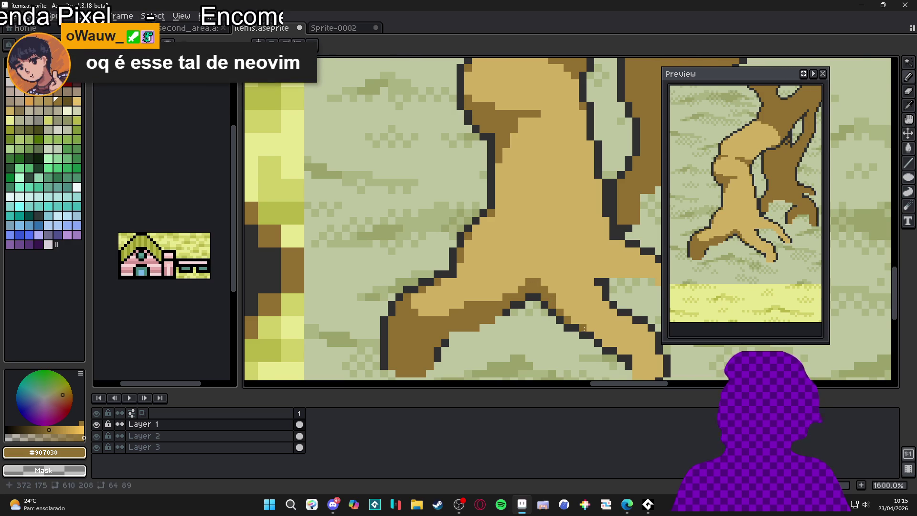
{"action": "scroll", "coordinate": [583, 329], "scroll_direction": "down", "scroll_amount": 2}
{"action": "scroll", "coordinate": [569, 320], "scroll_direction": "up", "scroll_amount": 2}
{"action": "left_click", "coordinate": [573, 320]}
{"action": "left_click", "coordinate": [560, 317]}
{"action": "mouse_move", "coordinate": [561, 316]}
{"action": "left_mouse_down"}
{"action": "mouse_move", "coordinate": [542, 308]}
{"action": "mouse_move", "coordinate": [549, 301]}
{"action": "left_mouse_up"}
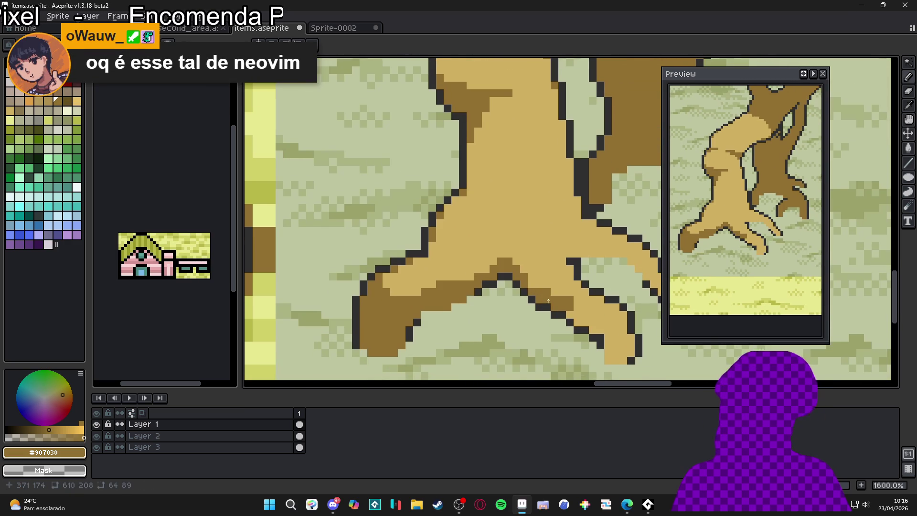
{"action": "scroll", "coordinate": [548, 301], "scroll_direction": "down", "scroll_amount": 1}
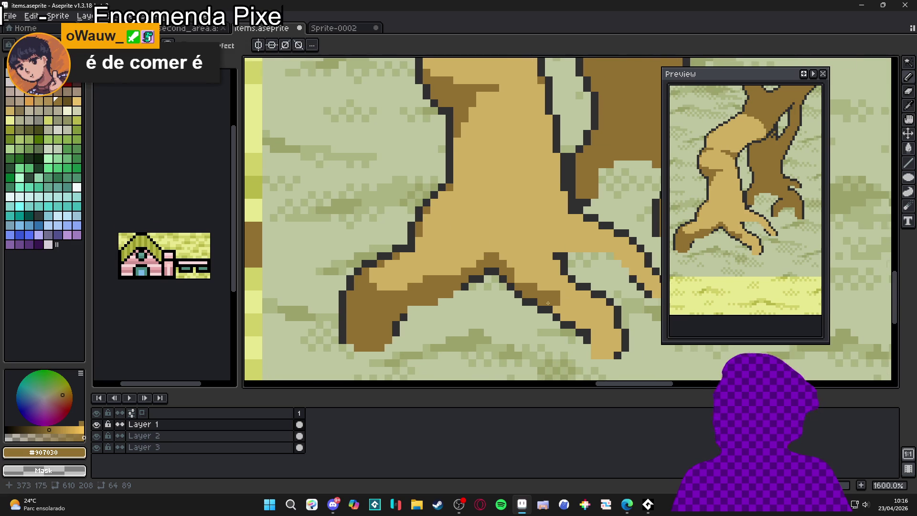
Paint dark-brown pixels along the branch edge around the existing brown block.
{"action": "scroll", "coordinate": [547, 302], "scroll_direction": "up", "scroll_amount": 5}
{"action": "left_click", "coordinate": [592, 320]}
{"action": "left_click", "coordinate": [592, 343]}
{"action": "scroll", "coordinate": [561, 292], "scroll_direction": "down", "scroll_amount": 1}
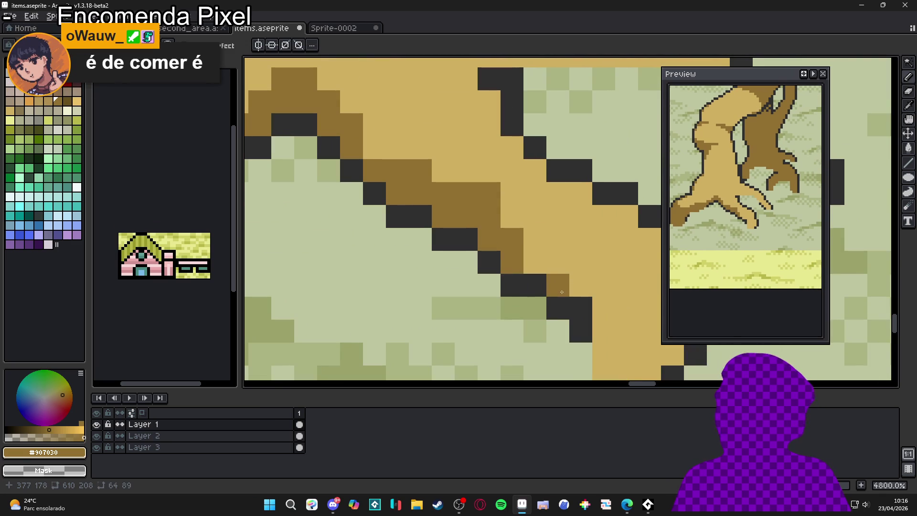
{"action": "scroll", "coordinate": [561, 291], "scroll_direction": "down", "scroll_amount": 5}
{"action": "scroll", "coordinate": [584, 286], "scroll_direction": "up", "scroll_amount": 3}
{"action": "mouse_move", "coordinate": [583, 286]}
{"action": "left_mouse_down"}
{"action": "mouse_move", "coordinate": [588, 270]}
{"action": "mouse_move", "coordinate": [604, 285]}
{"action": "left_mouse_up"}
{"action": "left_click", "coordinate": [621, 323]}
{"action": "left_click_drag", "start_coordinate": [621, 322], "coordinate": [611, 313]}
{"action": "mouse_move", "coordinate": [608, 330]}
{"action": "left_mouse_down"}
{"action": "mouse_move", "coordinate": [602, 346]}
{"action": "mouse_move", "coordinate": [588, 346]}
{"action": "mouse_move", "coordinate": [628, 299]}
{"action": "left_mouse_up"}
Darken the tan pixels above and left of the shadow up into the branch fork.
{"action": "mouse_move", "coordinate": [621, 256]}
{"action": "left_mouse_down"}
{"action": "mouse_move", "coordinate": [588, 256]}
{"action": "mouse_move", "coordinate": [592, 266]}
{"action": "left_mouse_up"}
{"action": "left_click", "coordinate": [558, 255]}
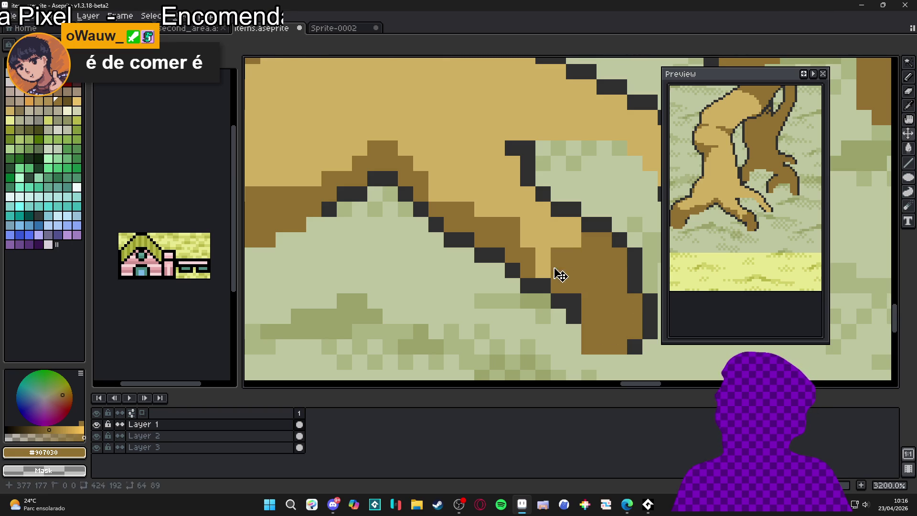
{"action": "left_click", "coordinate": [543, 263]}
{"action": "mouse_move", "coordinate": [569, 226]}
{"action": "left_mouse_down"}
{"action": "mouse_move", "coordinate": [559, 239]}
{"action": "mouse_move", "coordinate": [528, 239]}
{"action": "mouse_move", "coordinate": [534, 209]}
{"action": "left_mouse_up"}
{"action": "left_click", "coordinate": [527, 225]}
{"action": "left_click", "coordinate": [528, 194]}
{"action": "left_click", "coordinate": [513, 209]}
{"action": "left_click", "coordinate": [513, 164]}
{"action": "scroll", "coordinate": [531, 258], "scroll_direction": "down", "scroll_amount": 3}
{"action": "scroll", "coordinate": [531, 258], "scroll_direction": "up", "scroll_amount": 2}
{"action": "left_click_drag", "start_coordinate": [536, 243], "coordinate": [507, 229]}
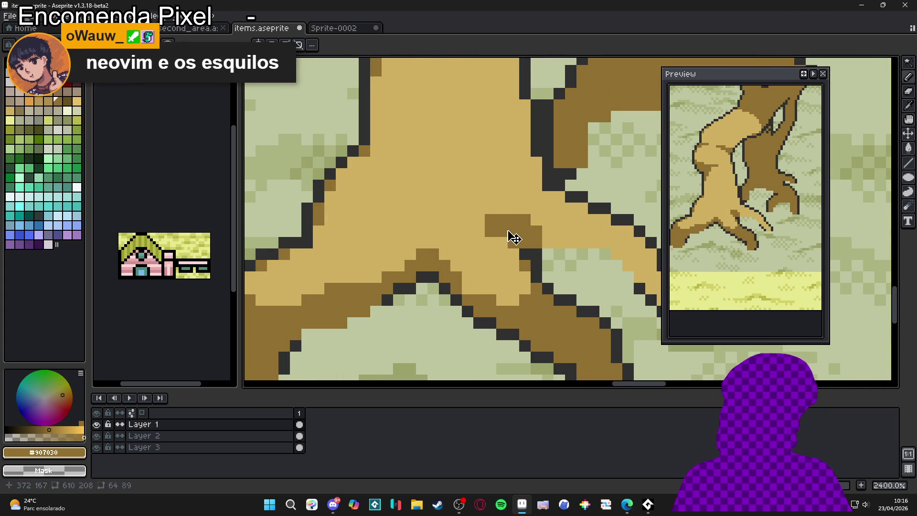
Extend the dark-brown block rightward, undoing it and repainting a short vertical run instead.
{"action": "scroll", "coordinate": [507, 230], "scroll_direction": "right", "scroll_amount": 2}
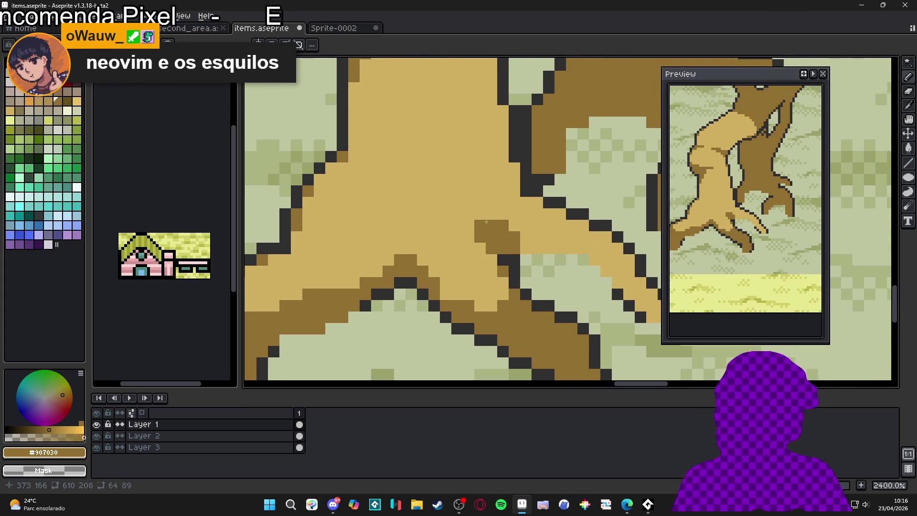
{"action": "mouse_move", "coordinate": [525, 248]}
{"action": "left_mouse_down"}
{"action": "mouse_move", "coordinate": [548, 248]}
{"action": "mouse_move", "coordinate": [525, 237]}
{"action": "mouse_move", "coordinate": [617, 262]}
{"action": "mouse_move", "coordinate": [621, 294]}
{"action": "mouse_move", "coordinate": [650, 302]}
{"action": "mouse_move", "coordinate": [612, 309]}
{"action": "left_mouse_up"}
{"action": "scroll", "coordinate": [649, 302], "scroll_direction": "down", "scroll_amount": 1}
{"action": "scroll", "coordinate": [630, 292], "scroll_direction": "down", "scroll_amount": 1}
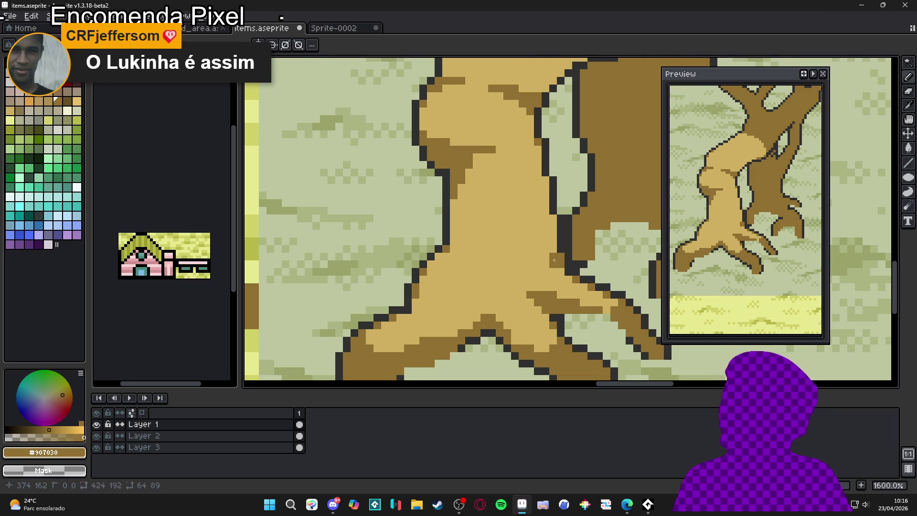
{"action": "key", "text": "ctrl+z"}
{"action": "mouse_move", "coordinate": [544, 255]}
{"action": "left_mouse_down"}
{"action": "mouse_move", "coordinate": [553, 238]}
{"action": "mouse_move", "coordinate": [556, 258]}
{"action": "mouse_move", "coordinate": [553, 239]}
{"action": "left_mouse_up"}
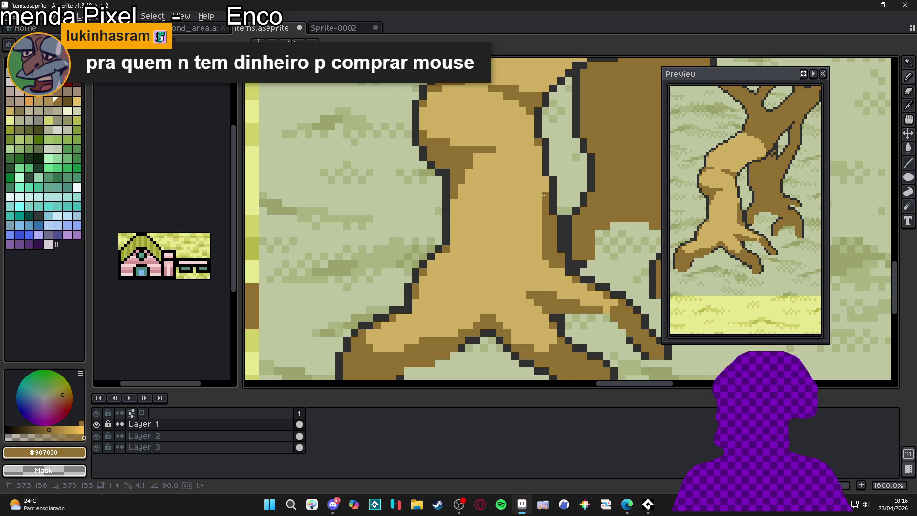
{"action": "scroll", "coordinate": [543, 195], "scroll_direction": "left", "scroll_amount": 3}
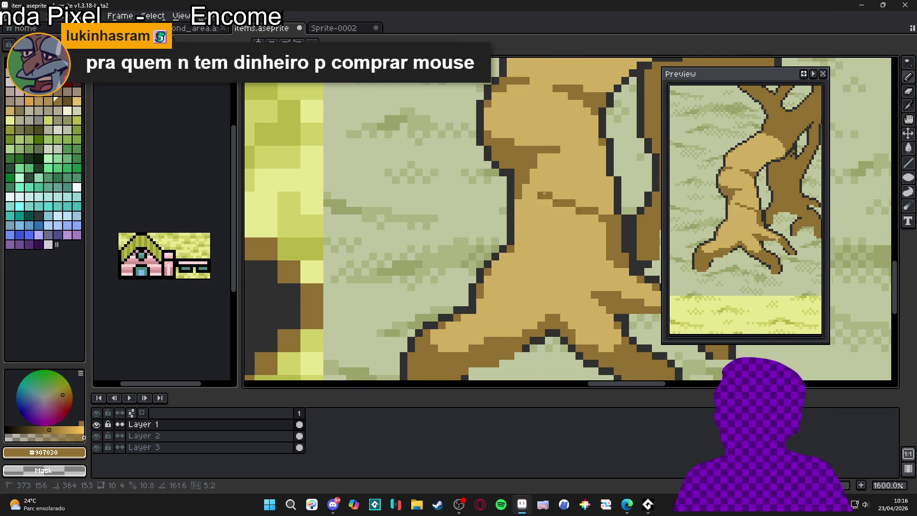
Resample the trunk's tan and dark brown and add a few dark pixels to the trunk.
{"action": "left_click", "coordinate": [596, 249], "text": "alt"}
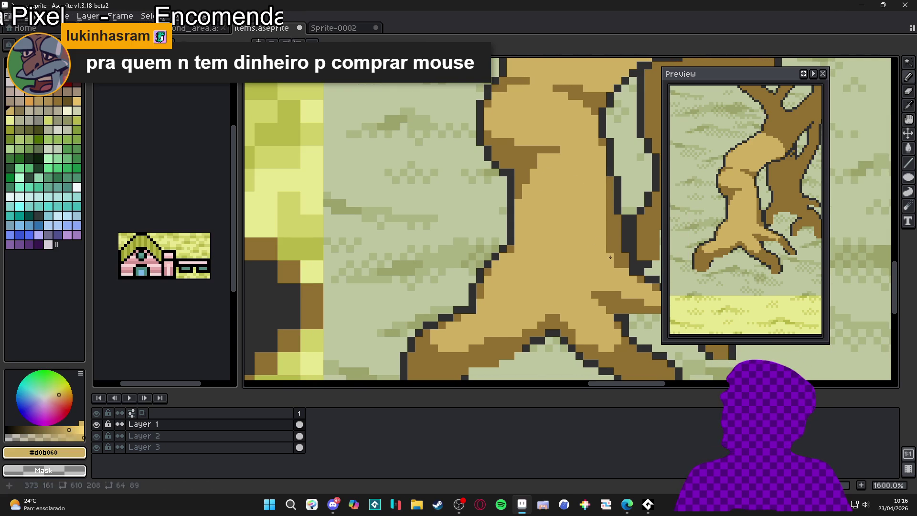
{"action": "scroll", "coordinate": [618, 263], "scroll_direction": "down", "scroll_amount": 3}
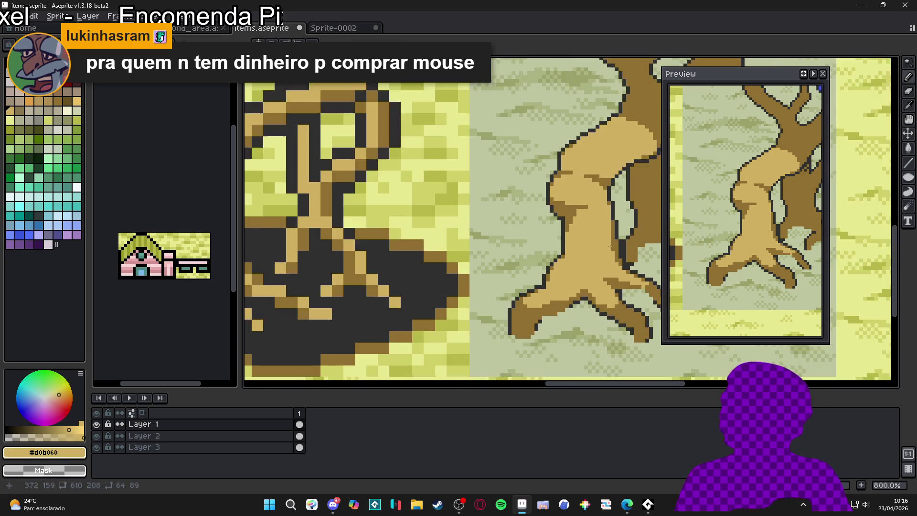
{"action": "scroll", "coordinate": [567, 267], "scroll_direction": "up", "scroll_amount": 5}
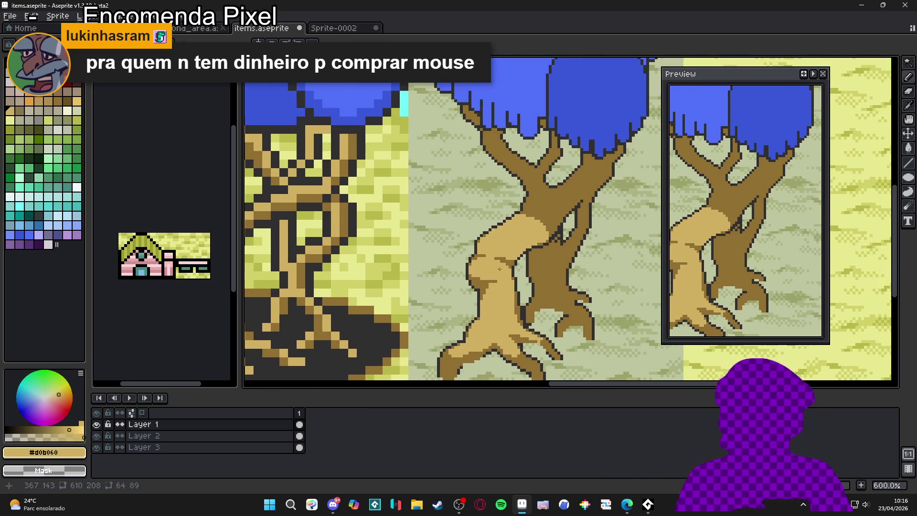
{"action": "left_click", "coordinate": [486, 270], "text": "alt"}
{"action": "mouse_move", "coordinate": [506, 268]}
{"action": "left_mouse_down"}
{"action": "mouse_move", "coordinate": [499, 263]}
{"action": "mouse_move", "coordinate": [511, 258]}
{"action": "left_mouse_up"}
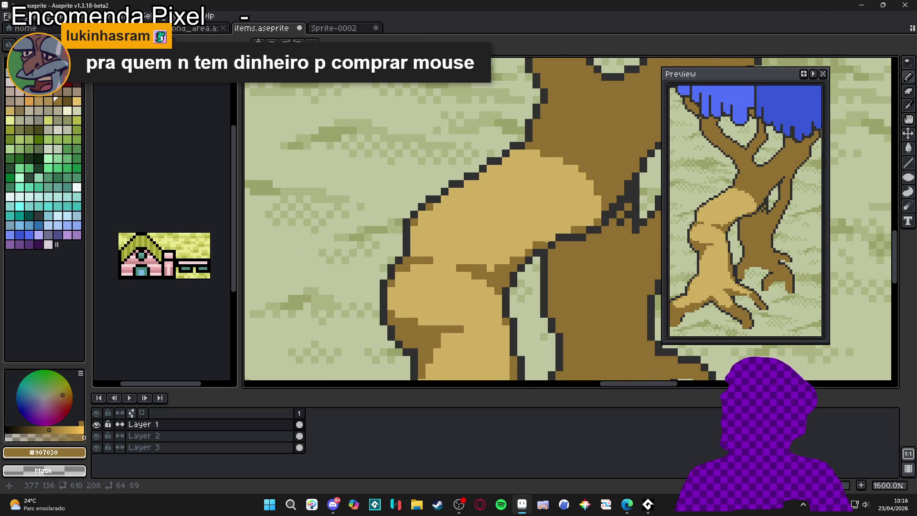
Extend light tan #d0b060 along the pale trunk's upper edge.
{"action": "scroll", "coordinate": [526, 250], "scroll_direction": "down", "scroll_amount": 3}
{"action": "scroll", "coordinate": [527, 250], "scroll_direction": "down", "scroll_amount": 3}
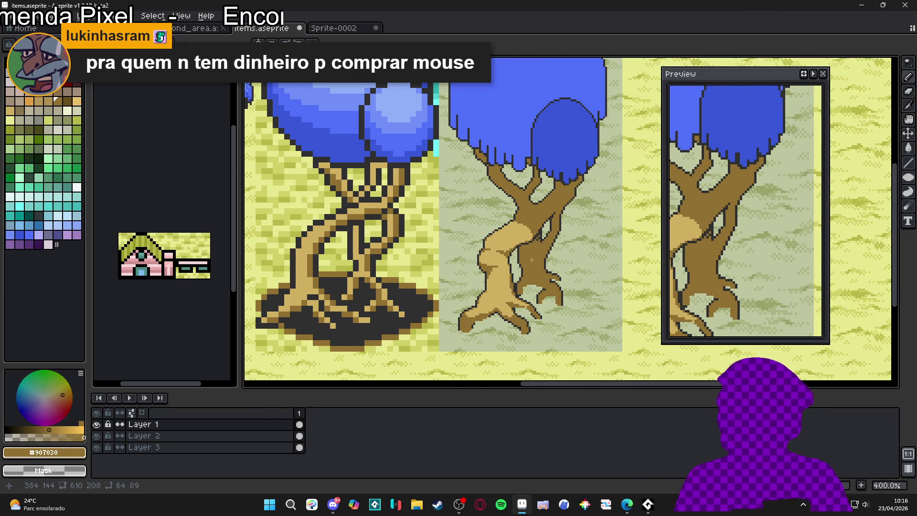
{"action": "scroll", "coordinate": [544, 273], "scroll_direction": "down", "scroll_amount": 1}
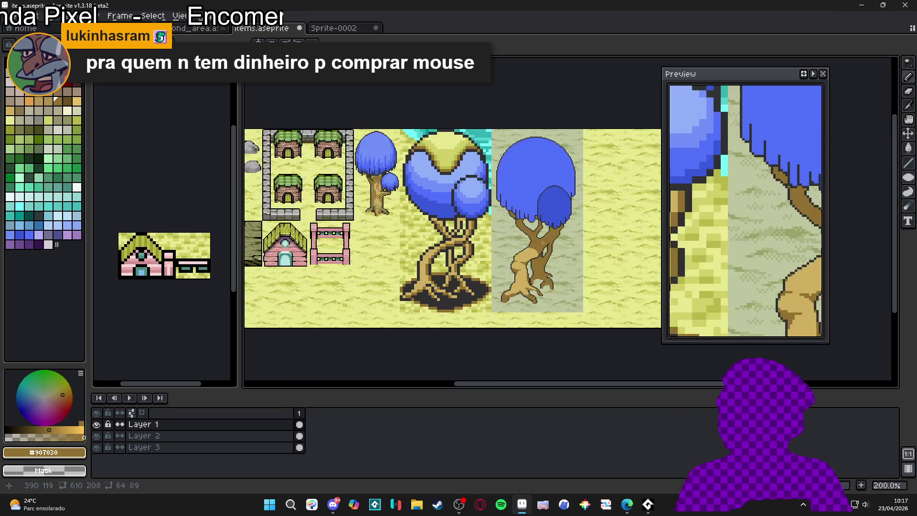
{"action": "scroll", "coordinate": [530, 253], "scroll_direction": "up", "scroll_amount": 5}
{"action": "left_click", "coordinate": [522, 241], "text": "alt"}
{"action": "mouse_move", "coordinate": [522, 241]}
{"action": "left_mouse_down"}
{"action": "mouse_move", "coordinate": [544, 253]}
{"action": "mouse_move", "coordinate": [512, 236]}
{"action": "mouse_move", "coordinate": [545, 238]}
{"action": "mouse_move", "coordinate": [566, 282]}
{"action": "mouse_move", "coordinate": [566, 261]}
{"action": "mouse_move", "coordinate": [528, 228]}
{"action": "mouse_move", "coordinate": [535, 227]}
{"action": "mouse_move", "coordinate": [509, 233]}
{"action": "left_mouse_up"}
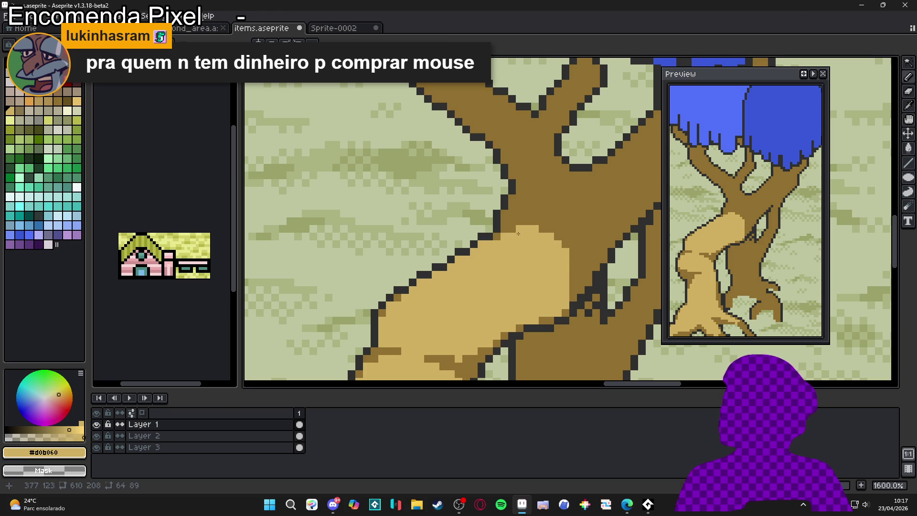
Darken one pixel at the trunk's right edge with #907030.
{"action": "left_click", "coordinate": [576, 241], "text": "alt"}
{"action": "scroll", "coordinate": [580, 270], "scroll_direction": "down", "scroll_amount": 1}
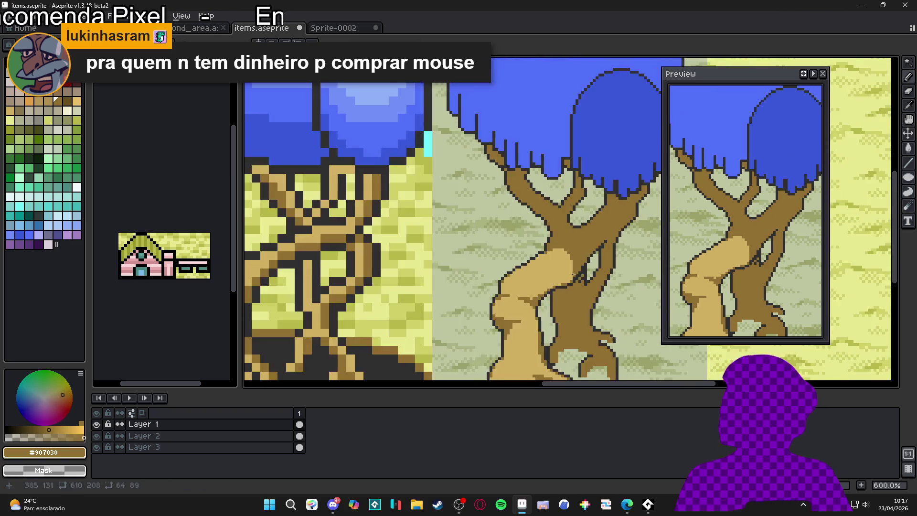
{"action": "scroll", "coordinate": [580, 269], "scroll_direction": "up", "scroll_amount": 1}
{"action": "left_click", "coordinate": [567, 280]}
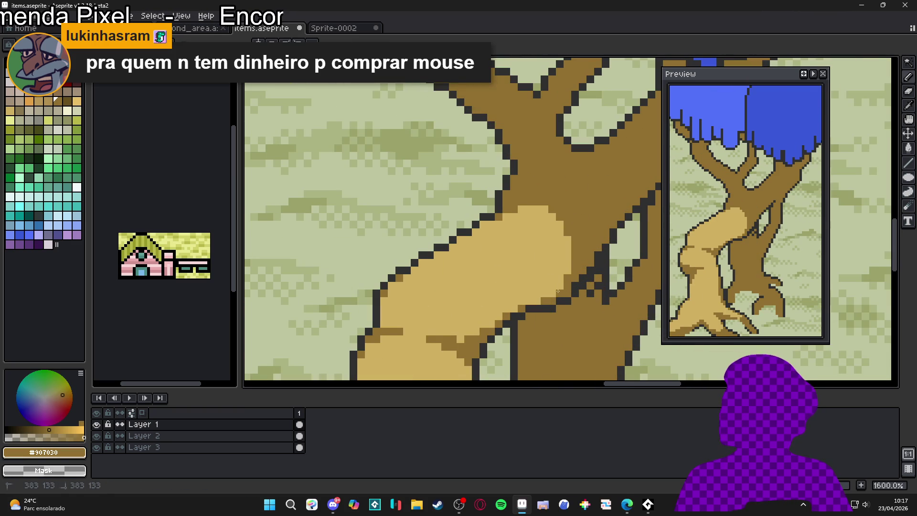
{"action": "scroll", "coordinate": [558, 291], "scroll_direction": "down", "scroll_amount": 6}
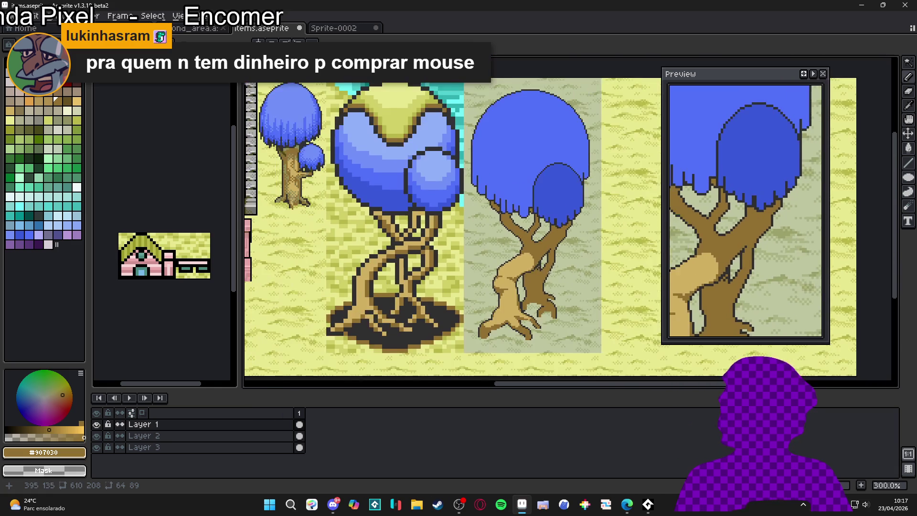
{"action": "scroll", "coordinate": [554, 261], "scroll_direction": "down", "scroll_amount": 1}
{"action": "scroll", "coordinate": [554, 262], "scroll_direction": "up", "scroll_amount": 1}
Save the shaded tree to items.aseprite.
{"action": "key", "text": "ctrl+s"}
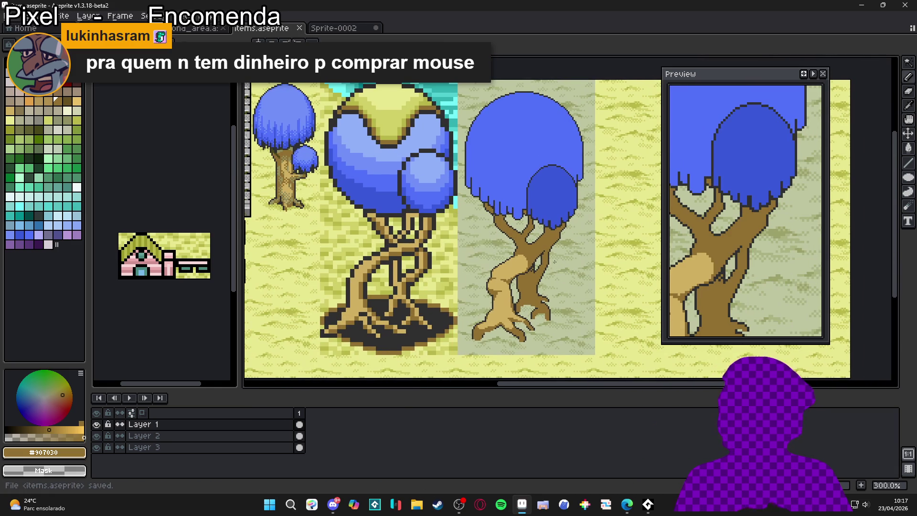
{"action": "mouse_move", "coordinate": [536, 234]}
{"action": "left_mouse_down"}
{"action": "mouse_move", "coordinate": [546, 254]}
{"action": "mouse_move", "coordinate": [566, 253]}
{"action": "left_mouse_up"}
{"action": "left_click_drag", "start_coordinate": [521, 289], "coordinate": [539, 252]}
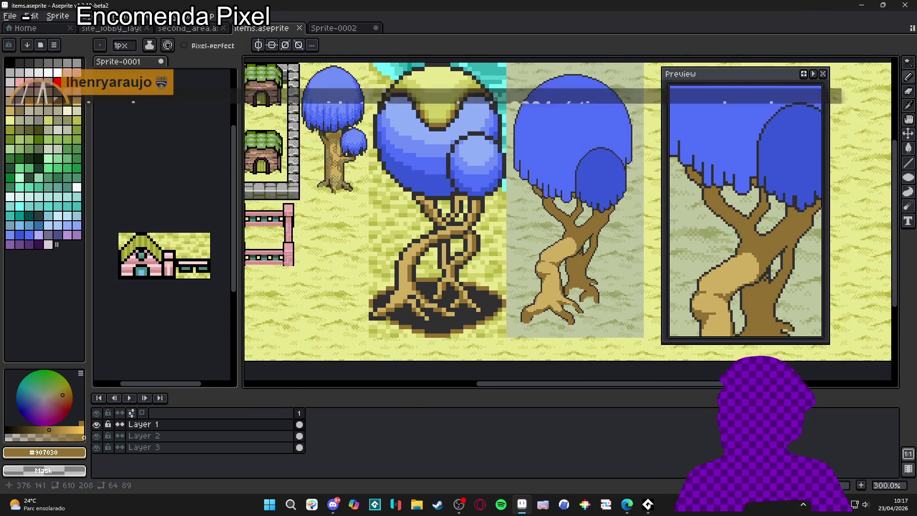
{"action": "scroll", "coordinate": [575, 245], "scroll_direction": "up", "scroll_amount": 3}
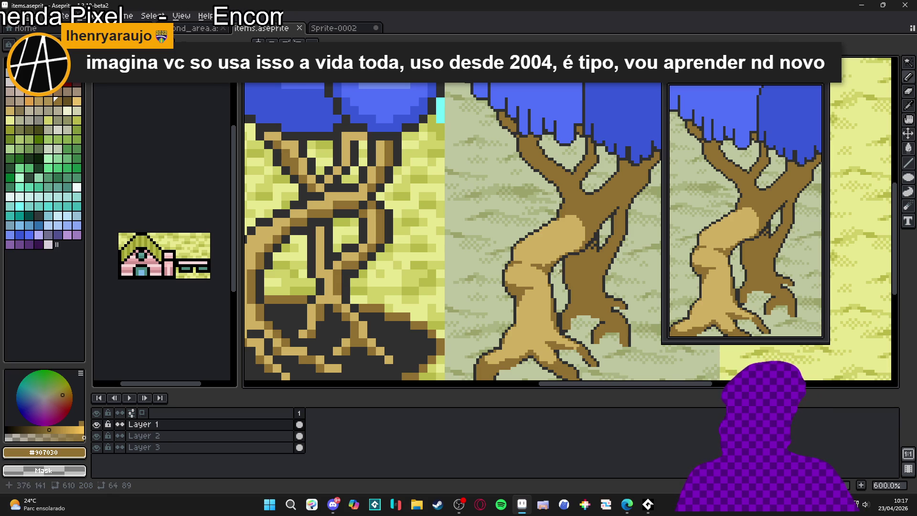
{"action": "scroll", "coordinate": [579, 257], "scroll_direction": "up", "scroll_amount": 3}
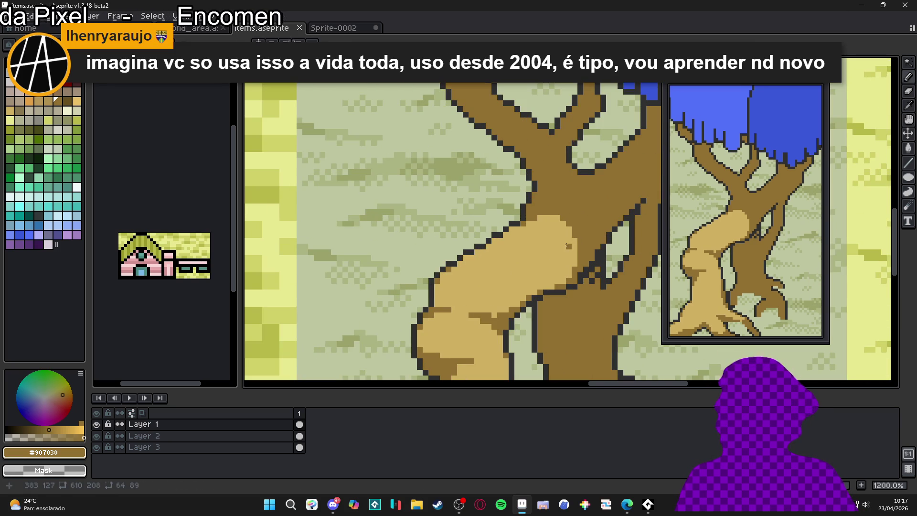
{"action": "left_click_drag", "start_coordinate": [572, 241], "coordinate": [535, 289]}
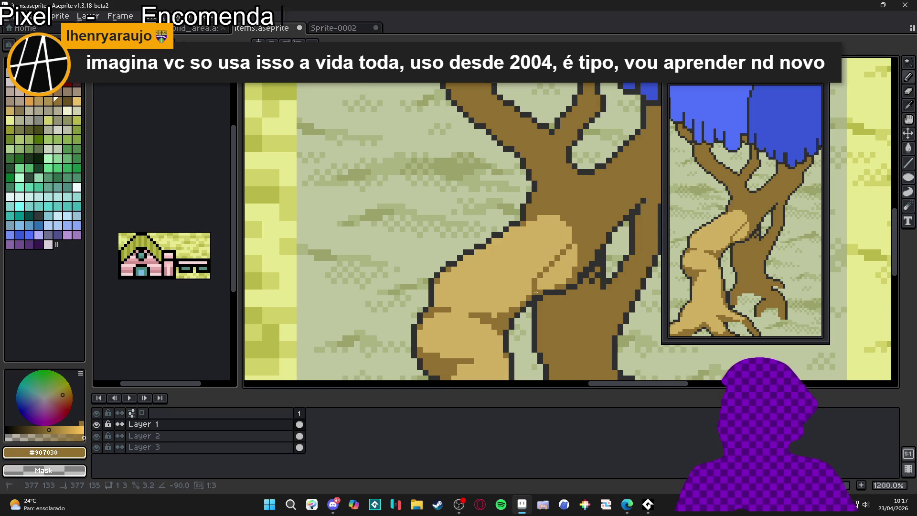
{"action": "scroll", "coordinate": [530, 282], "scroll_direction": "down", "scroll_amount": 1}
{"action": "scroll", "coordinate": [568, 253], "scroll_direction": "up", "scroll_amount": 2}
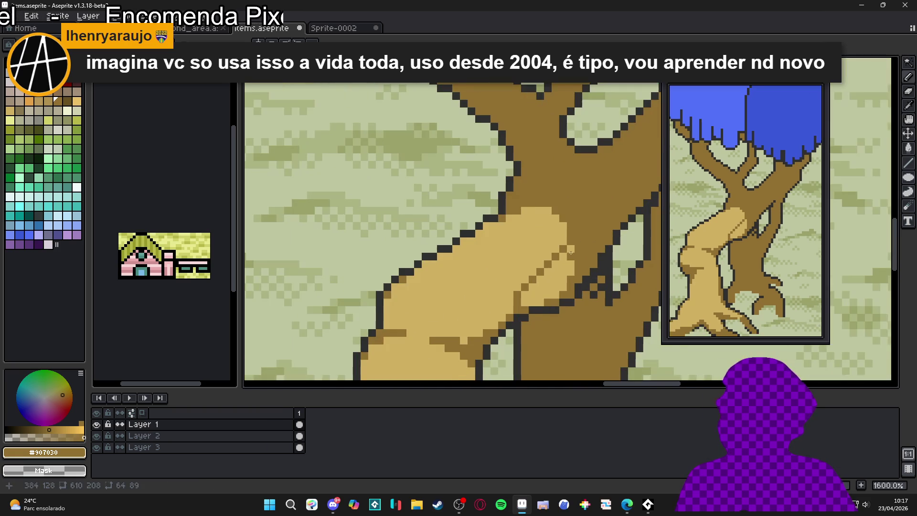
{"action": "scroll", "coordinate": [572, 252], "scroll_direction": "down", "scroll_amount": 2}
{"action": "scroll", "coordinate": [531, 260], "scroll_direction": "up", "scroll_amount": 2}
{"action": "left_click_drag", "start_coordinate": [531, 260], "coordinate": [569, 260]}
{"action": "scroll", "coordinate": [573, 243], "scroll_direction": "down", "scroll_amount": 3}
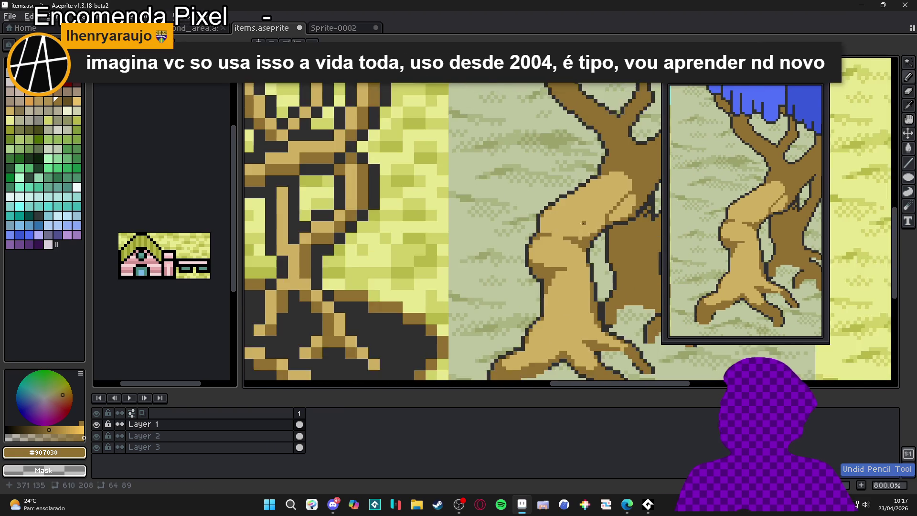
{"action": "scroll", "coordinate": [579, 223], "scroll_direction": "up", "scroll_amount": 2}
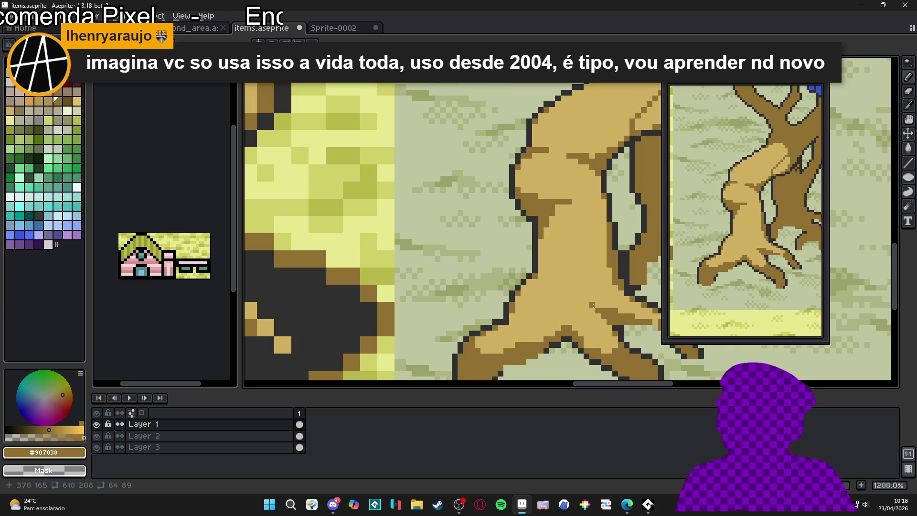
{"action": "scroll", "coordinate": [597, 304], "scroll_direction": "up", "scroll_amount": 10}
{"action": "scroll", "coordinate": [596, 305], "scroll_direction": "left", "scroll_amount": 10}
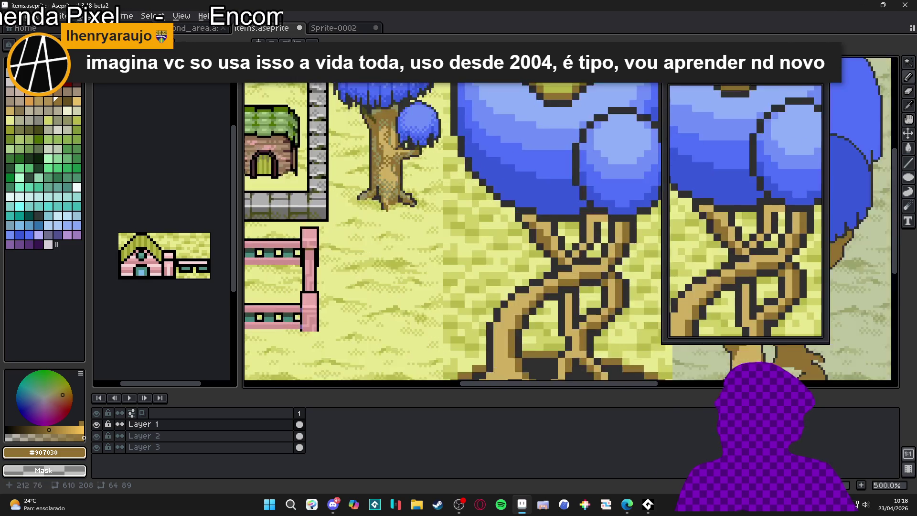
{"action": "scroll", "coordinate": [386, 179], "scroll_direction": "down", "scroll_amount": 3}
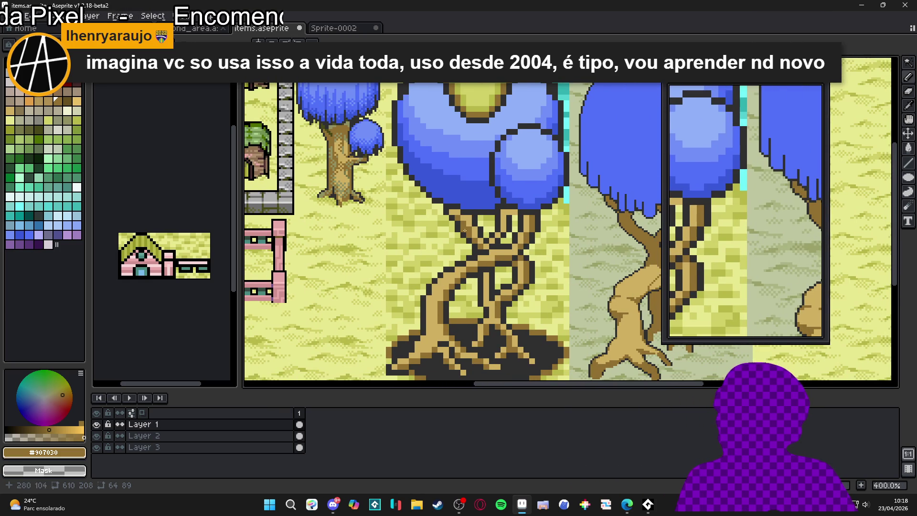
{"action": "scroll", "coordinate": [477, 256], "scroll_direction": "right", "scroll_amount": 5}
{"action": "scroll", "coordinate": [477, 256], "scroll_direction": "down", "scroll_amount": 2}
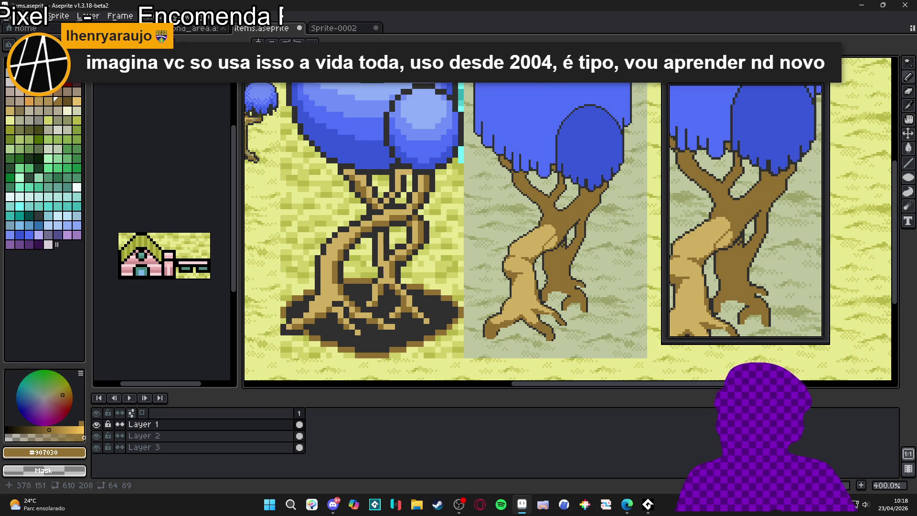
{"action": "scroll", "coordinate": [534, 268], "scroll_direction": "up", "scroll_amount": 4}
{"action": "scroll", "coordinate": [523, 246], "scroll_direction": "down", "scroll_amount": 2}
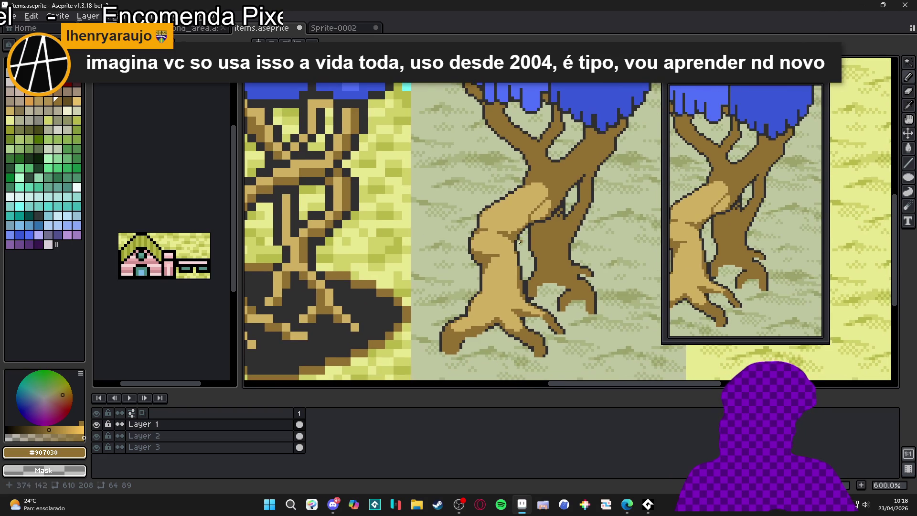
{"action": "scroll", "coordinate": [520, 242], "scroll_direction": "up", "scroll_amount": 1}
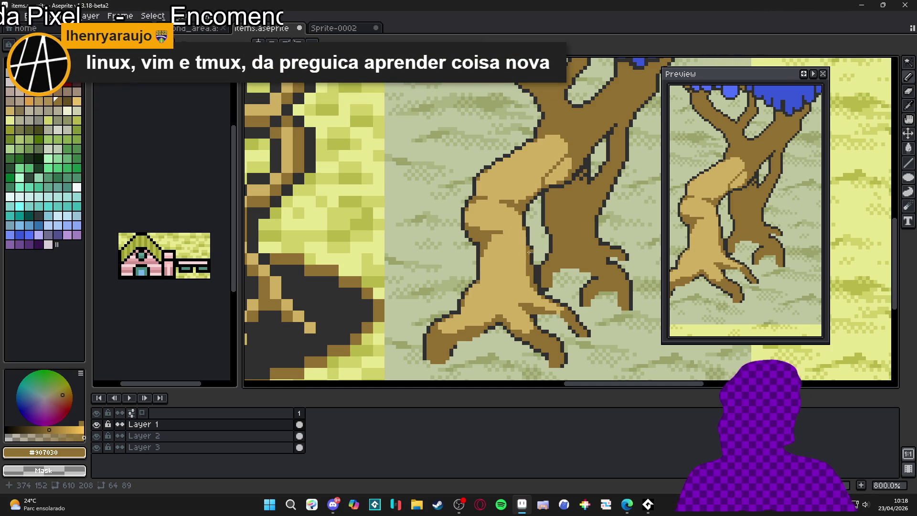
Draw dark-brown lines down the trunk and along the branch, redoing one bad stroke.
{"action": "scroll", "coordinate": [492, 241], "scroll_direction": "up", "scroll_amount": 3}
{"action": "mouse_move", "coordinate": [494, 243]}
{"action": "left_mouse_down"}
{"action": "mouse_move", "coordinate": [494, 321]}
{"action": "mouse_move", "coordinate": [502, 241]}
{"action": "left_mouse_up"}
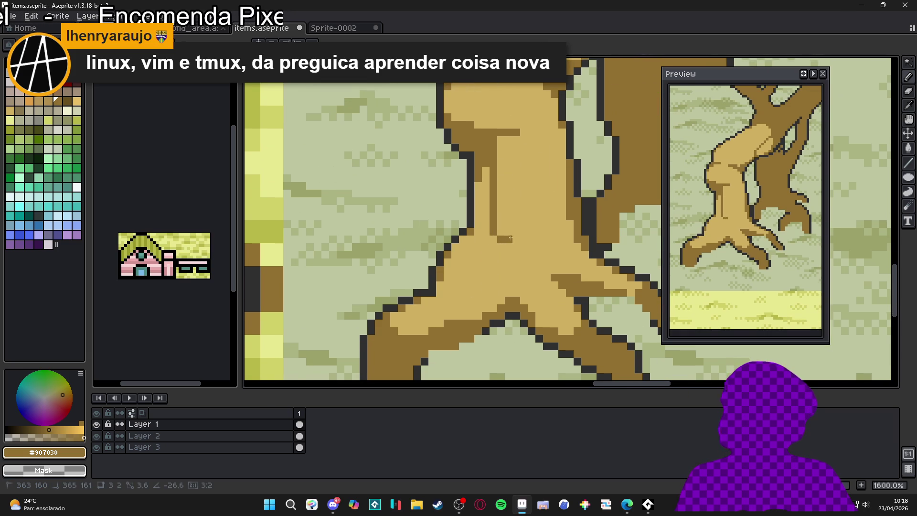
{"action": "left_click", "coordinate": [509, 300], "text": "shift"}
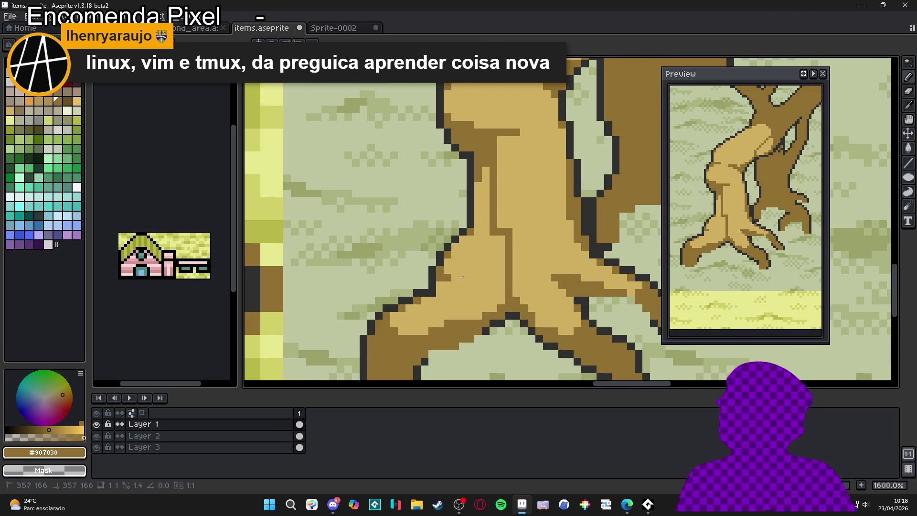
{"action": "left_click", "coordinate": [452, 317], "text": "shift"}
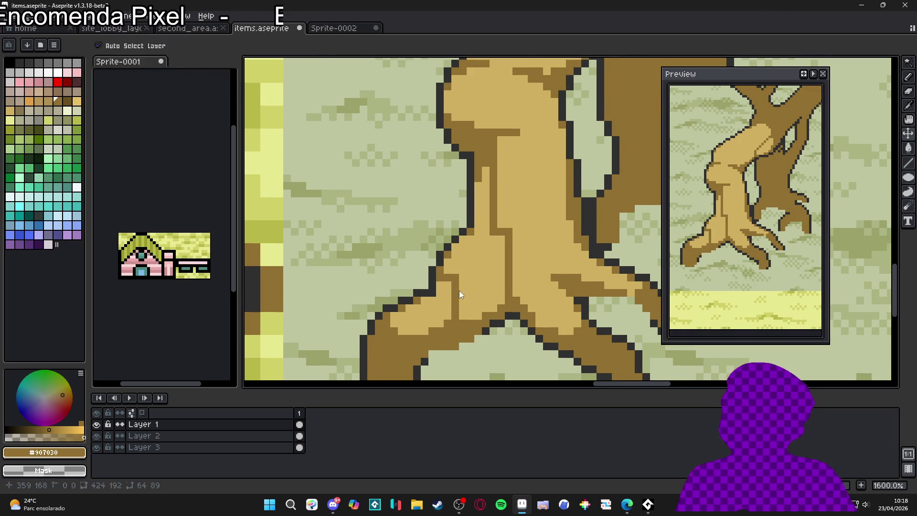
{"action": "key", "text": "ctrl+z"}
{"action": "left_click_drag", "start_coordinate": [446, 277], "coordinate": [472, 320]}
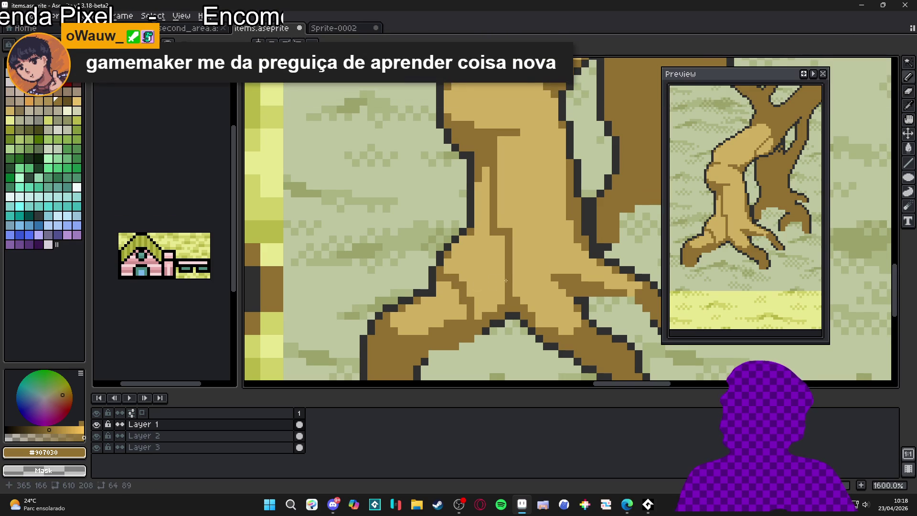
{"action": "scroll", "coordinate": [487, 292], "scroll_direction": "right", "scroll_amount": 3}
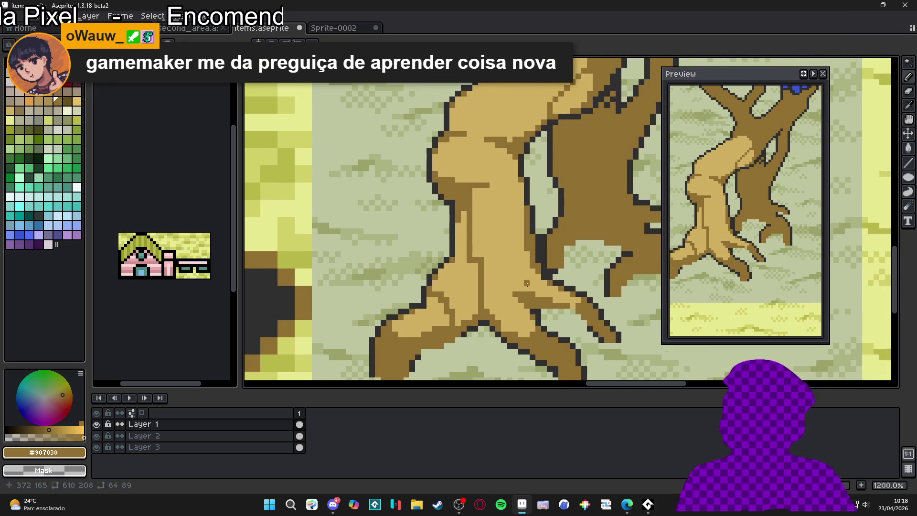
{"action": "left_click_drag", "start_coordinate": [510, 291], "coordinate": [520, 220]}
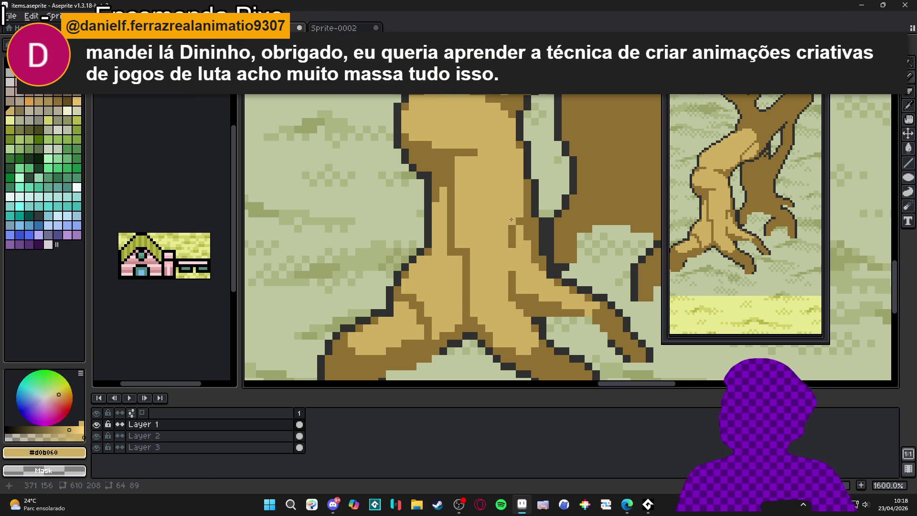
Add a brown line inside the trunk's upper edge and touch it up with light tan.
{"action": "scroll", "coordinate": [508, 224], "scroll_direction": "down", "scroll_amount": 1}
{"action": "left_click_drag", "start_coordinate": [508, 224], "coordinate": [508, 203]}
{"action": "scroll", "coordinate": [491, 145], "scroll_direction": "up", "scroll_amount": 1}
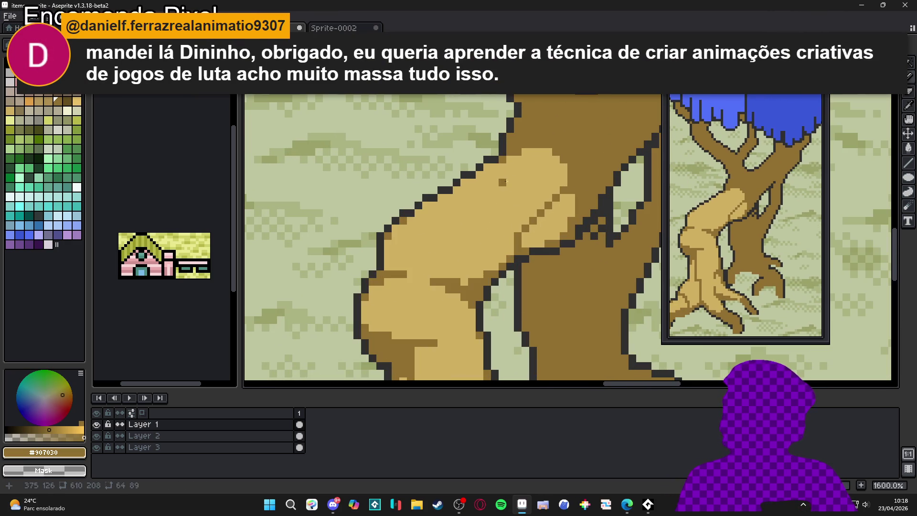
{"action": "left_click_drag", "start_coordinate": [503, 161], "coordinate": [418, 226]}
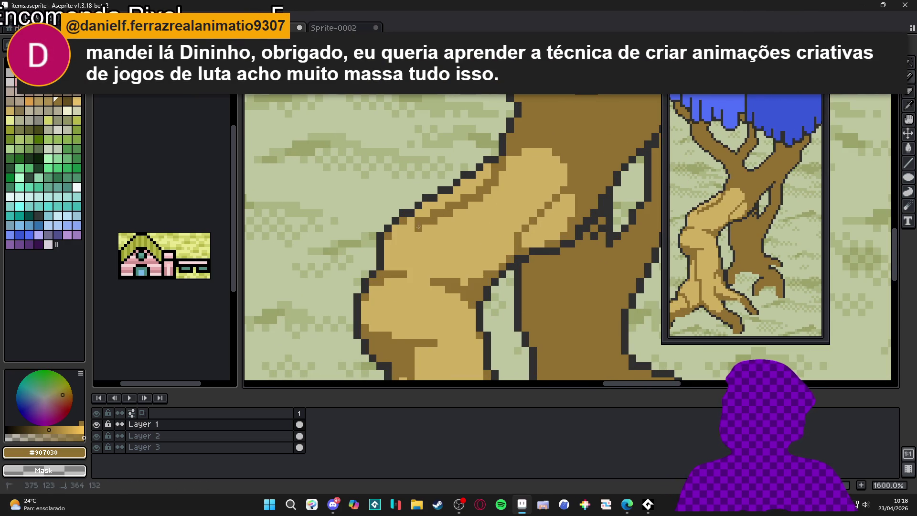
{"action": "left_click", "coordinate": [417, 214], "text": "alt"}
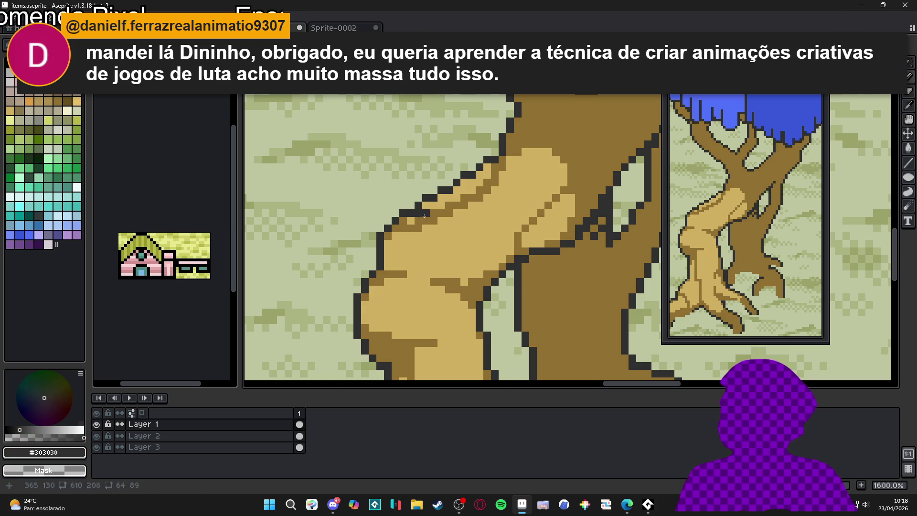
{"action": "left_click", "coordinate": [429, 212], "text": "alt"}
{"action": "left_click_drag", "start_coordinate": [433, 213], "coordinate": [461, 199]}
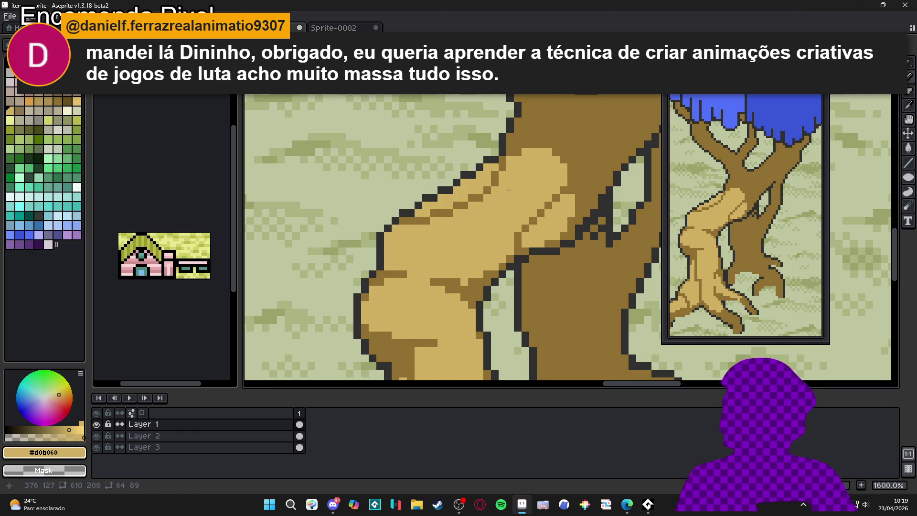
{"action": "scroll", "coordinate": [509, 191], "scroll_direction": "down", "scroll_amount": 4}
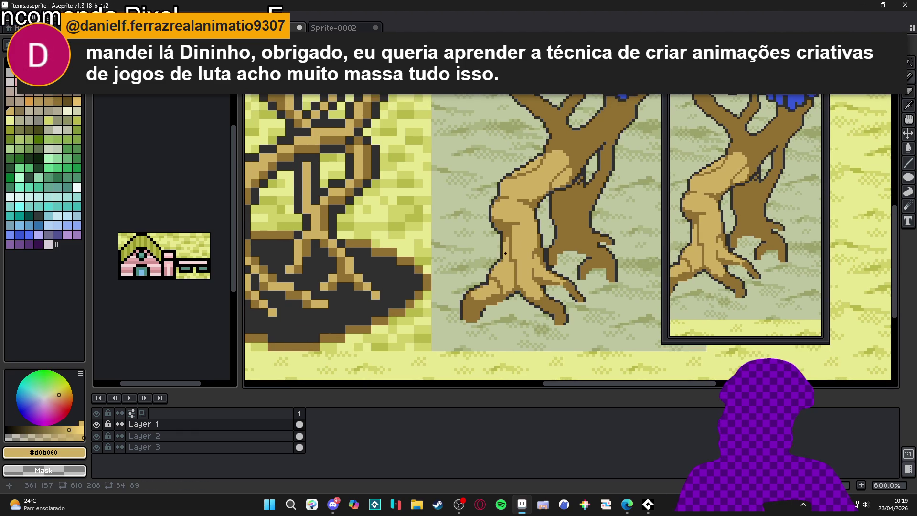
Save items.aseprite, then zoom in on the trunk and pick brown #907030.
{"action": "key", "text": "ctrl+s"}
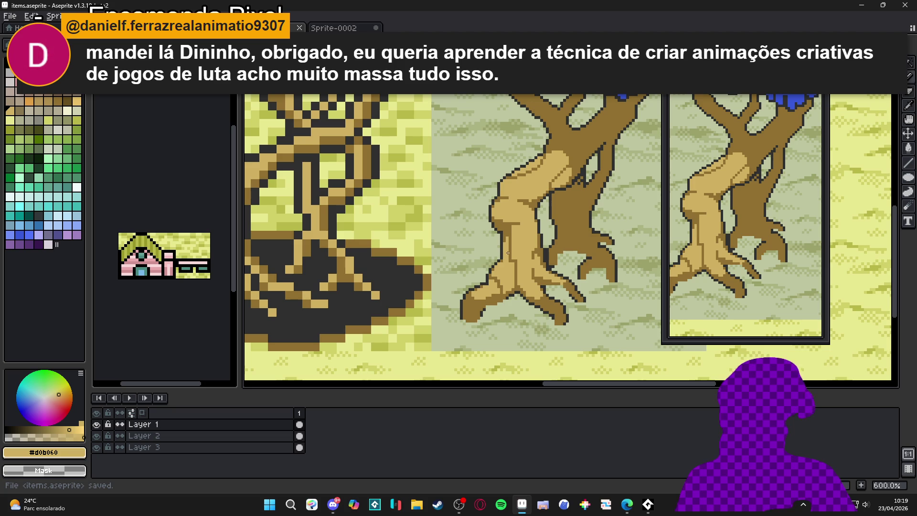
{"action": "scroll", "coordinate": [508, 254], "scroll_direction": "down", "scroll_amount": 2}
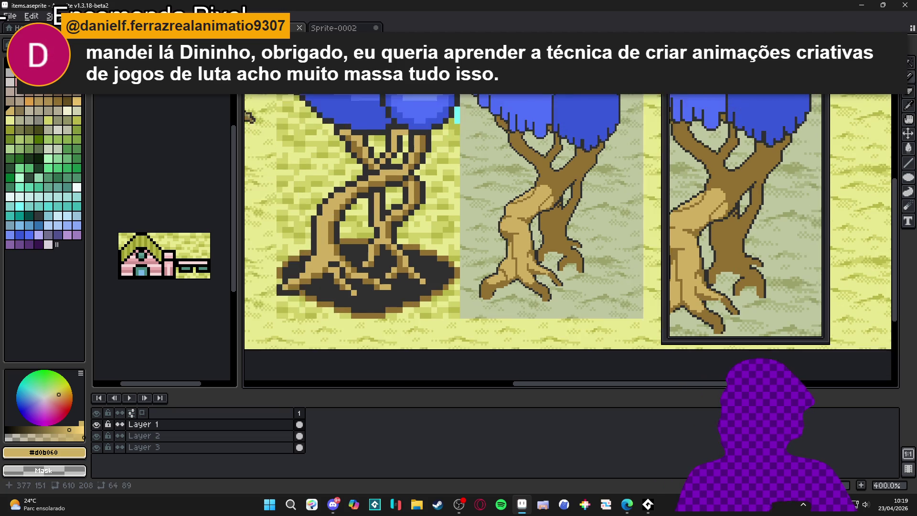
{"action": "scroll", "coordinate": [546, 236], "scroll_direction": "up", "scroll_amount": 3}
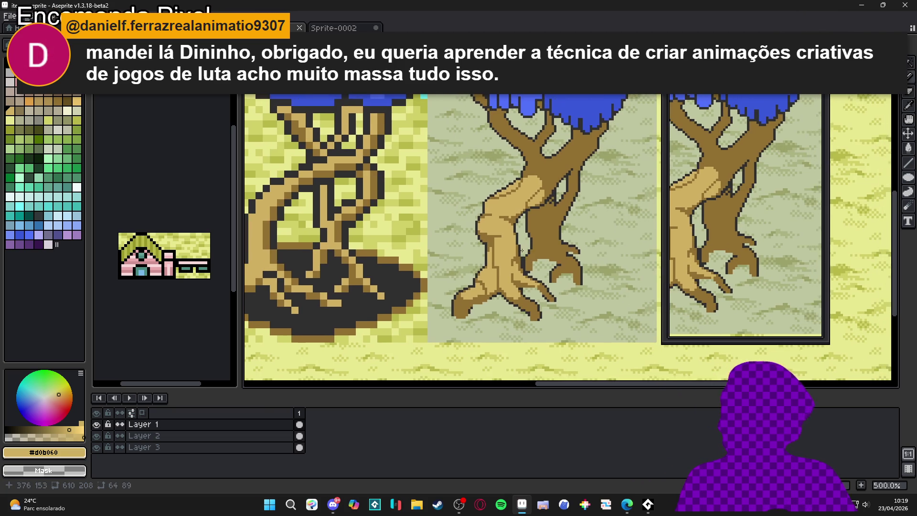
{"action": "scroll", "coordinate": [499, 235], "scroll_direction": "up", "scroll_amount": 1}
{"action": "left_click", "coordinate": [491, 234], "text": "alt"}
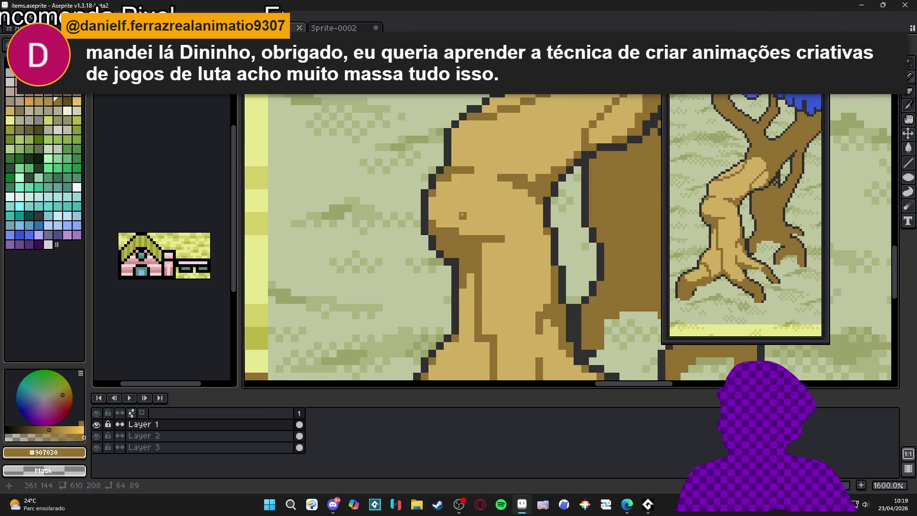
Add brown bark marks and light tan lines across the trunk, using #907030 and #d0b060.
{"action": "mouse_move", "coordinate": [462, 216]}
{"action": "left_mouse_down"}
{"action": "mouse_move", "coordinate": [496, 216]}
{"action": "mouse_move", "coordinate": [494, 193]}
{"action": "mouse_move", "coordinate": [446, 194]}
{"action": "mouse_move", "coordinate": [486, 194]}
{"action": "left_mouse_up"}
{"action": "left_click", "coordinate": [483, 194], "text": "alt"}
{"action": "left_click", "coordinate": [454, 196], "text": "alt"}
{"action": "left_click", "coordinate": [486, 194], "text": "alt"}
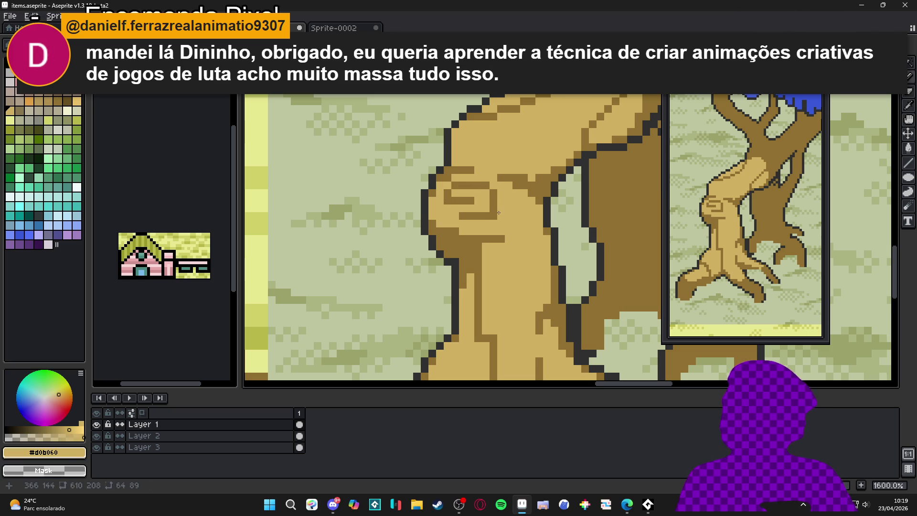
{"action": "left_click", "coordinate": [469, 217], "text": "alt"}
{"action": "left_click_drag", "start_coordinate": [448, 218], "coordinate": [440, 219]}
{"action": "left_click", "coordinate": [440, 223]}
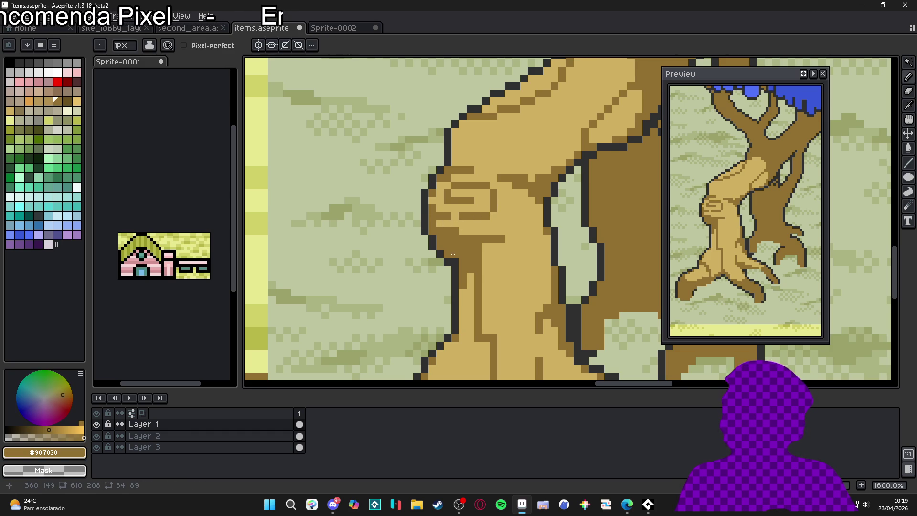
On the lower trunk, add a dark brown pixel and repaint three dark pixels light tan.
{"action": "scroll", "coordinate": [453, 254], "scroll_direction": "down", "scroll_amount": 3}
{"action": "scroll", "coordinate": [452, 254], "scroll_direction": "down", "scroll_amount": 1}
{"action": "scroll", "coordinate": [477, 229], "scroll_direction": "up", "scroll_amount": 1}
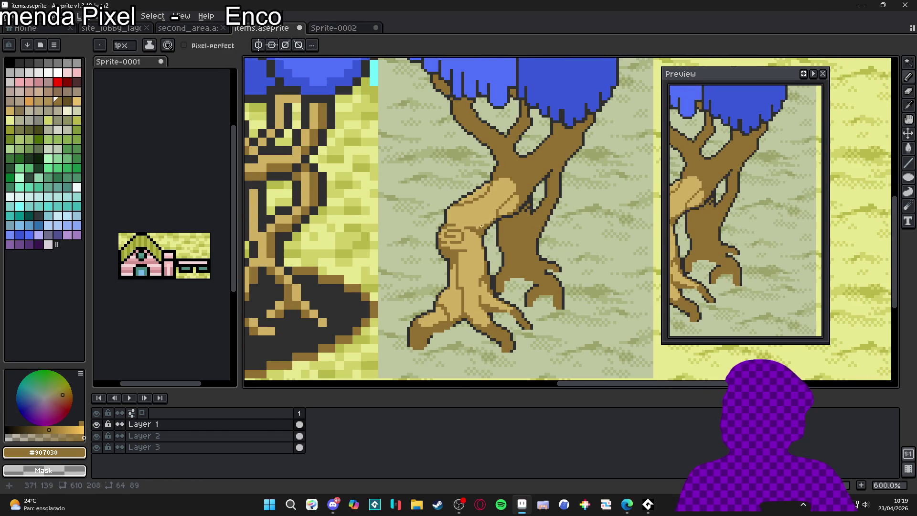
{"action": "scroll", "coordinate": [508, 191], "scroll_direction": "up", "scroll_amount": 4}
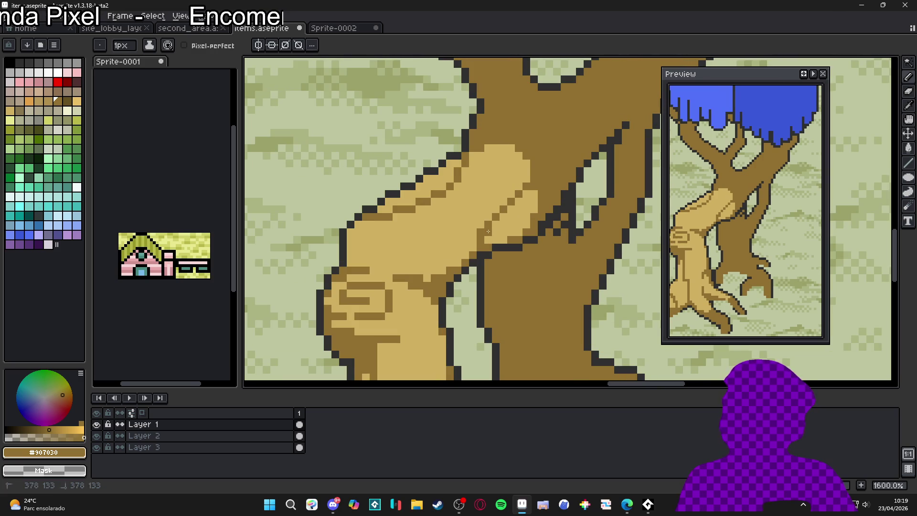
{"action": "scroll", "coordinate": [497, 226], "scroll_direction": "down", "scroll_amount": 3}
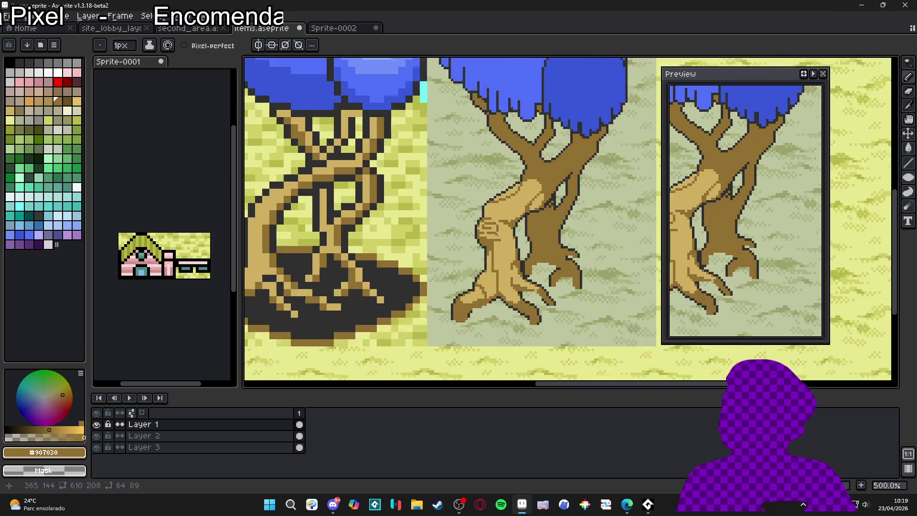
{"action": "scroll", "coordinate": [502, 245], "scroll_direction": "up", "scroll_amount": 3}
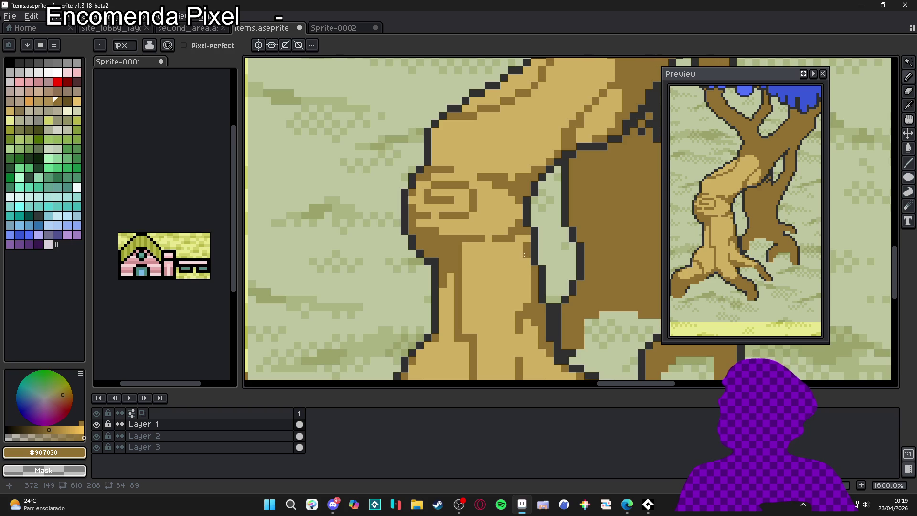
{"action": "scroll", "coordinate": [524, 260], "scroll_direction": "down", "scroll_amount": 2}
{"action": "scroll", "coordinate": [483, 298], "scroll_direction": "up", "scroll_amount": 3}
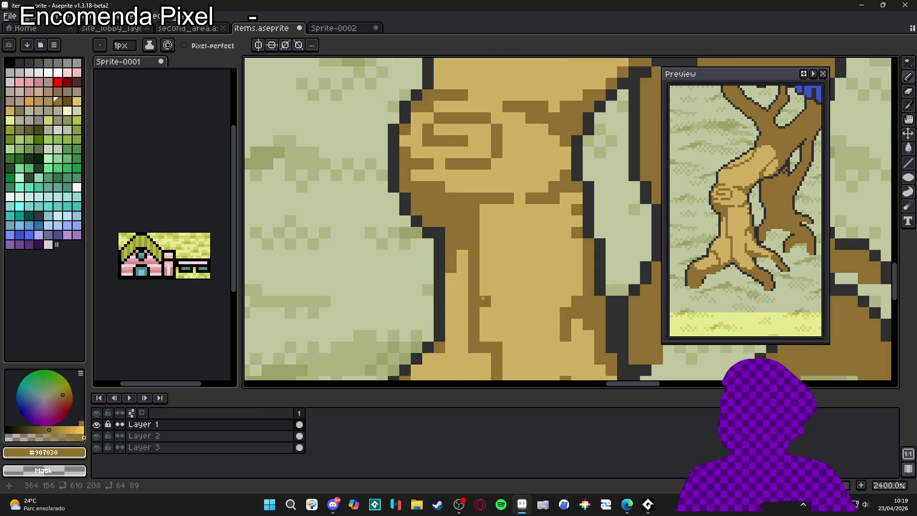
{"action": "left_click", "coordinate": [484, 324]}
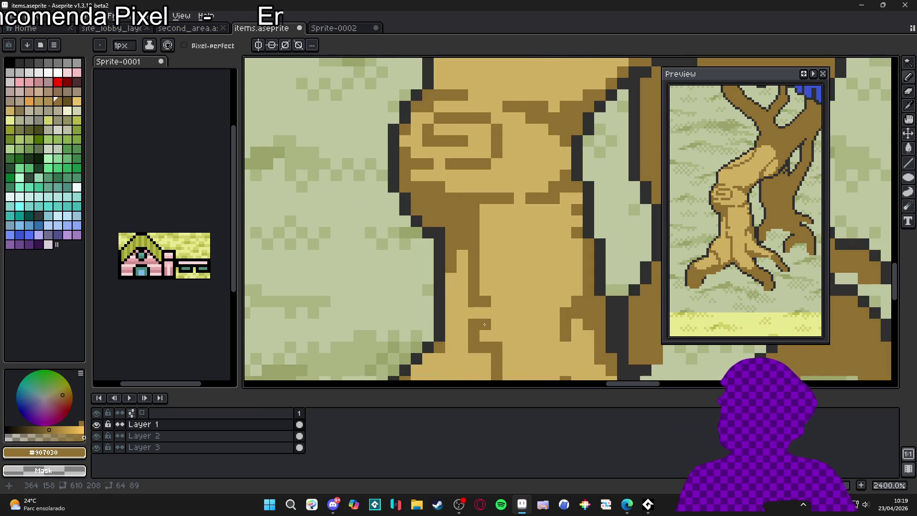
{"action": "left_click", "coordinate": [492, 279], "text": "alt"}
{"action": "left_click", "coordinate": [475, 287]}
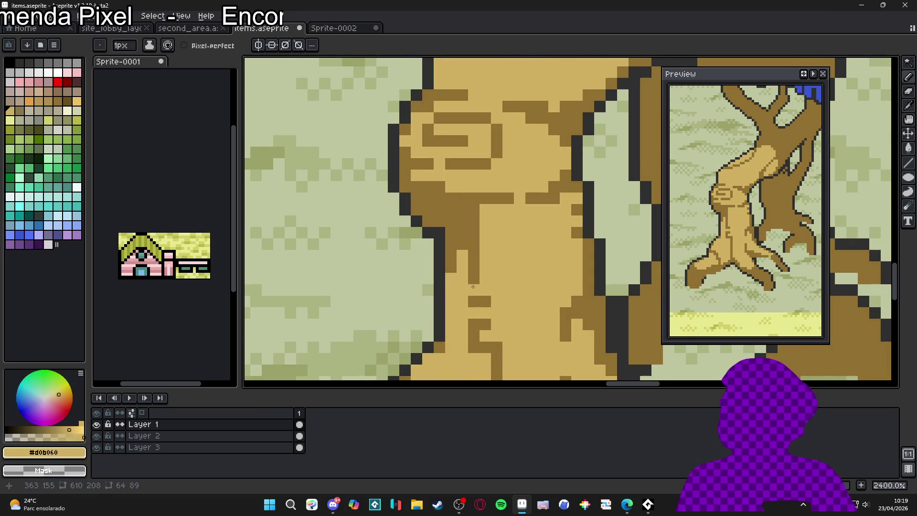
{"action": "left_click", "coordinate": [479, 268], "text": "alt"}
Zoom out, save items.aseprite with Ctrl+S, and switch to Discord.
{"action": "scroll", "coordinate": [485, 278], "scroll_direction": "down", "scroll_amount": 8}
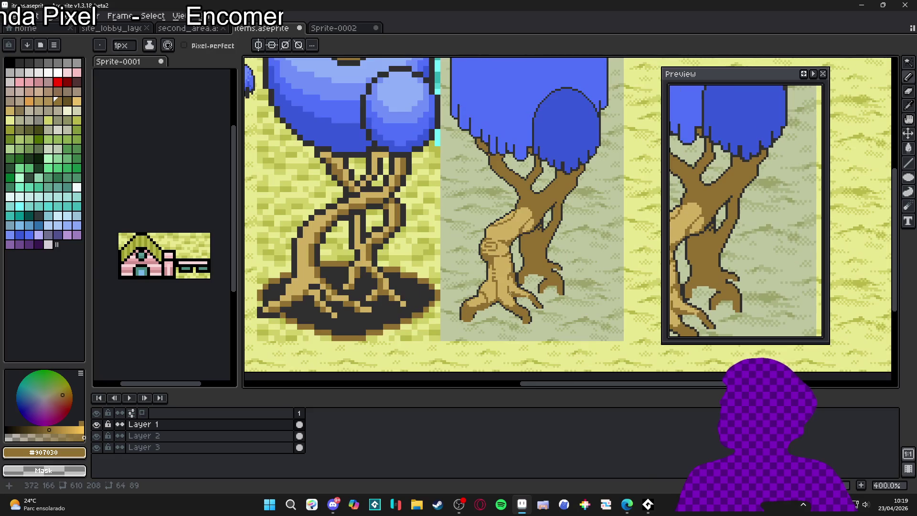
{"action": "scroll", "coordinate": [518, 284], "scroll_direction": "down", "scroll_amount": 2}
{"action": "scroll", "coordinate": [517, 286], "scroll_direction": "up", "scroll_amount": 1}
{"action": "key", "text": "ctrl+s"}
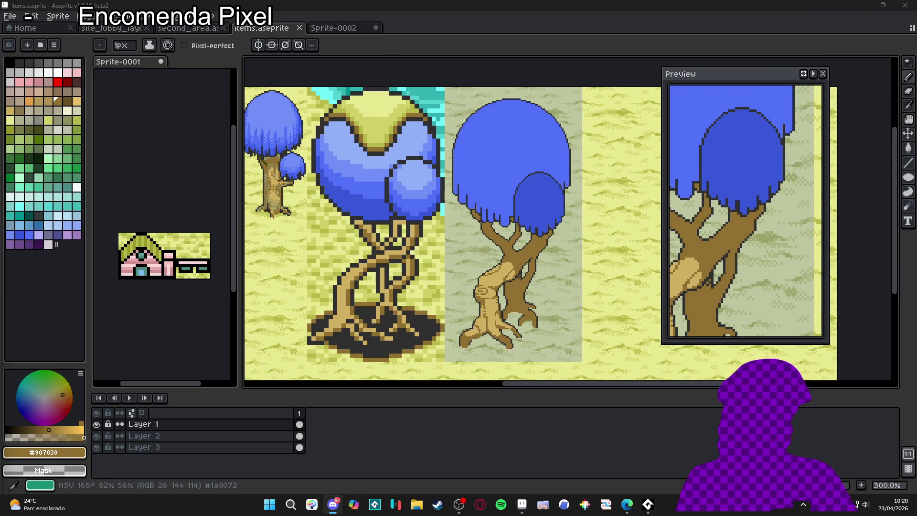
{"action": "key", "text": "alt+Tab"}
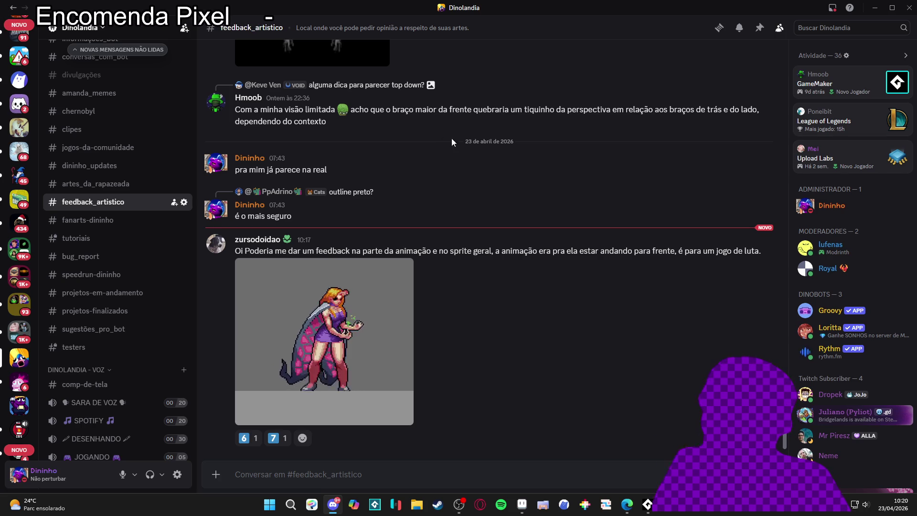
View the posted character sprite full-size, close it, and minimize Discord.
{"action": "left_click", "coordinate": [371, 370]}
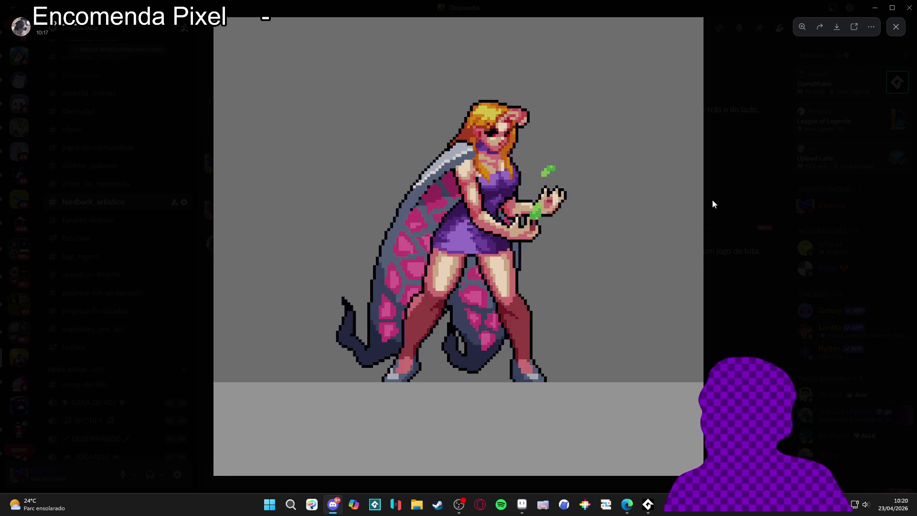
{"action": "left_click", "coordinate": [732, 197]}
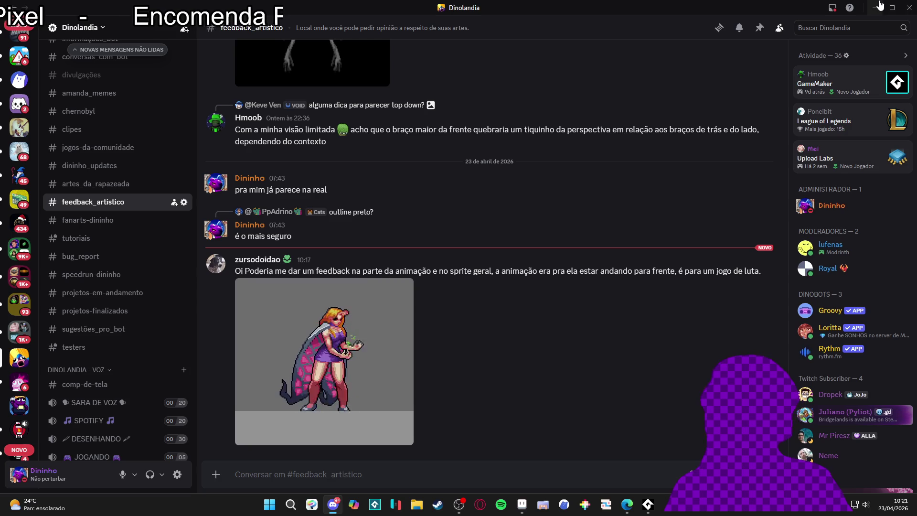
{"action": "left_click", "coordinate": [879, 6]}
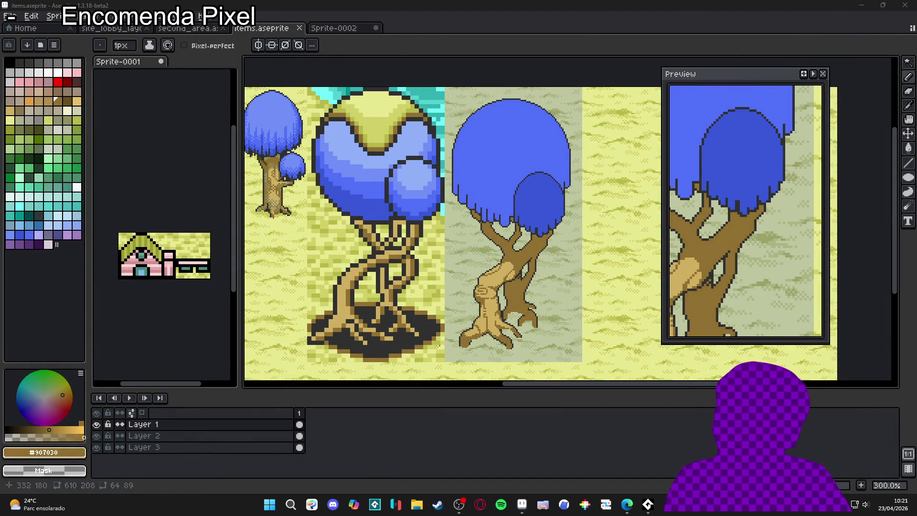
Select pale yellow #e8e890 and turn on vertical mirror symmetry.
{"action": "scroll", "coordinate": [495, 258], "scroll_direction": "down", "scroll_amount": 1}
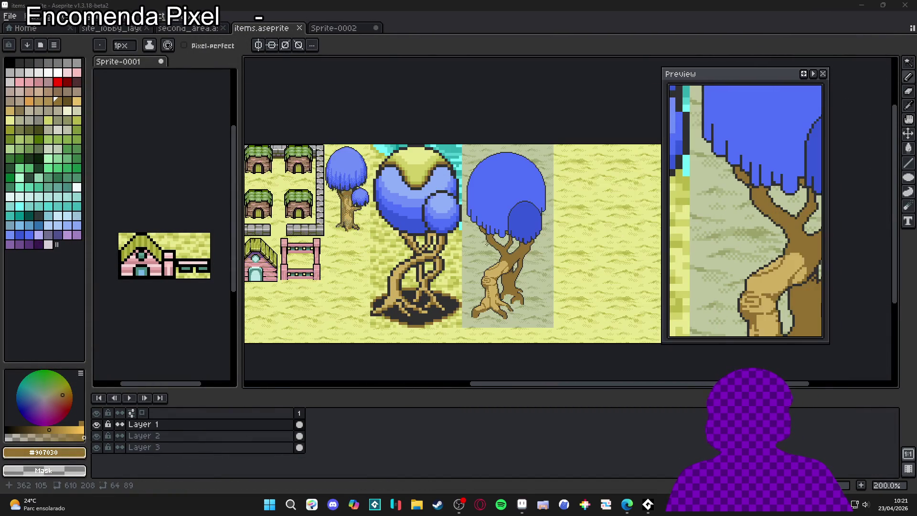
{"action": "scroll", "coordinate": [509, 171], "scroll_direction": "up", "scroll_amount": 2}
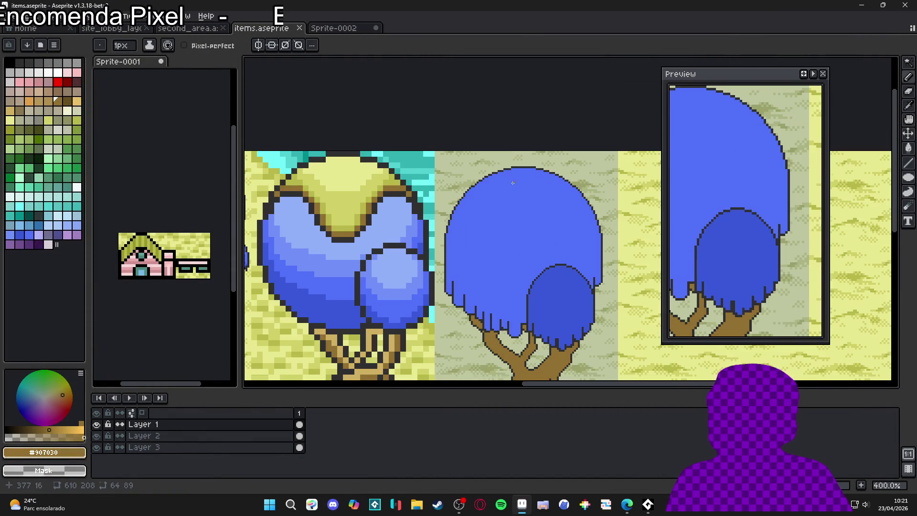
{"action": "left_click", "coordinate": [349, 187], "text": "alt"}
{"action": "left_click", "coordinate": [258, 45]}
Centre the symmetry axis on the right tree's canopy and draw a mirrored wavy yellow line.
{"action": "scroll", "coordinate": [449, 156], "scroll_direction": "down", "scroll_amount": 2}
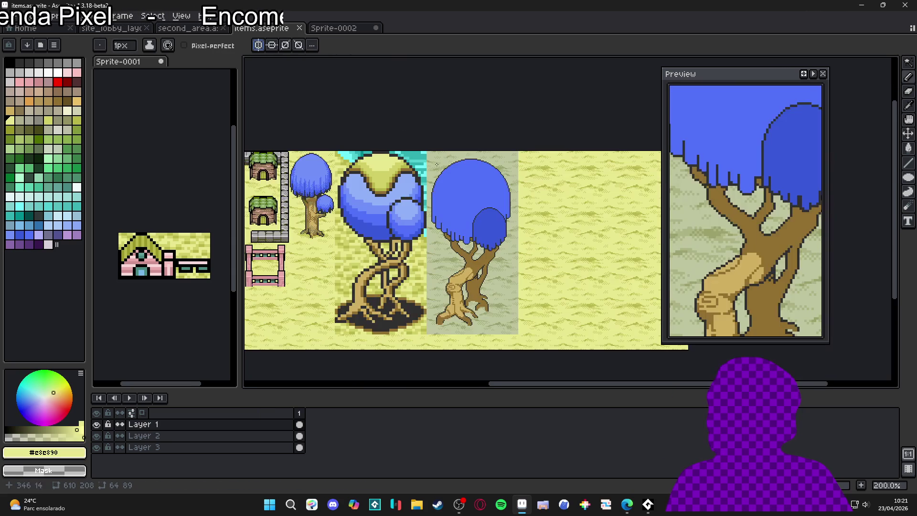
{"action": "scroll", "coordinate": [460, 185], "scroll_direction": "down", "scroll_amount": 1}
{"action": "scroll", "coordinate": [477, 186], "scroll_direction": "up", "scroll_amount": 1}
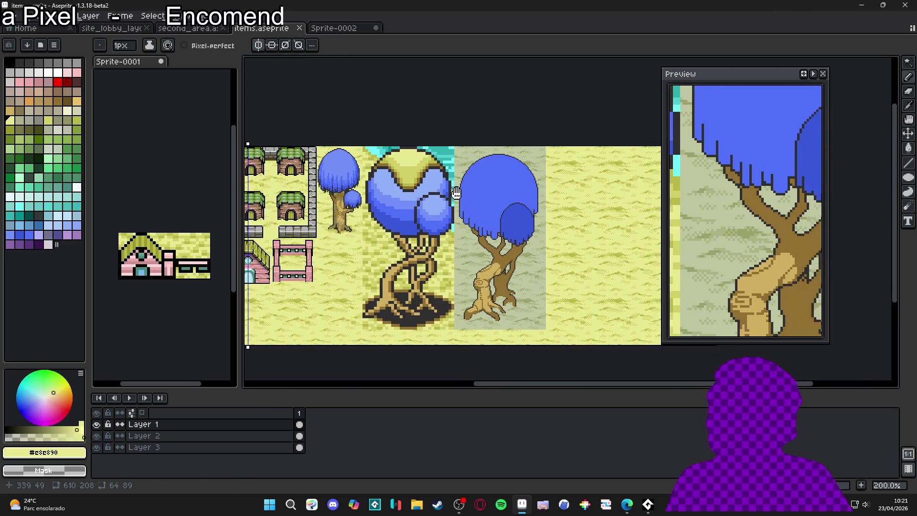
{"action": "left_click_drag", "start_coordinate": [298, 138], "coordinate": [548, 138]}
{"action": "scroll", "coordinate": [548, 177], "scroll_direction": "up", "scroll_amount": 1}
{"action": "left_click_drag", "start_coordinate": [542, 177], "coordinate": [515, 185]}
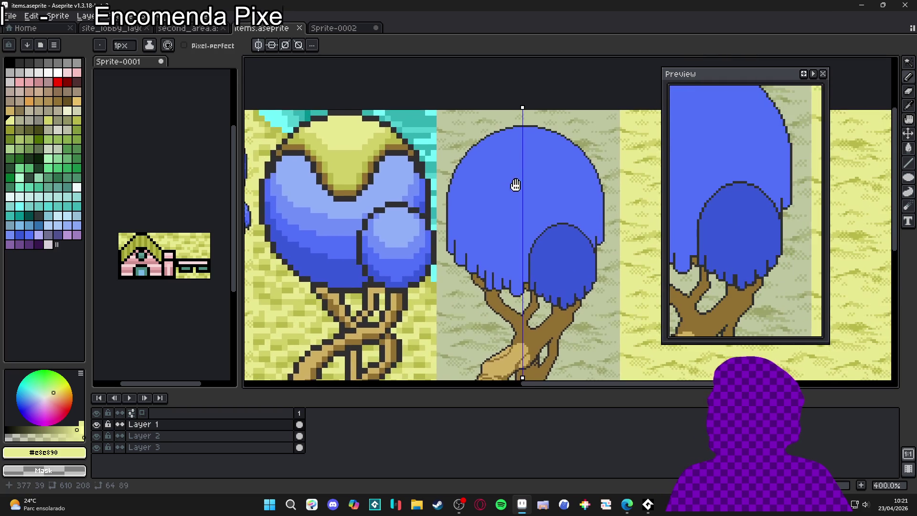
{"action": "scroll", "coordinate": [515, 185], "scroll_direction": "up", "scroll_amount": 2}
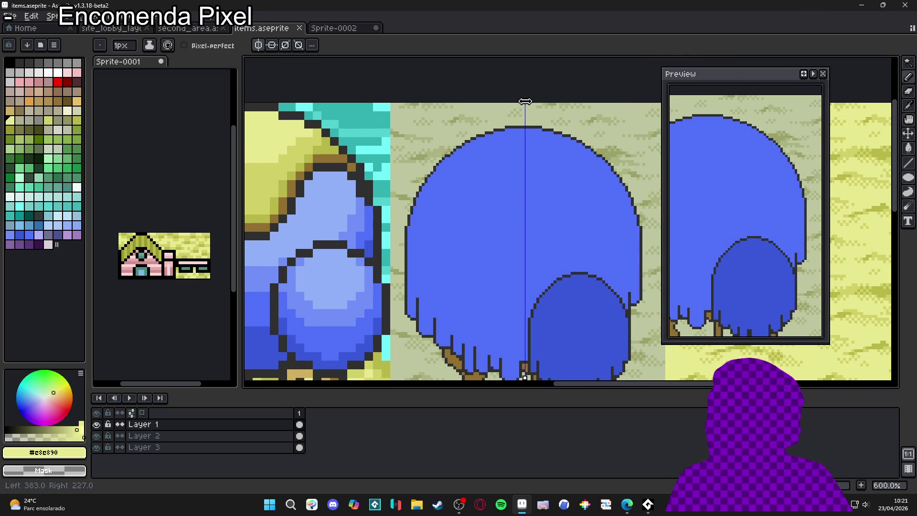
{"action": "scroll", "coordinate": [497, 181], "scroll_direction": "down", "scroll_amount": 2}
{"action": "scroll", "coordinate": [497, 181], "scroll_direction": "up", "scroll_amount": 1}
{"action": "scroll", "coordinate": [497, 180], "scroll_direction": "up", "scroll_amount": 1}
{"action": "scroll", "coordinate": [533, 165], "scroll_direction": "up", "scroll_amount": 2}
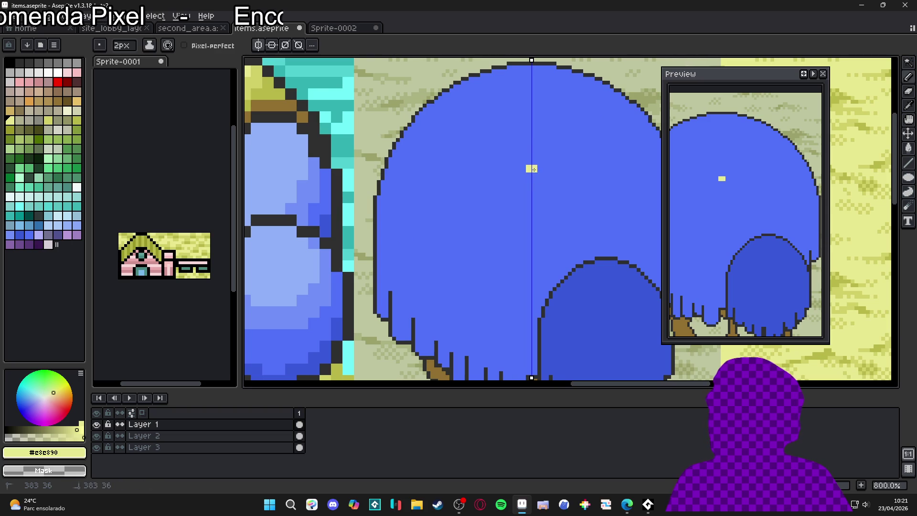
{"action": "mouse_move", "coordinate": [543, 169]}
{"action": "left_mouse_down"}
{"action": "mouse_move", "coordinate": [564, 136]}
{"action": "mouse_move", "coordinate": [643, 120]}
{"action": "left_mouse_up"}
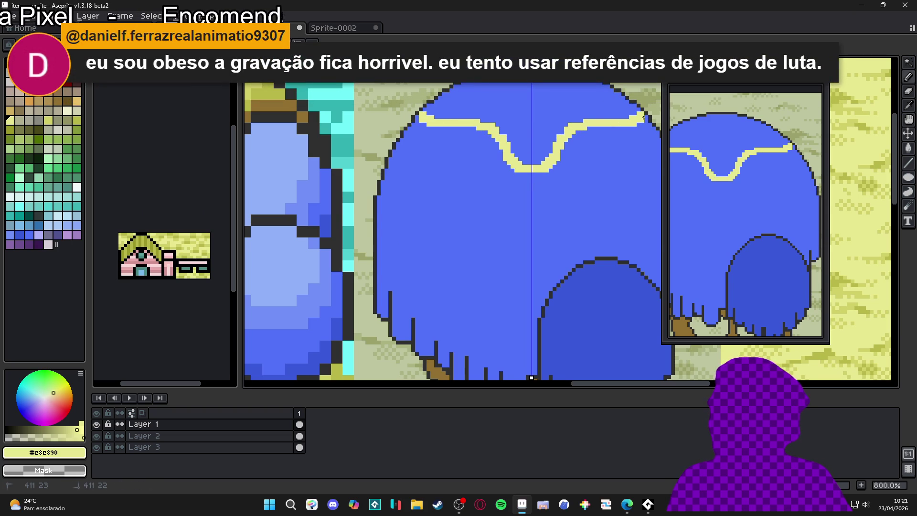
Thicken the yellow V, trace the canopy's top edge, and bucket-fill the cap solid pale yellow.
{"action": "scroll", "coordinate": [643, 118], "scroll_direction": "down", "scroll_amount": 3}
{"action": "scroll", "coordinate": [586, 158], "scroll_direction": "up", "scroll_amount": 3}
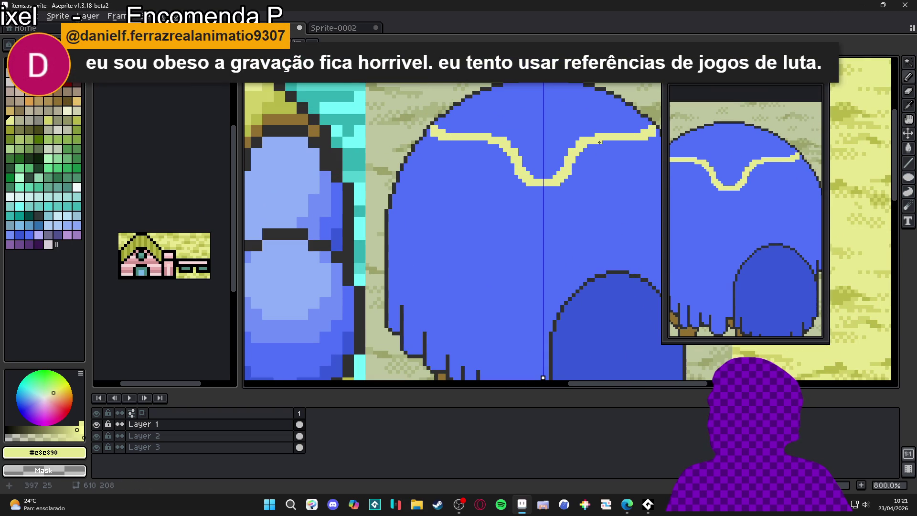
{"action": "left_click_drag", "start_coordinate": [599, 142], "coordinate": [585, 153]}
{"action": "left_click_drag", "start_coordinate": [499, 154], "coordinate": [538, 189]}
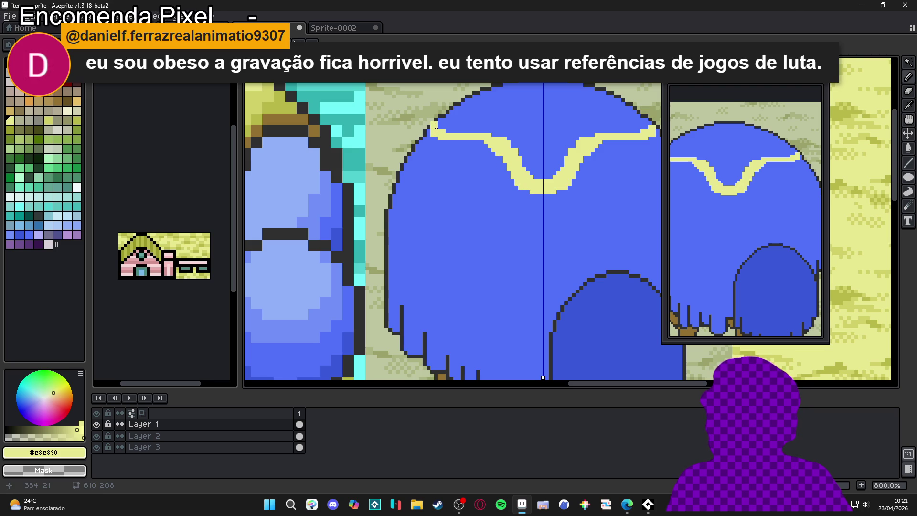
{"action": "left_click_drag", "start_coordinate": [436, 128], "coordinate": [432, 188]}
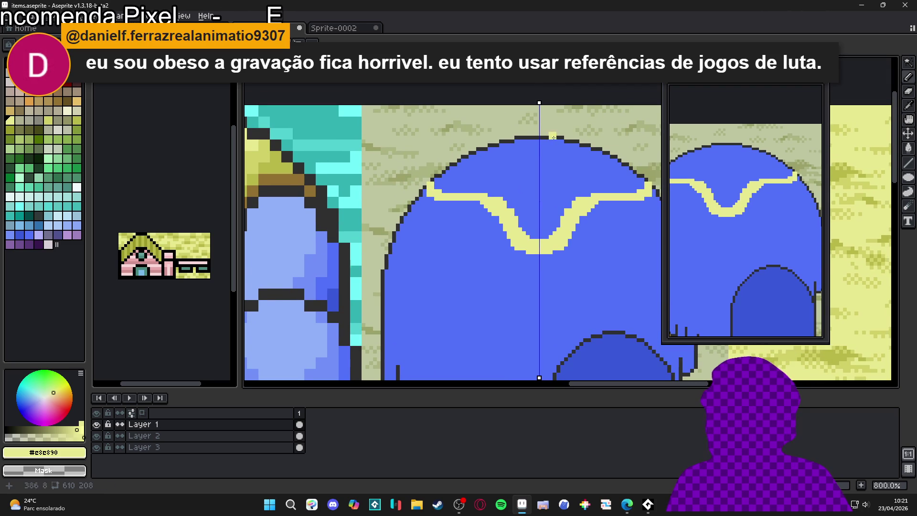
{"action": "mouse_move", "coordinate": [545, 139]}
{"action": "left_mouse_down"}
{"action": "mouse_move", "coordinate": [465, 158]}
{"action": "mouse_move", "coordinate": [432, 184]}
{"action": "left_mouse_up"}
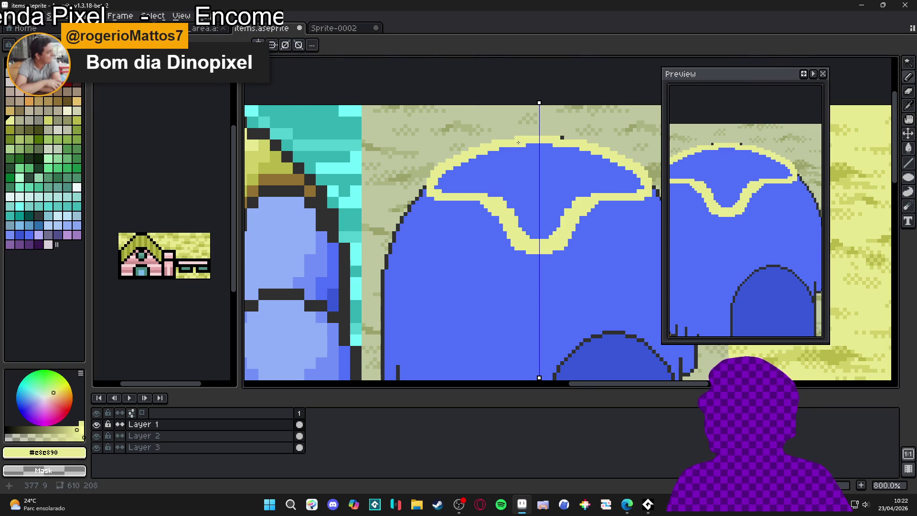
{"action": "left_click", "coordinate": [597, 182]}
{"action": "scroll", "coordinate": [596, 182], "scroll_direction": "down", "scroll_amount": 1}
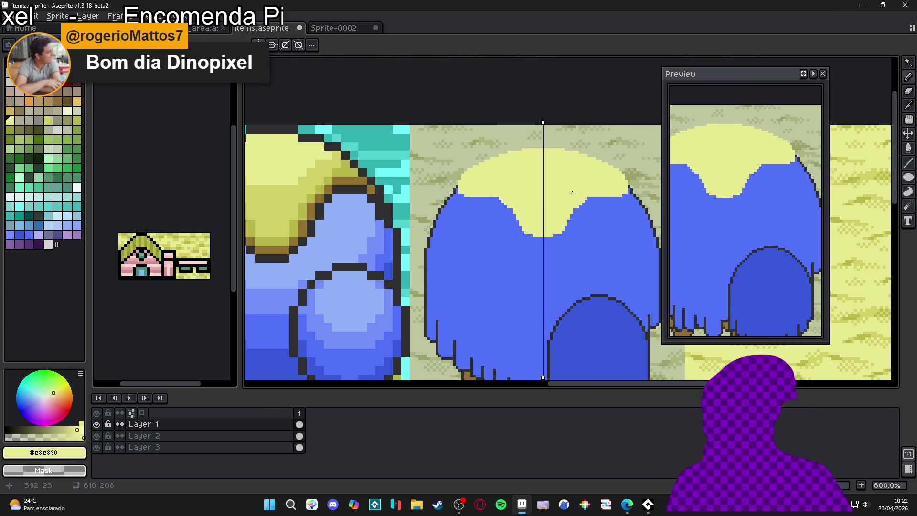
{"action": "scroll", "coordinate": [572, 192], "scroll_direction": "up", "scroll_amount": 2}
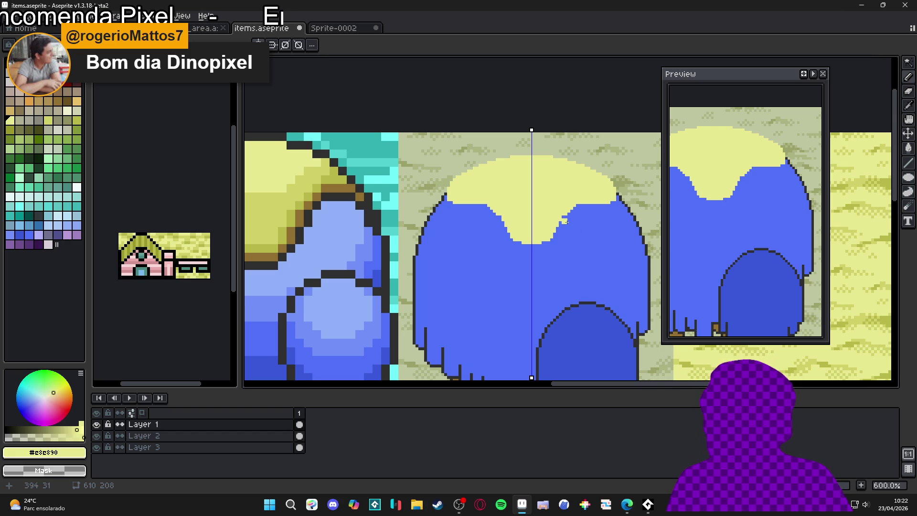
{"action": "scroll", "coordinate": [585, 199], "scroll_direction": "up", "scroll_amount": 2}
Pick #303030 and draw a mirrored dark outline along the cap's top curve, undoing one stray stroke.
{"action": "key", "text": "alt"}
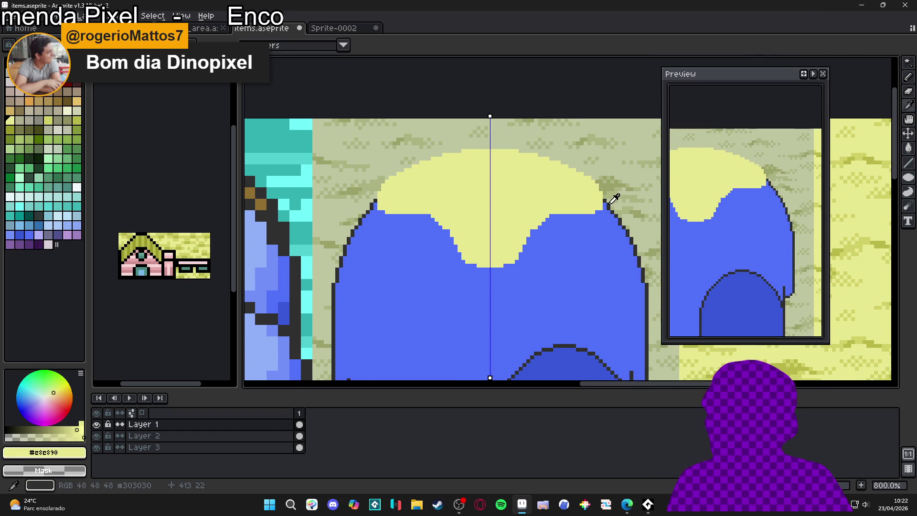
{"action": "left_click", "coordinate": [606, 200], "text": "alt"}
{"action": "scroll", "coordinate": [601, 208], "scroll_direction": "up", "scroll_amount": 3}
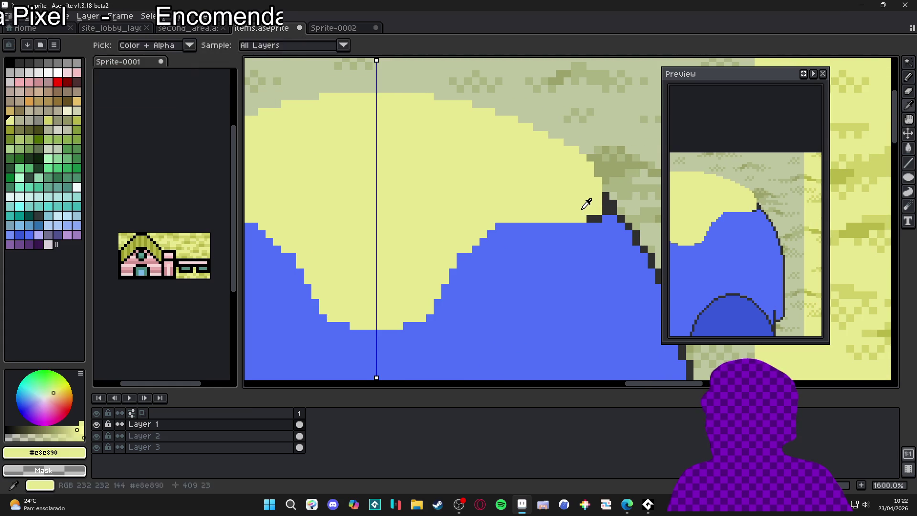
{"action": "left_click", "coordinate": [607, 190]}
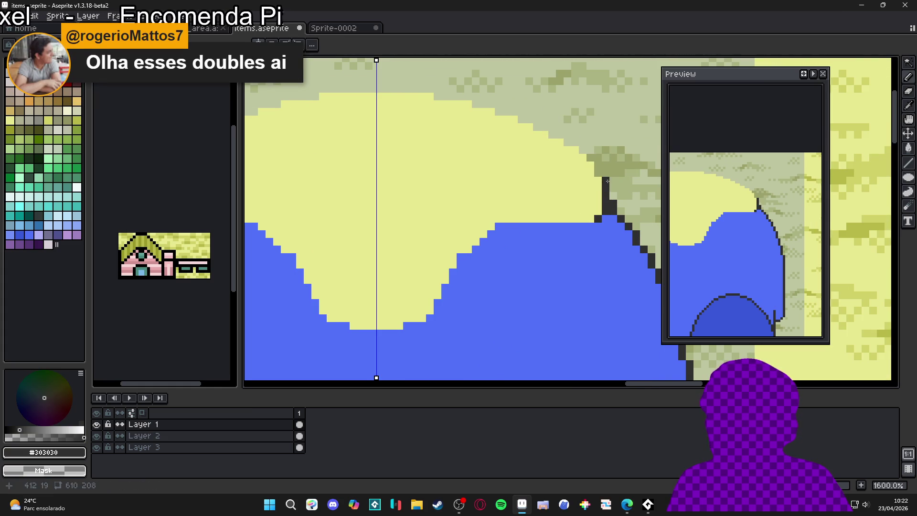
{"action": "scroll", "coordinate": [597, 166], "scroll_direction": "down", "scroll_amount": 2}
{"action": "scroll", "coordinate": [593, 162], "scroll_direction": "up", "scroll_amount": 1}
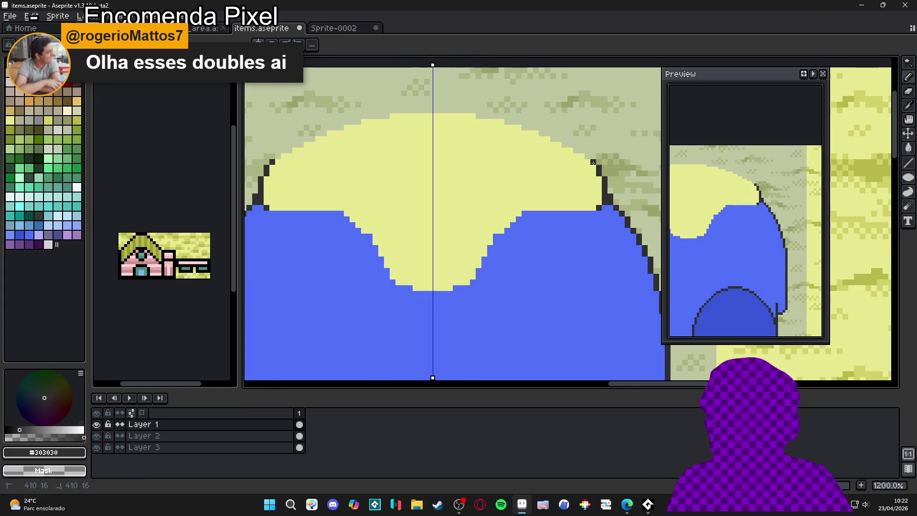
{"action": "left_click_drag", "start_coordinate": [570, 144], "coordinate": [557, 143]}
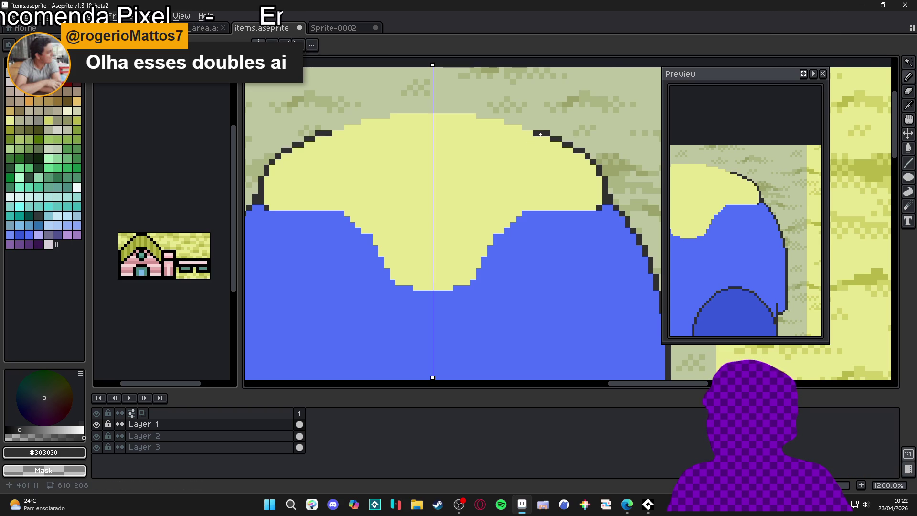
{"action": "key", "text": "ctrl+z"}
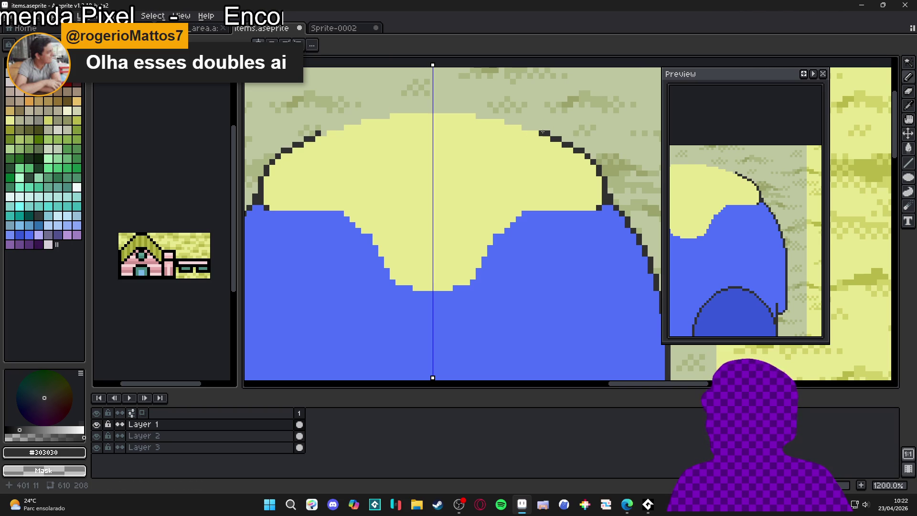
{"action": "left_click_drag", "start_coordinate": [533, 127], "coordinate": [477, 116]}
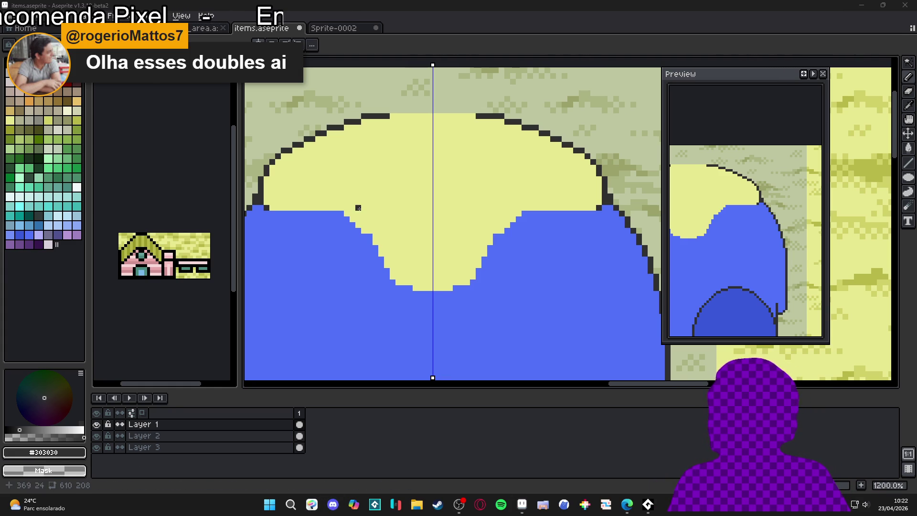
{"action": "left_click", "coordinate": [332, 507]}
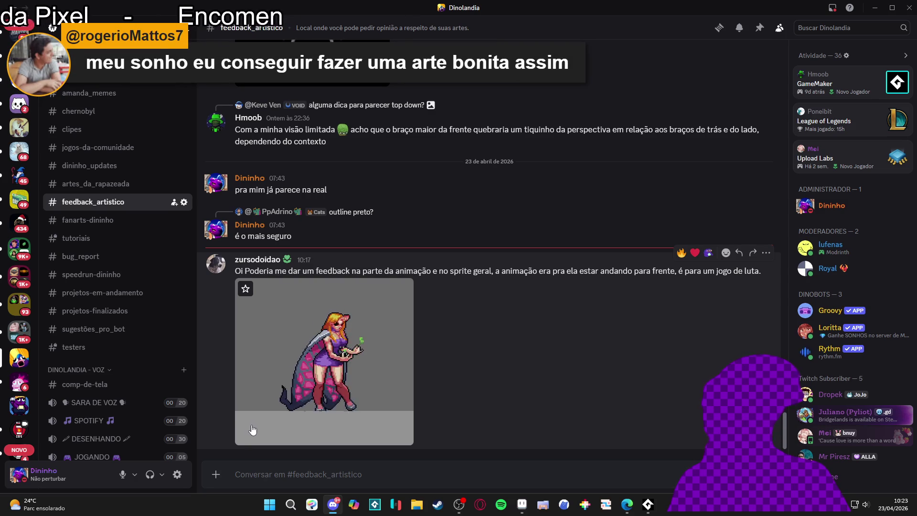
Back in Aseprite, draw a dark outline along the blue canopy's top edge.
{"action": "left_click", "coordinate": [875, 8]}
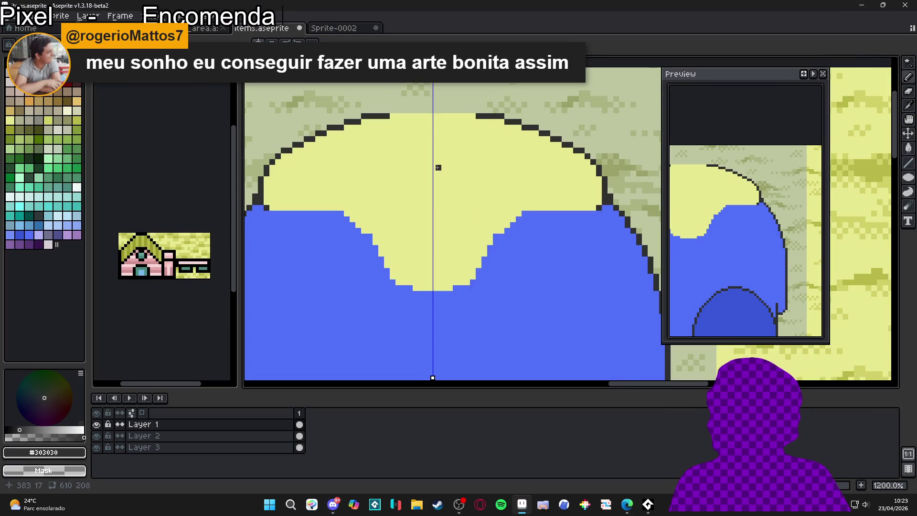
{"action": "scroll", "coordinate": [438, 173], "scroll_direction": "down", "scroll_amount": 2}
{"action": "scroll", "coordinate": [467, 155], "scroll_direction": "down", "scroll_amount": 2}
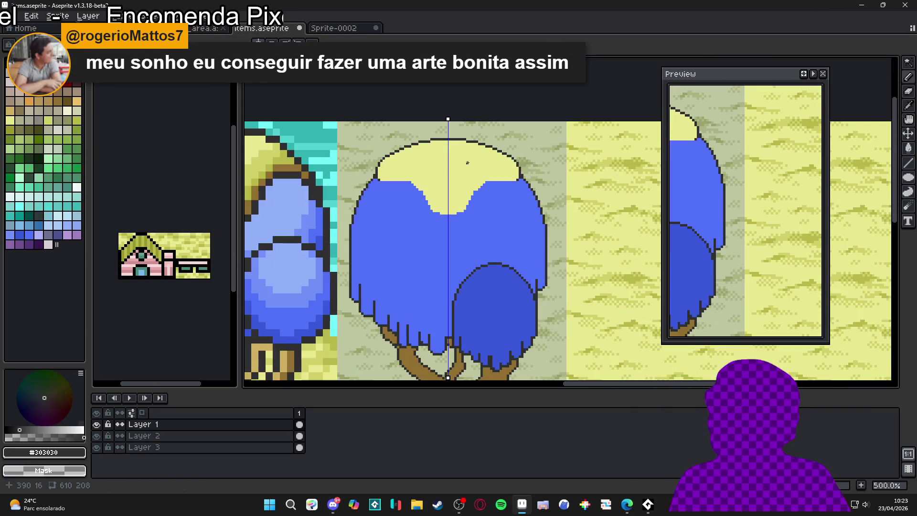
{"action": "scroll", "coordinate": [451, 219], "scroll_direction": "up", "scroll_amount": 2}
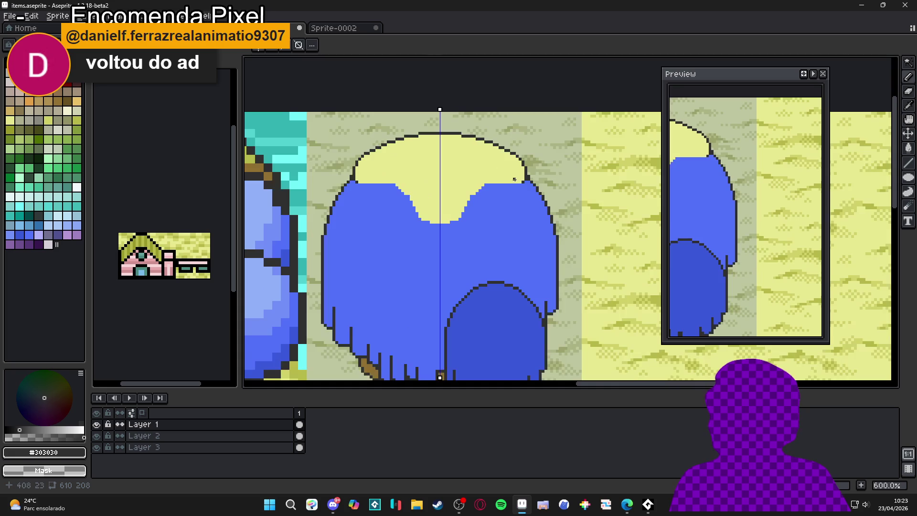
{"action": "scroll", "coordinate": [483, 190], "scroll_direction": "up", "scroll_amount": 2}
{"action": "left_click_drag", "start_coordinate": [454, 189], "coordinate": [527, 189]}
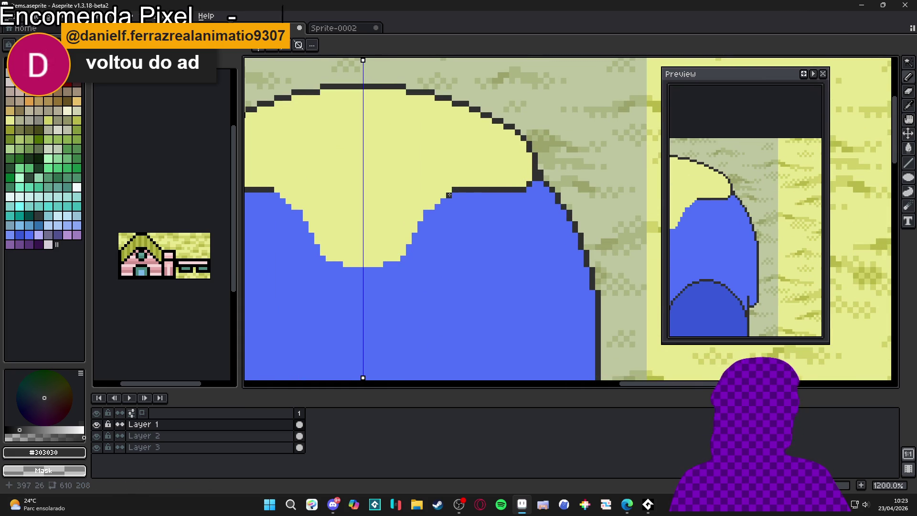
Pick the pale yellow cap colour and open the Sprite-0002 reference tree.
{"action": "left_click_drag", "start_coordinate": [444, 197], "coordinate": [507, 184]}
{"action": "left_click", "coordinate": [486, 202], "text": "alt"}
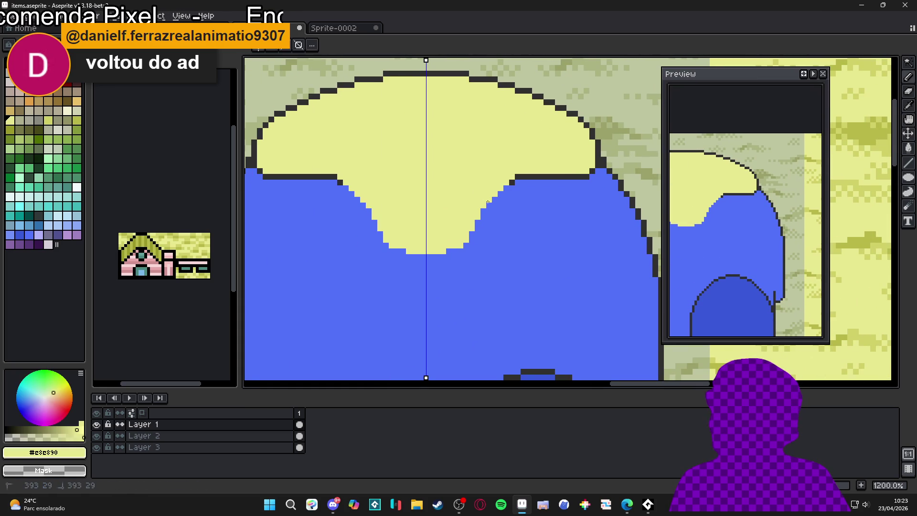
{"action": "left_click", "coordinate": [350, 30]}
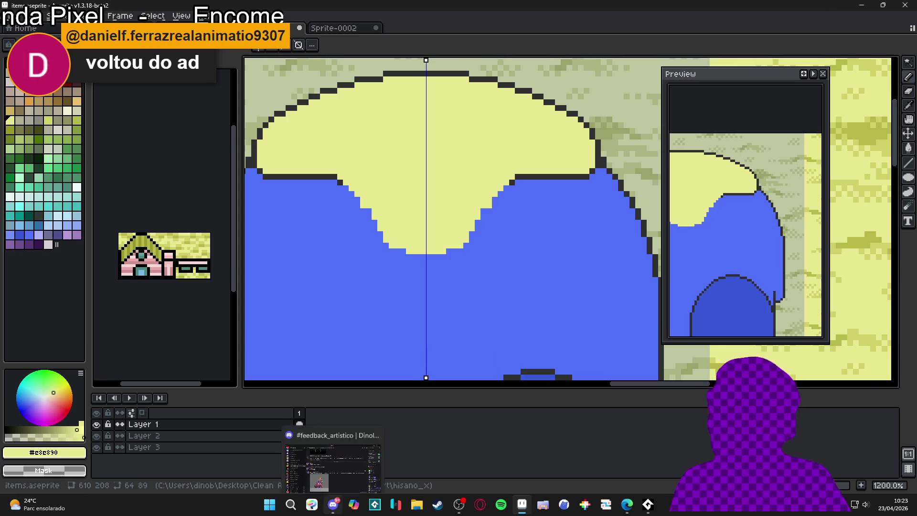
Switch from the reference tree to Discord's feedback_artistico channel.
{"action": "left_click", "coordinate": [333, 503]}
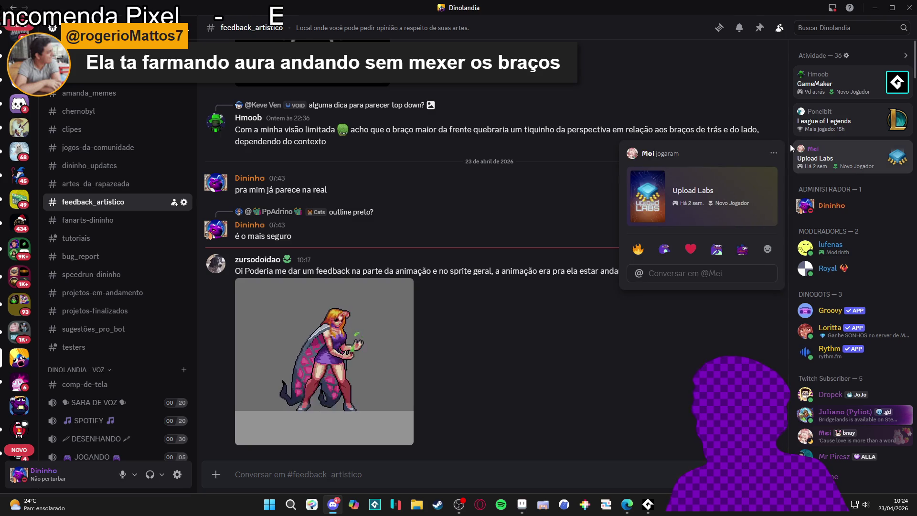
Minimize Discord to bring items.aseprite back to the front.
{"action": "left_click", "coordinate": [875, 8]}
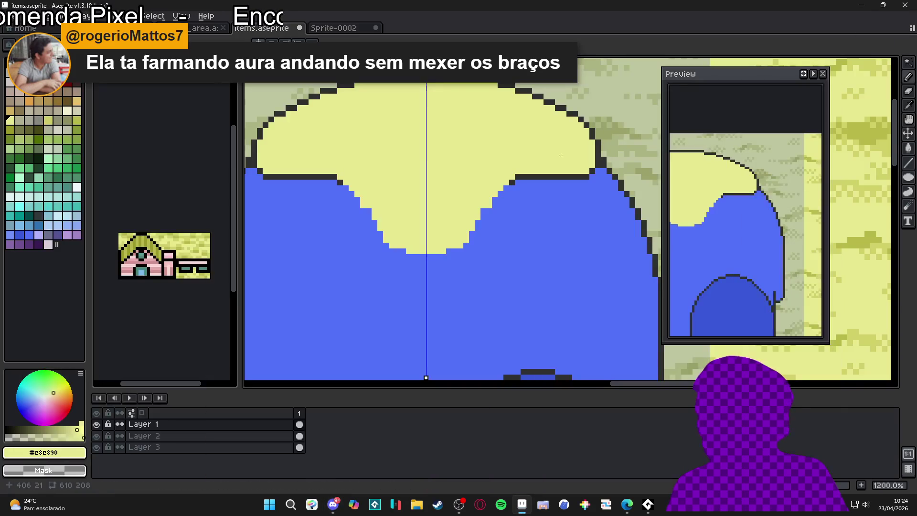
Add mirrored dark pixels on the cap edge and turn one stray pixel back to yellow.
{"action": "left_click", "coordinate": [524, 176], "text": "alt"}
{"action": "left_click", "coordinate": [525, 183]}
{"action": "left_click", "coordinate": [520, 168], "text": "alt"}
{"action": "left_click", "coordinate": [518, 175]}
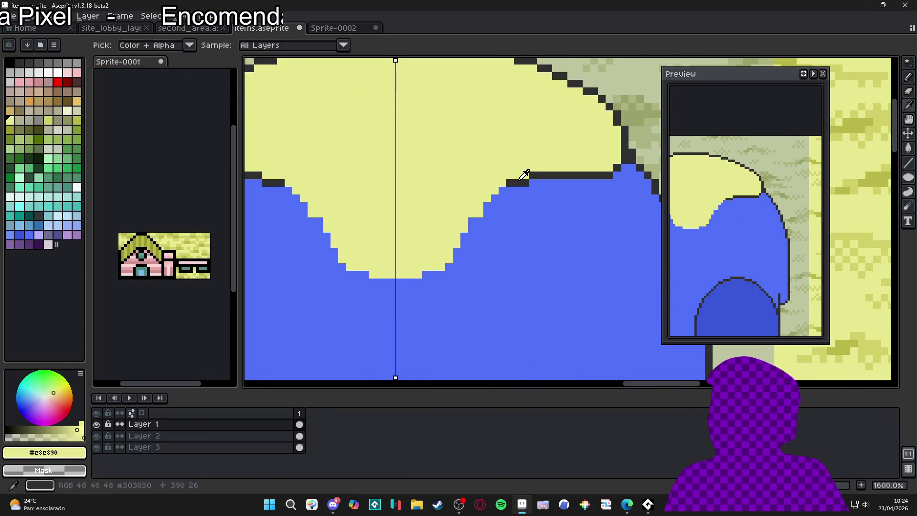
Extend the dark outline pixel by pixel down the cap's staircase curve to its bottom.
{"action": "left_click", "coordinate": [510, 183], "text": "alt"}
{"action": "left_click", "coordinate": [493, 197]}
{"action": "left_click", "coordinate": [480, 213]}
{"action": "left_click", "coordinate": [471, 220]}
{"action": "left_click", "coordinate": [472, 229]}
{"action": "left_click", "coordinate": [464, 229]}
{"action": "left_click_drag", "start_coordinate": [467, 227], "coordinate": [493, 214]}
{"action": "left_click", "coordinate": [504, 213]}
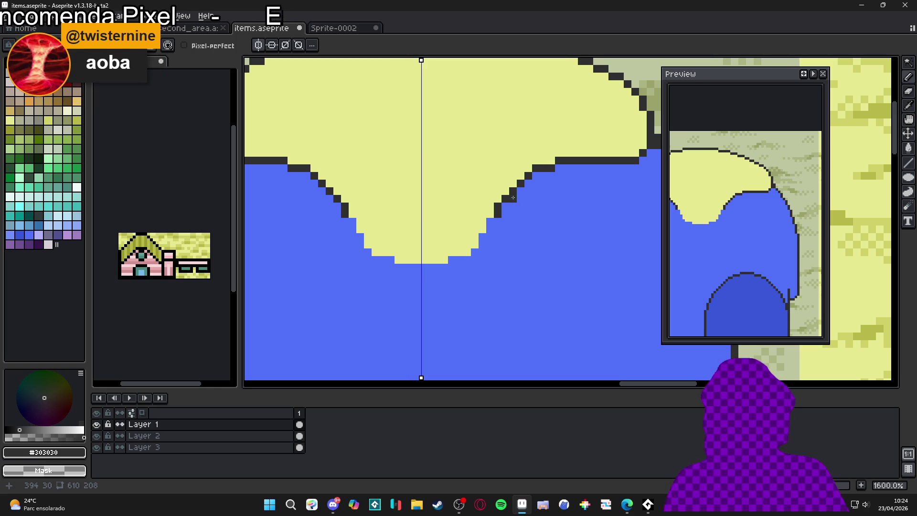
{"action": "mouse_move", "coordinate": [490, 221]}
{"action": "left_mouse_down"}
{"action": "mouse_move", "coordinate": [465, 259]}
{"action": "mouse_move", "coordinate": [403, 268]}
{"action": "left_mouse_up"}
{"action": "left_click", "coordinate": [368, 259]}
Darken an outline pixel pair, then restore it to the pale yellow cap colour.
{"action": "scroll", "coordinate": [368, 258], "scroll_direction": "down", "scroll_amount": 2}
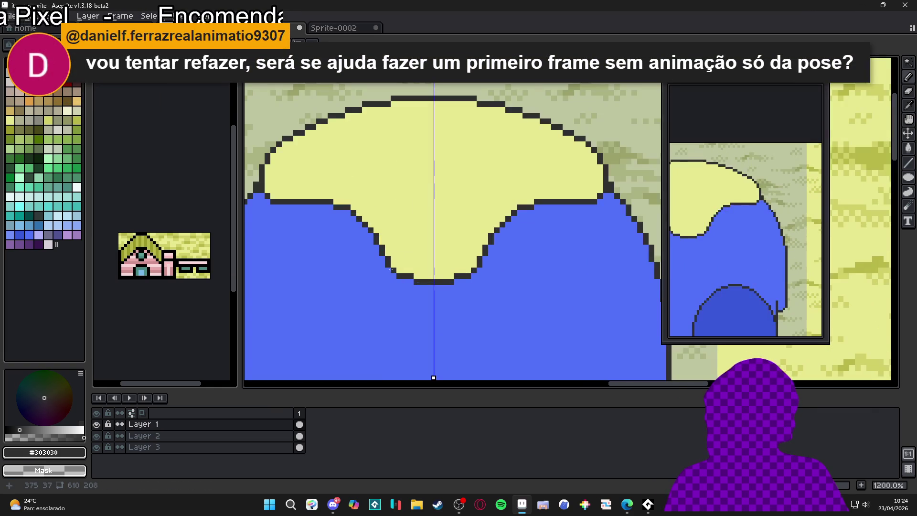
{"action": "left_click", "coordinate": [399, 270]}
{"action": "left_click", "coordinate": [396, 266], "text": "alt"}
{"action": "left_click", "coordinate": [399, 271]}
{"action": "left_click", "coordinate": [390, 265], "text": "alt"}
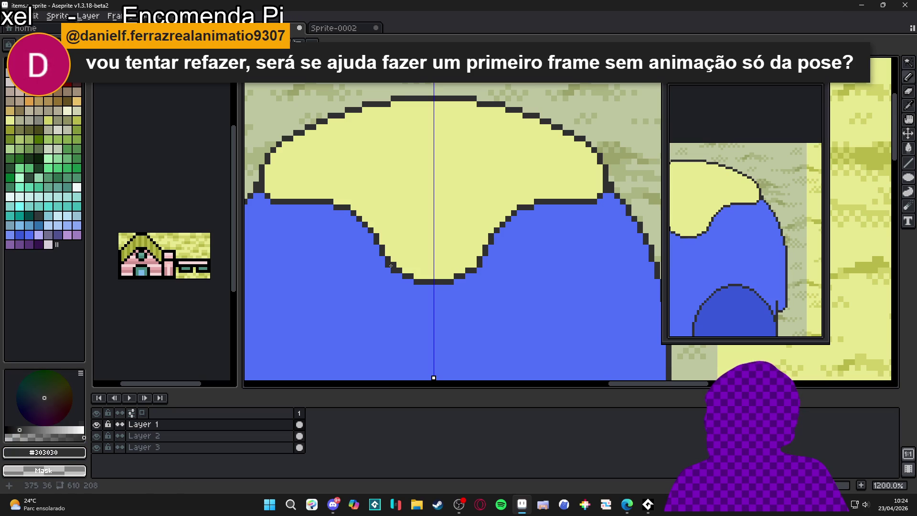
Sample the blue, yellow and dark outline colours along the cap's left outline.
{"action": "left_click", "coordinate": [397, 283], "text": "alt"}
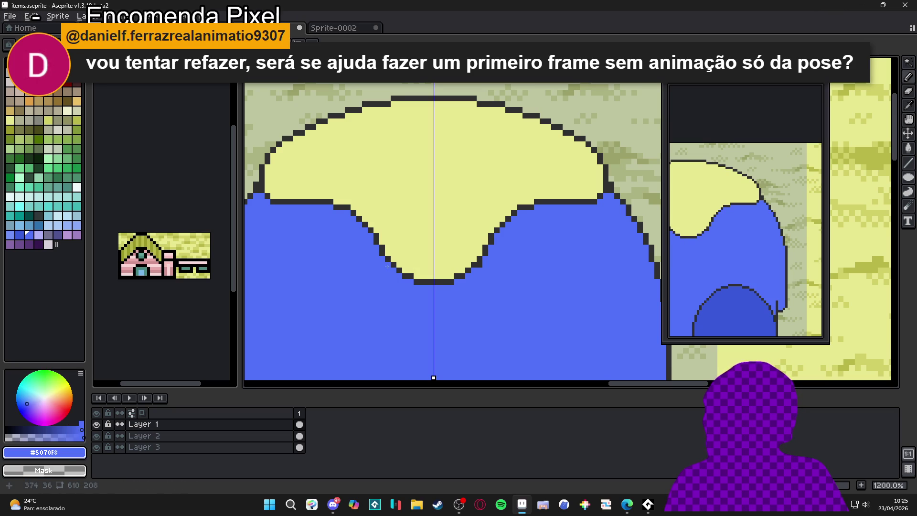
{"action": "left_click", "coordinate": [387, 252], "text": "alt"}
{"action": "left_click", "coordinate": [383, 246], "text": "alt"}
{"action": "left_click", "coordinate": [379, 242], "text": "alt"}
{"action": "left_click", "coordinate": [378, 241], "text": "alt"}
{"action": "left_click", "coordinate": [377, 239], "text": "alt"}
{"action": "left_click", "coordinate": [374, 241], "text": "alt"}
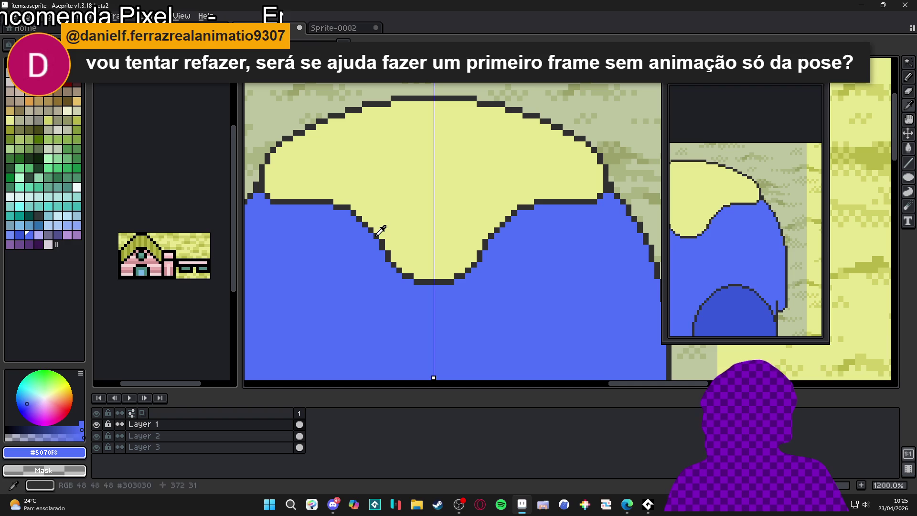
{"action": "left_click", "coordinate": [367, 223], "text": "alt"}
{"action": "left_click", "coordinate": [364, 215], "text": "alt"}
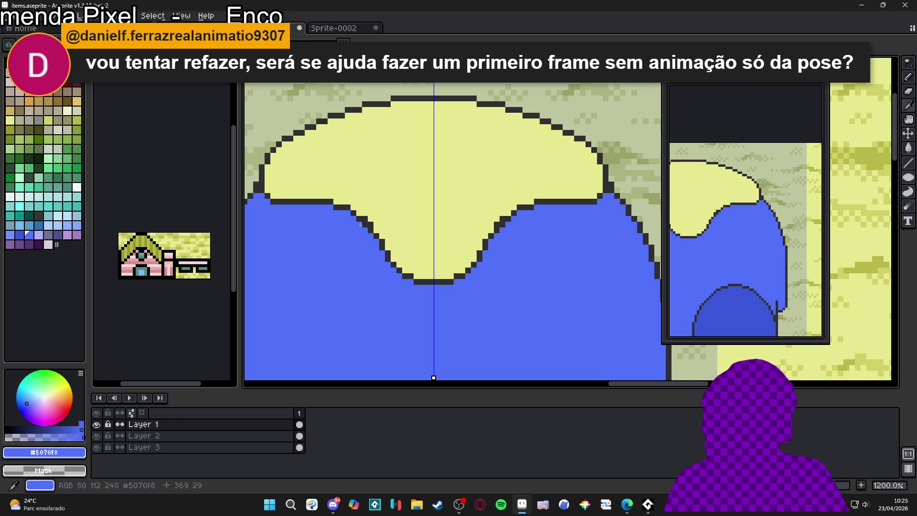
{"action": "left_click", "coordinate": [374, 231], "text": "alt"}
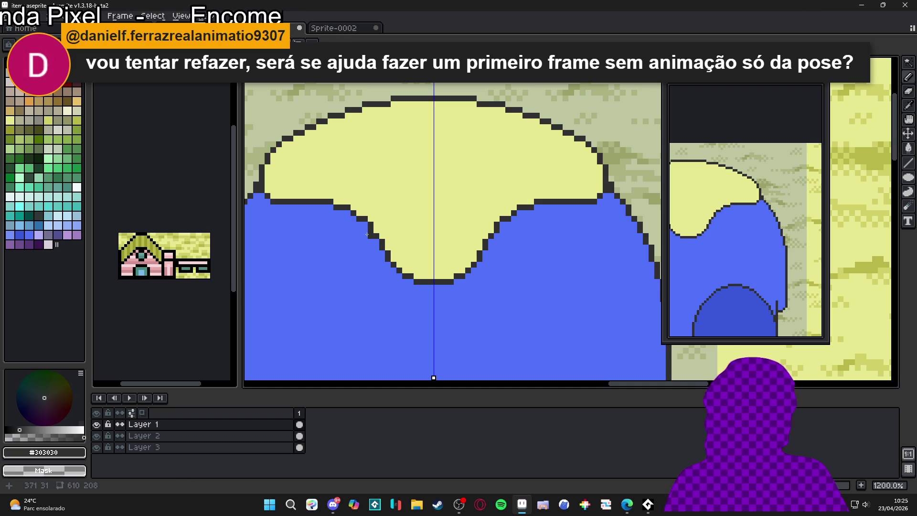
{"action": "left_click", "coordinate": [357, 239], "text": "alt"}
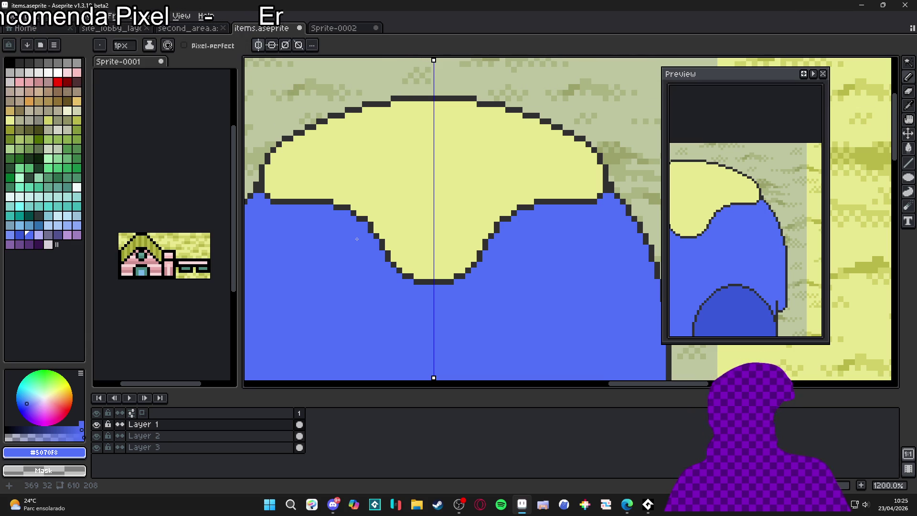
Paint a #e8e890 yellow pixel on the cap's left edge, reselect #303030, and zoom out.
{"action": "scroll", "coordinate": [365, 253], "scroll_direction": "up", "scroll_amount": 1}
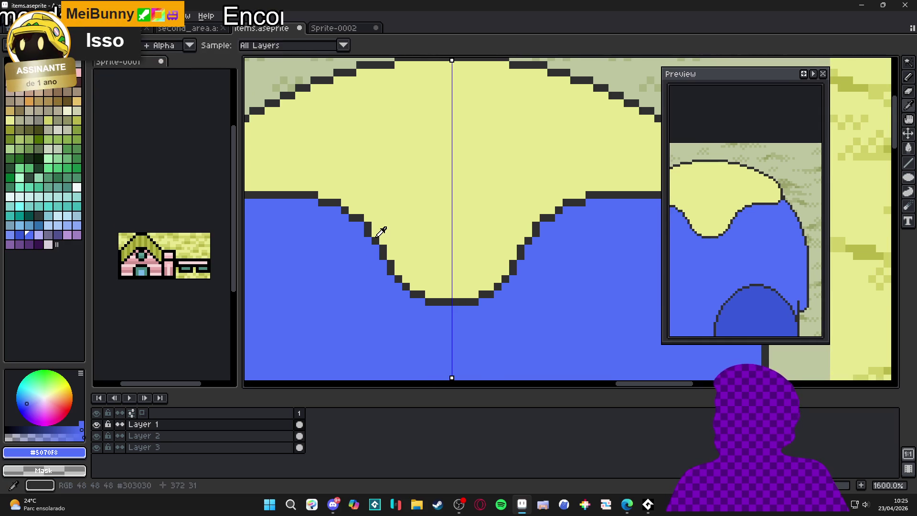
{"action": "scroll", "coordinate": [359, 234], "scroll_direction": "down", "scroll_amount": 2}
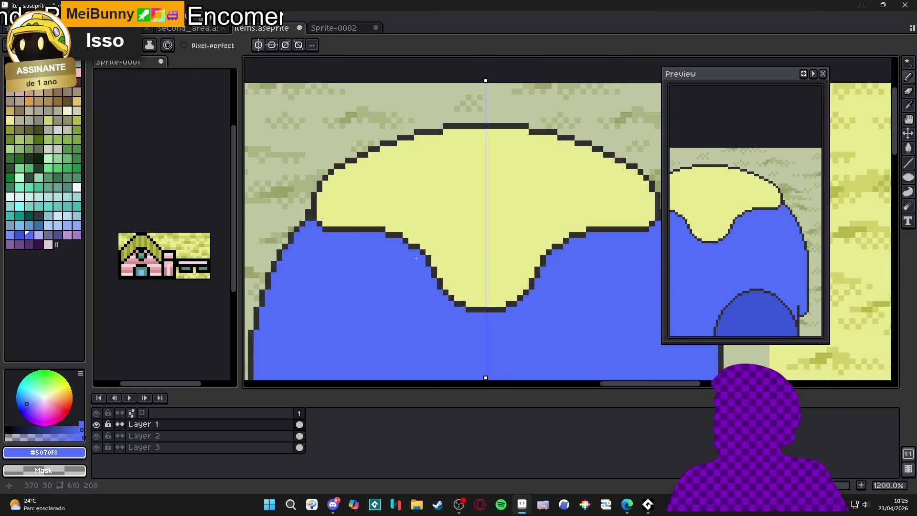
{"action": "scroll", "coordinate": [356, 232], "scroll_direction": "up", "scroll_amount": 2}
{"action": "left_click", "coordinate": [344, 234], "text": "alt"}
{"action": "left_click", "coordinate": [343, 247], "text": "alt"}
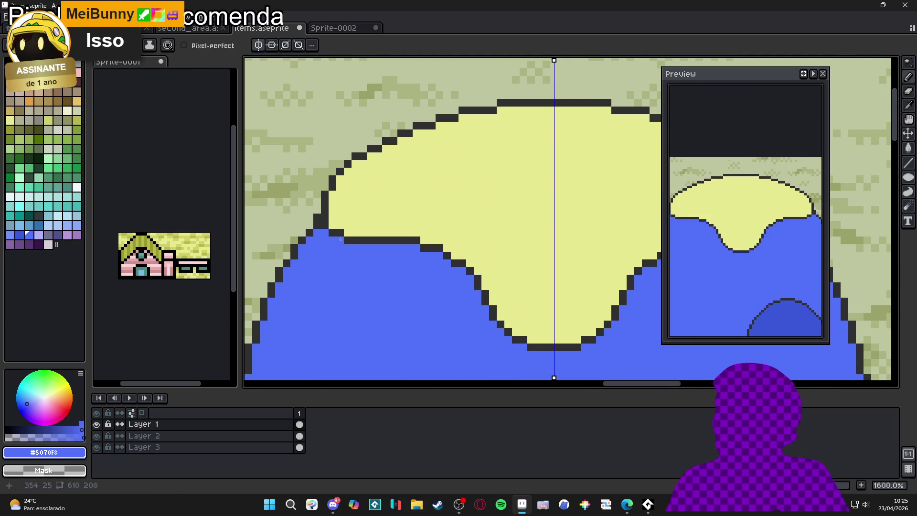
{"action": "scroll", "coordinate": [346, 234], "scroll_direction": "down", "scroll_amount": 2}
{"action": "scroll", "coordinate": [349, 224], "scroll_direction": "up", "scroll_amount": 2}
{"action": "left_click", "coordinate": [348, 221], "text": "alt"}
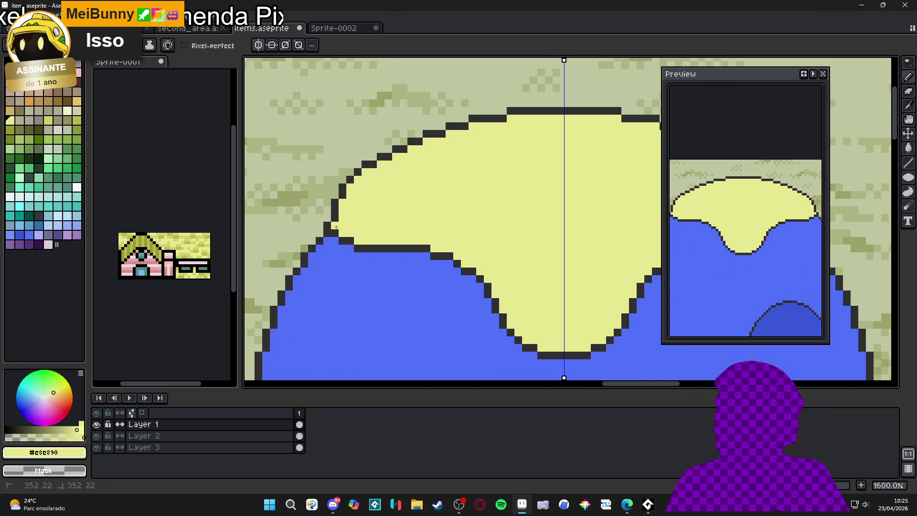
{"action": "left_click", "coordinate": [330, 216], "text": "alt"}
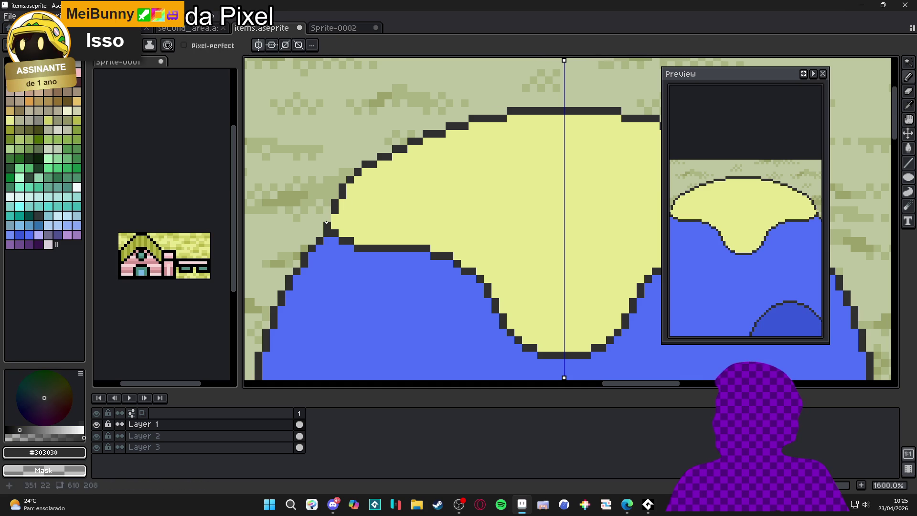
{"action": "scroll", "coordinate": [326, 223], "scroll_direction": "down", "scroll_amount": 4}
{"action": "scroll", "coordinate": [381, 212], "scroll_direction": "down", "scroll_amount": 2}
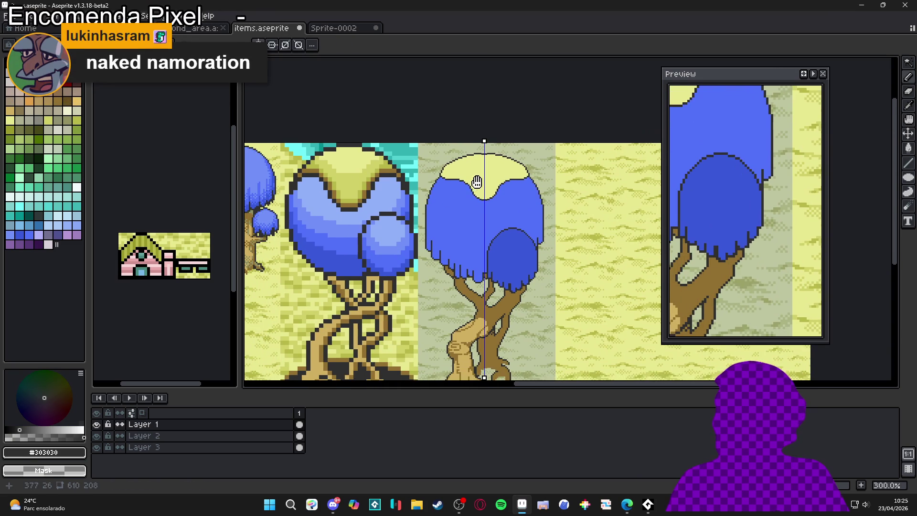
{"action": "scroll", "coordinate": [479, 186], "scroll_direction": "up", "scroll_amount": 1}
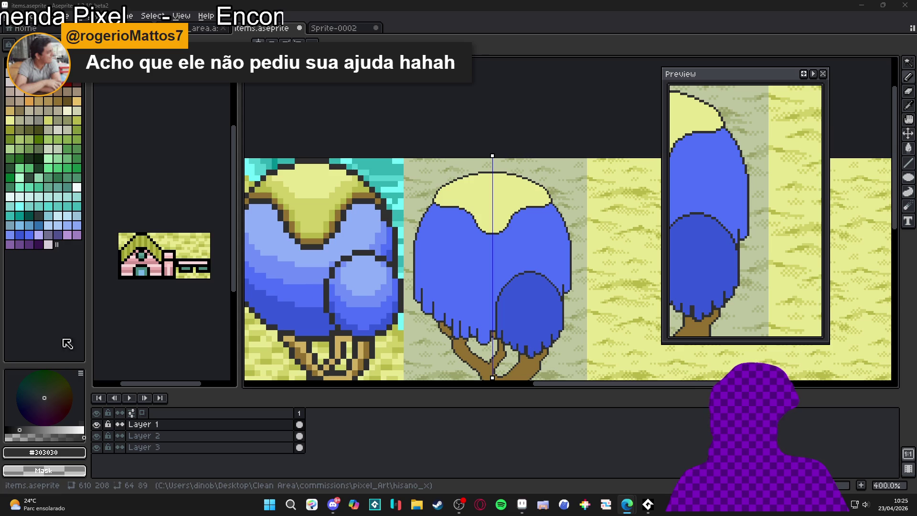
{"action": "scroll", "coordinate": [461, 201], "scroll_direction": "up", "scroll_amount": 5}
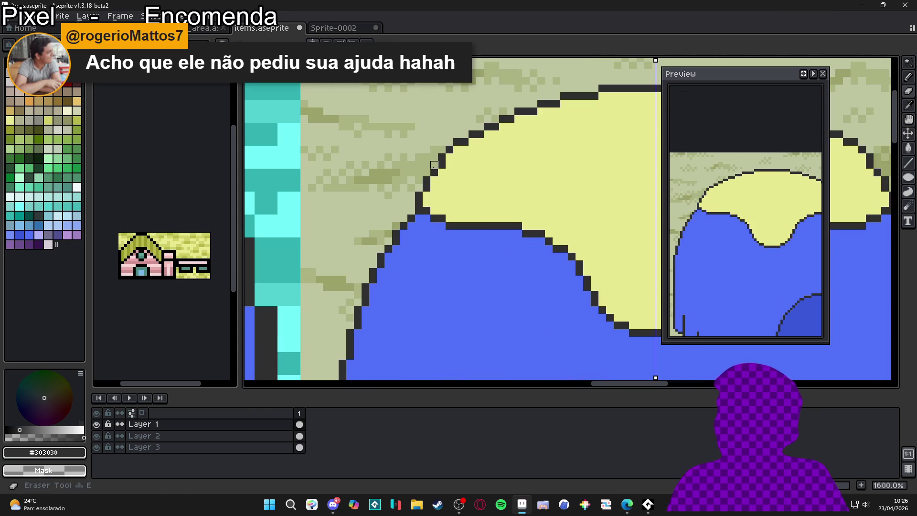
Redraw the dark outline up the cap's left edge, filling one pixel with the cap's yellow.
{"action": "key", "text": "e"}
{"action": "key", "text": "ctrl+z"}
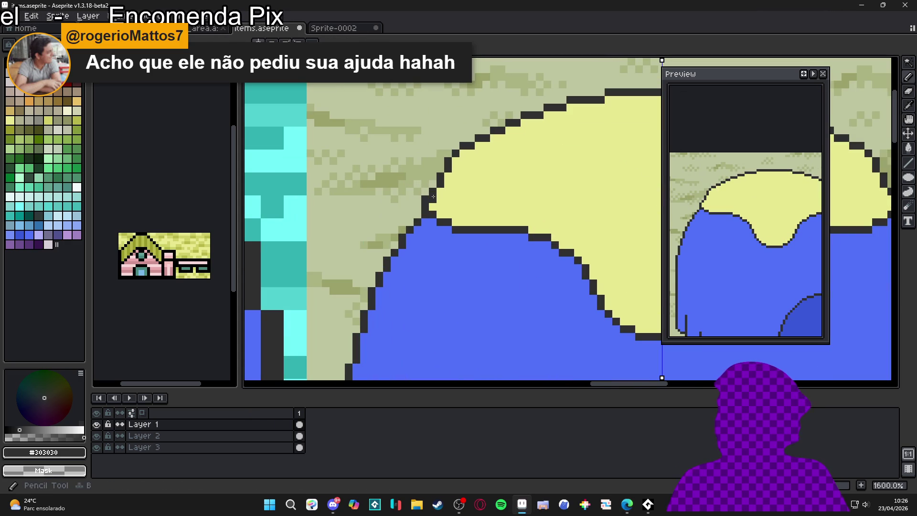
{"action": "key", "text": "b"}
{"action": "left_click", "coordinate": [429, 206]}
{"action": "key", "text": "e"}
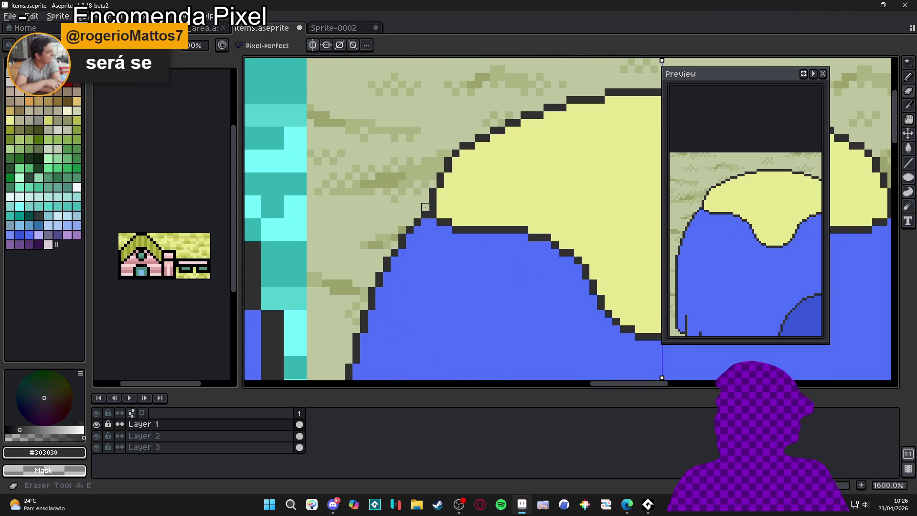
{"action": "key", "text": "b"}
{"action": "left_click_drag", "start_coordinate": [425, 207], "coordinate": [432, 182]}
{"action": "left_click", "coordinate": [433, 211], "text": "alt"}
{"action": "left_click", "coordinate": [434, 211]}
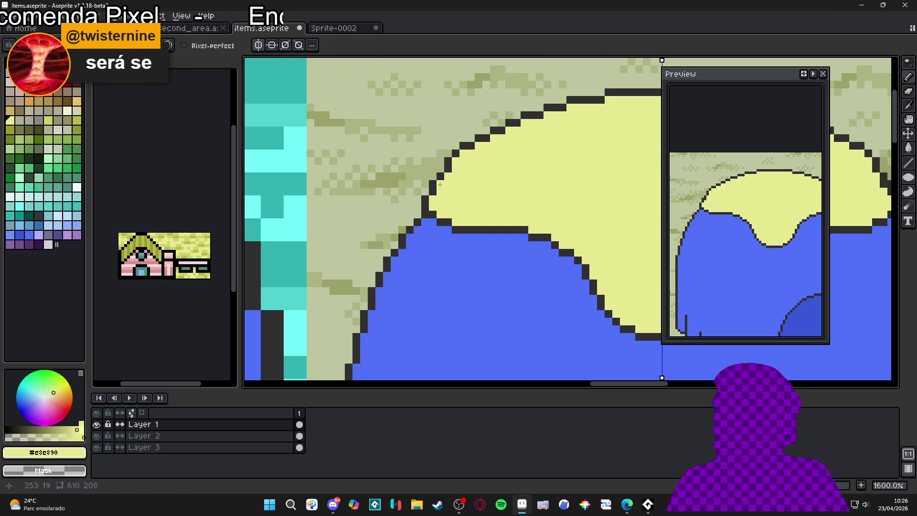
Pan and zoom out over the yellow cap, then switch to Discord.
{"action": "key", "text": "i"}
{"action": "key", "text": "b"}
{"action": "mouse_move", "coordinate": [460, 170]}
{"action": "left_mouse_down"}
{"action": "mouse_move", "coordinate": [355, 192]}
{"action": "mouse_move", "coordinate": [278, 191]}
{"action": "mouse_move", "coordinate": [393, 200]}
{"action": "left_mouse_up"}
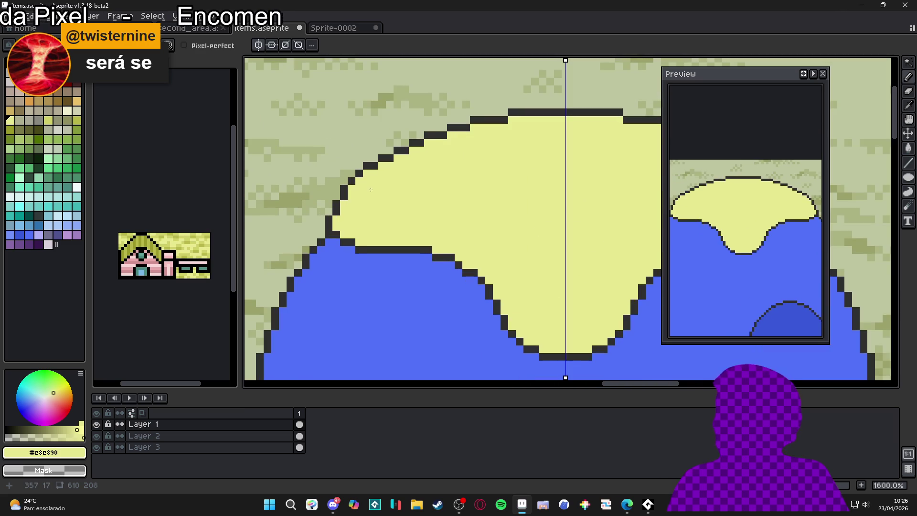
{"action": "scroll", "coordinate": [370, 190], "scroll_direction": "down", "scroll_amount": 2}
{"action": "scroll", "coordinate": [571, 195], "scroll_direction": "up", "scroll_amount": 1}
{"action": "scroll", "coordinate": [571, 196], "scroll_direction": "down", "scroll_amount": 1}
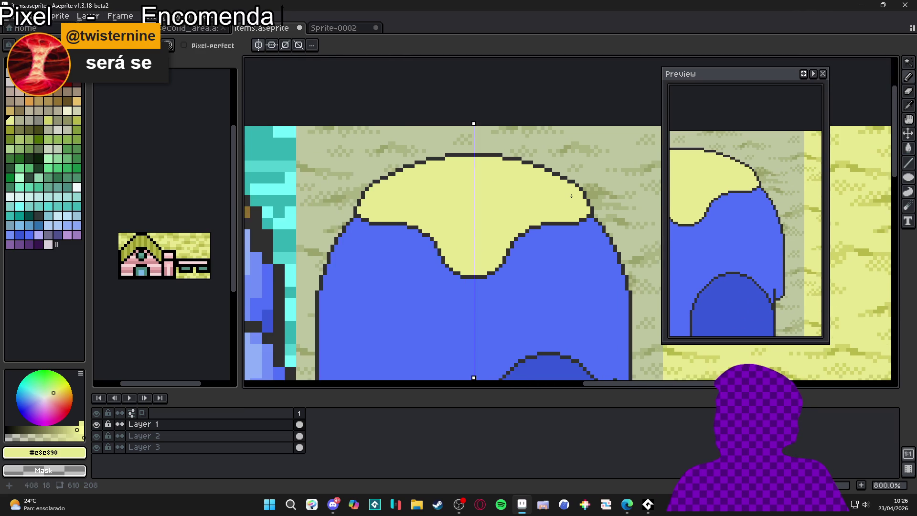
{"action": "scroll", "coordinate": [571, 195], "scroll_direction": "down", "scroll_amount": 1}
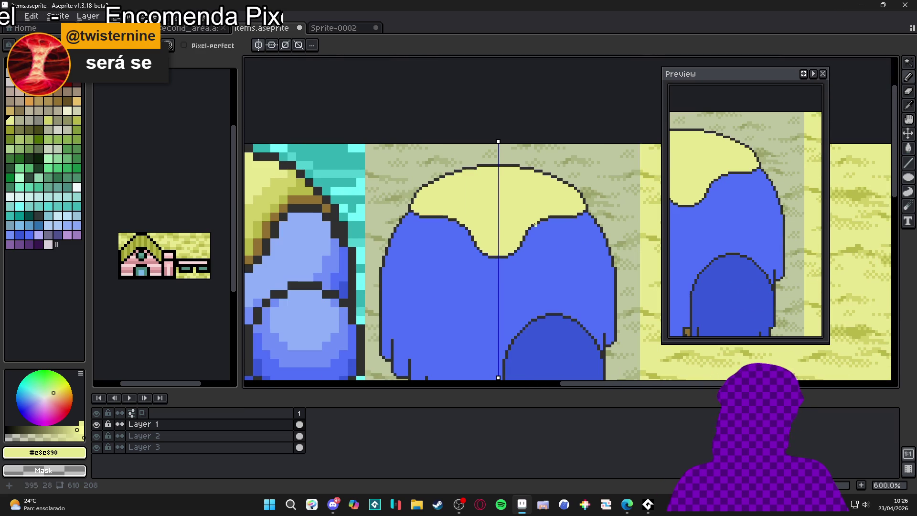
{"action": "left_click", "coordinate": [336, 507]}
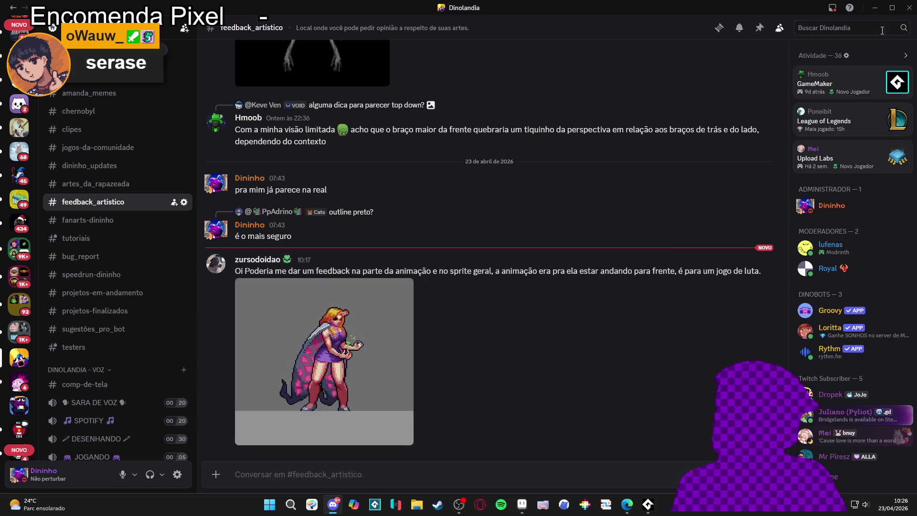
Return to Aseprite and bring the new tree beside its reference trees into view.
{"action": "key", "text": "alt+Tab"}
{"action": "scroll", "coordinate": [557, 263], "scroll_direction": "down", "scroll_amount": 3}
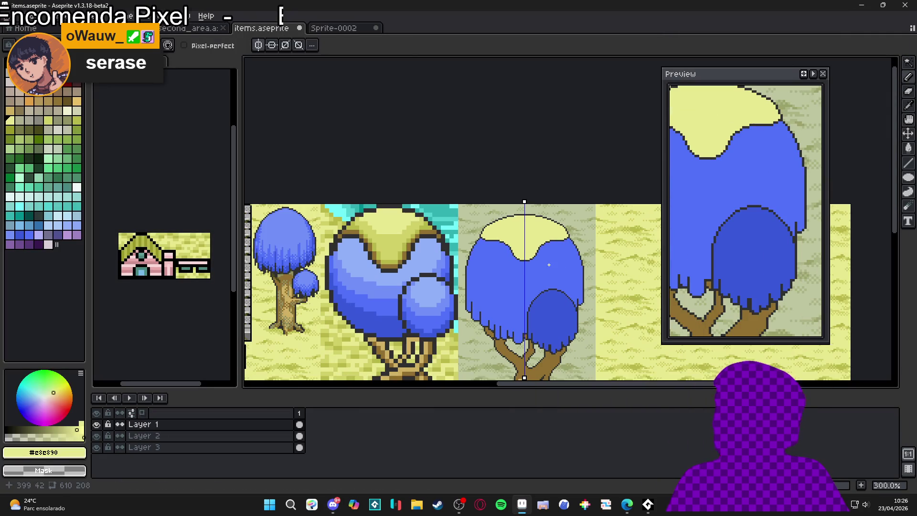
{"action": "scroll", "coordinate": [525, 265], "scroll_direction": "up", "scroll_amount": 1}
{"action": "scroll", "coordinate": [496, 269], "scroll_direction": "down", "scroll_amount": 2}
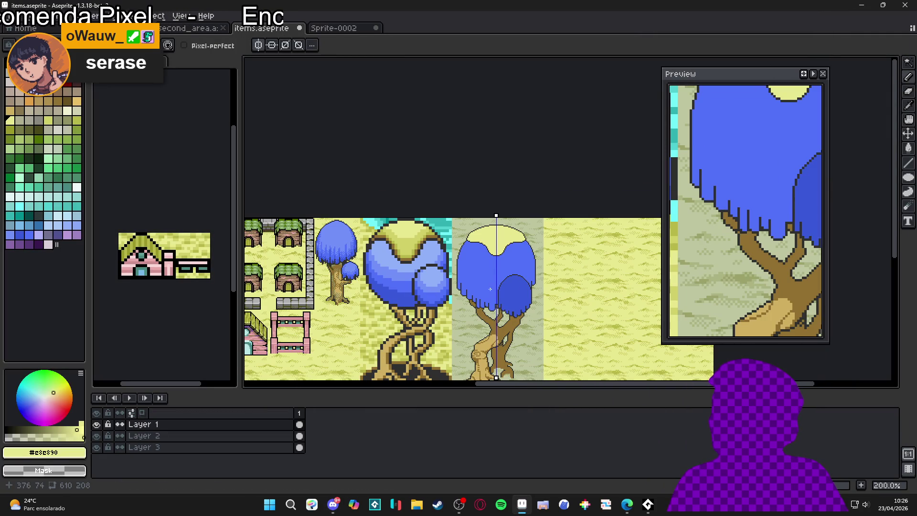
{"action": "scroll", "coordinate": [490, 289], "scroll_direction": "up", "scroll_amount": 2}
{"action": "scroll", "coordinate": [490, 289], "scroll_direction": "down", "scroll_amount": 2}
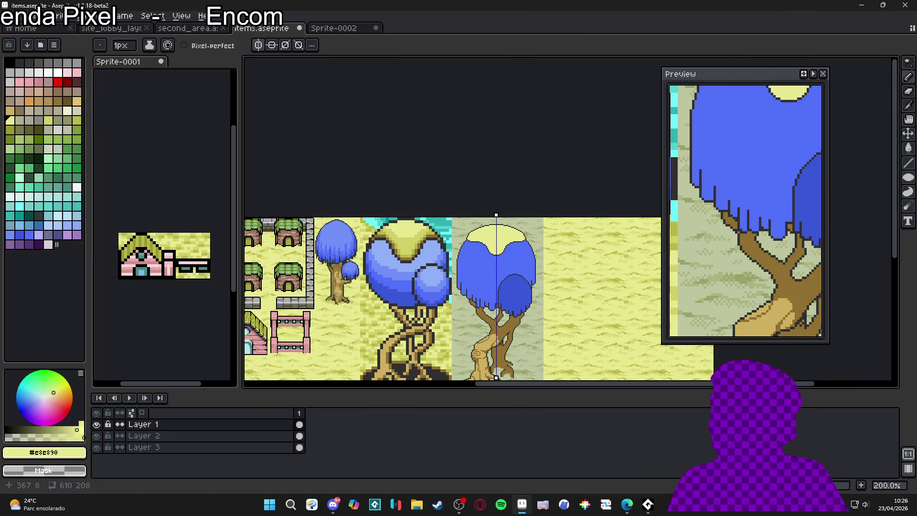
{"action": "scroll", "coordinate": [487, 240], "scroll_direction": "up", "scroll_amount": 1}
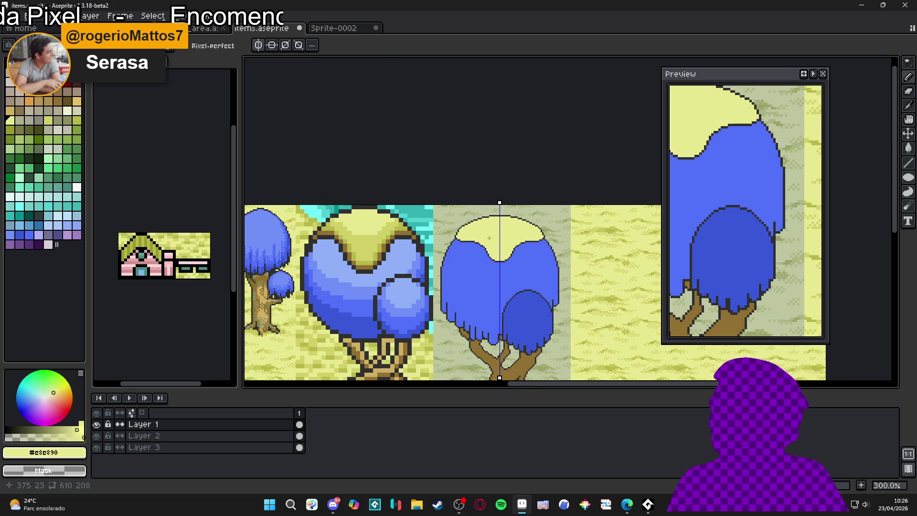
{"action": "scroll", "coordinate": [490, 237], "scroll_direction": "down", "scroll_amount": 1}
{"action": "scroll", "coordinate": [490, 242], "scroll_direction": "down", "scroll_amount": 2}
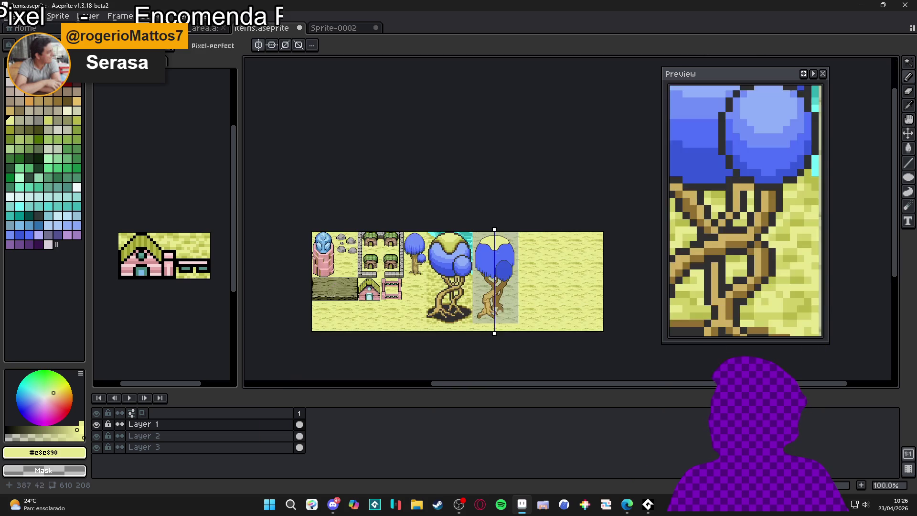
{"action": "scroll", "coordinate": [496, 255], "scroll_direction": "up", "scroll_amount": 3}
{"action": "scroll", "coordinate": [497, 258], "scroll_direction": "down", "scroll_amount": 1}
{"action": "scroll", "coordinate": [498, 258], "scroll_direction": "up", "scroll_amount": 1}
{"action": "left_click_drag", "start_coordinate": [466, 263], "coordinate": [504, 231]}
Save items.aseprite and pick up the dark #303030 outline colour.
{"action": "key", "text": "ctrl+s"}
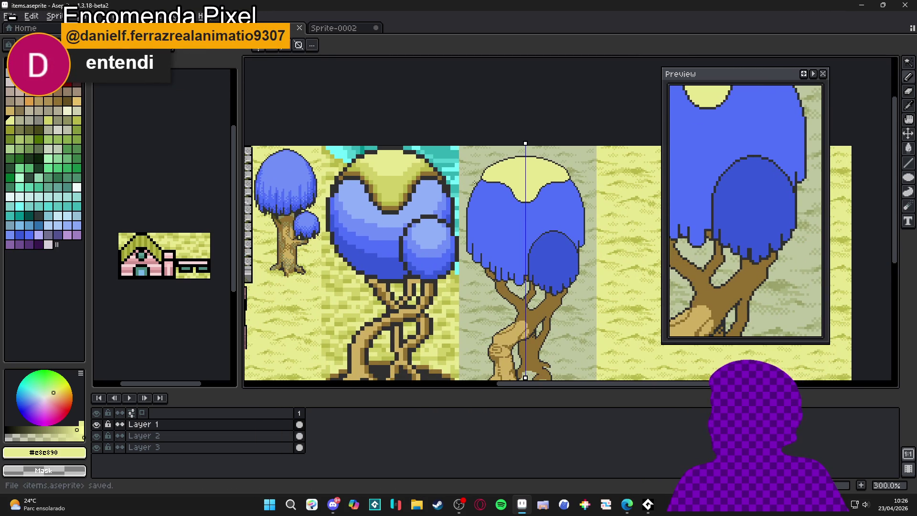
{"action": "scroll", "coordinate": [479, 178], "scroll_direction": "up", "scroll_amount": 7}
{"action": "left_click", "coordinate": [494, 155], "text": "alt"}
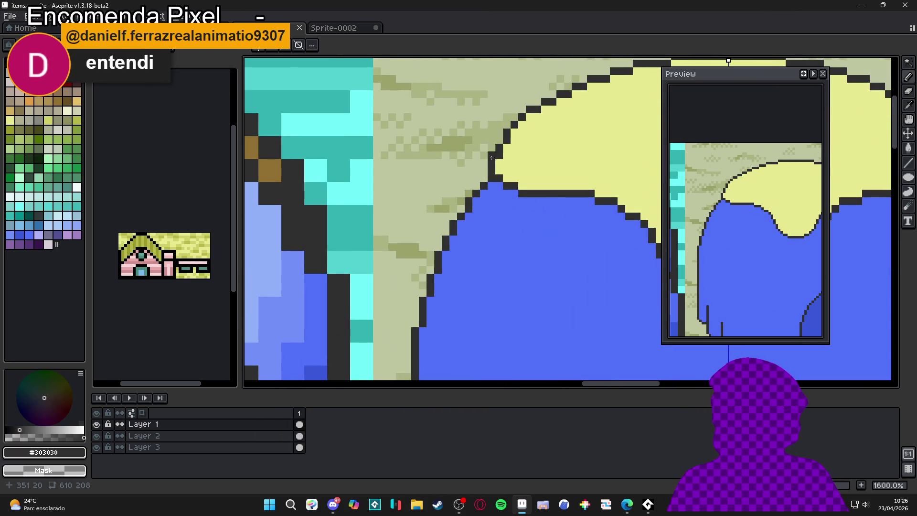
Add a dark pixel to the cap outline and turn a stray outline pixel #e8e890 yellow.
{"action": "left_click", "coordinate": [499, 138]}
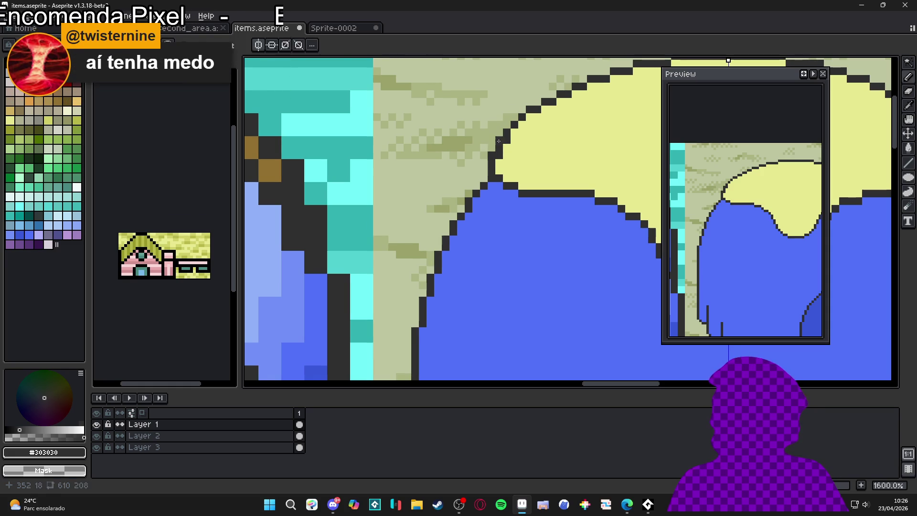
{"action": "left_click", "coordinate": [505, 143], "text": "alt"}
{"action": "left_click", "coordinate": [503, 152]}
Save items.aseprite and bring Microsoft Edge to the front.
{"action": "scroll", "coordinate": [503, 151], "scroll_direction": "down", "scroll_amount": 4}
{"action": "key", "text": "ctrl+s"}
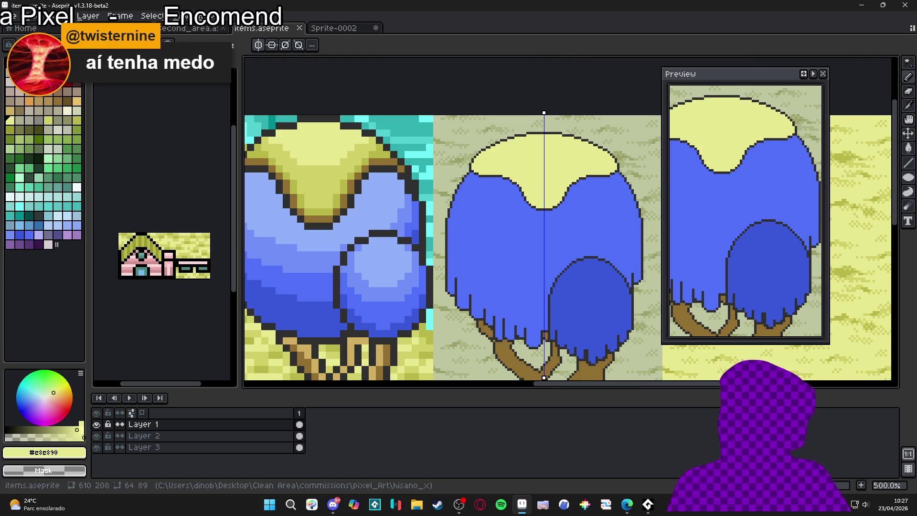
{"action": "mouse_move", "coordinate": [627, 504]}
{"action": "left_click", "coordinate": [669, 451]}
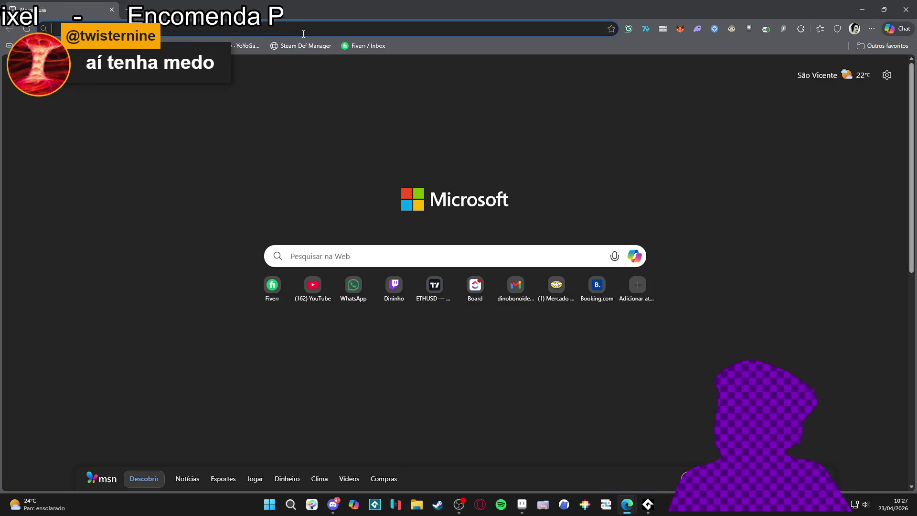
Search Google for 'spiderman animation war of the gems' and show image results.
{"action": "type", "text": "spiderman"}
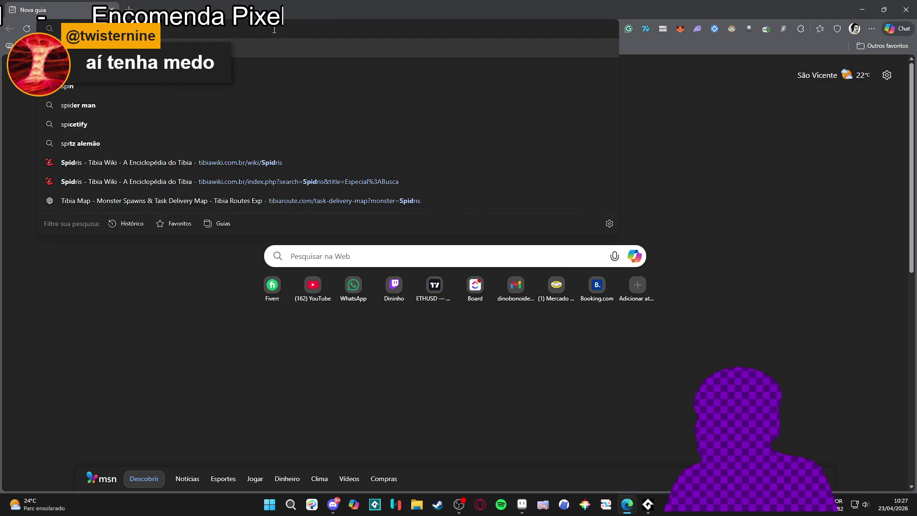
{"action": "type", "text": " animation"}
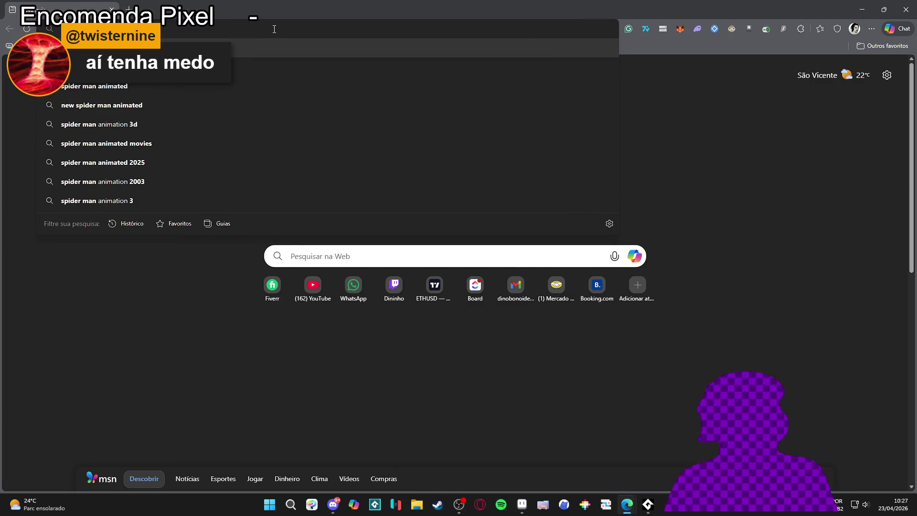
{"action": "type", "text": " war of the gems"}
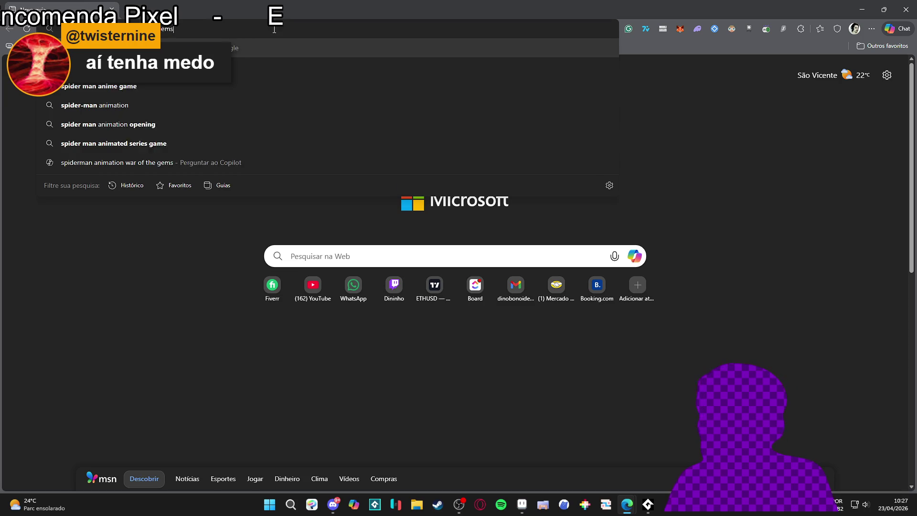
{"action": "key", "text": "Return"}
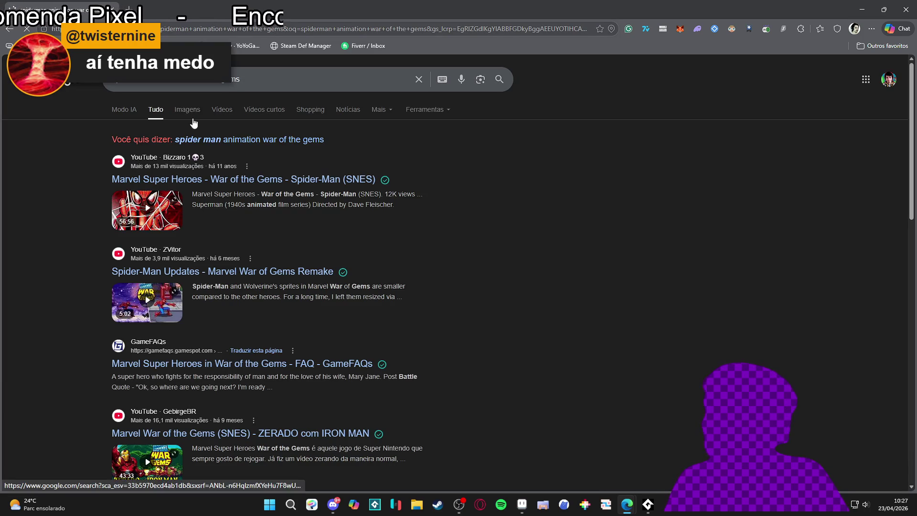
{"action": "left_click", "coordinate": [192, 119]}
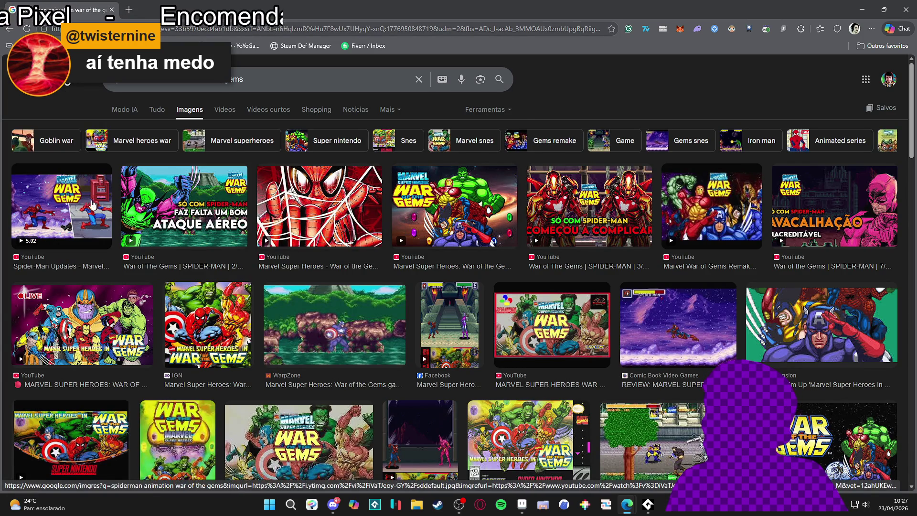
Preview the Facebook 'War of the Gems - SNES - Boss - Nebula' image and browse the results.
{"action": "left_click", "coordinate": [105, 210]}
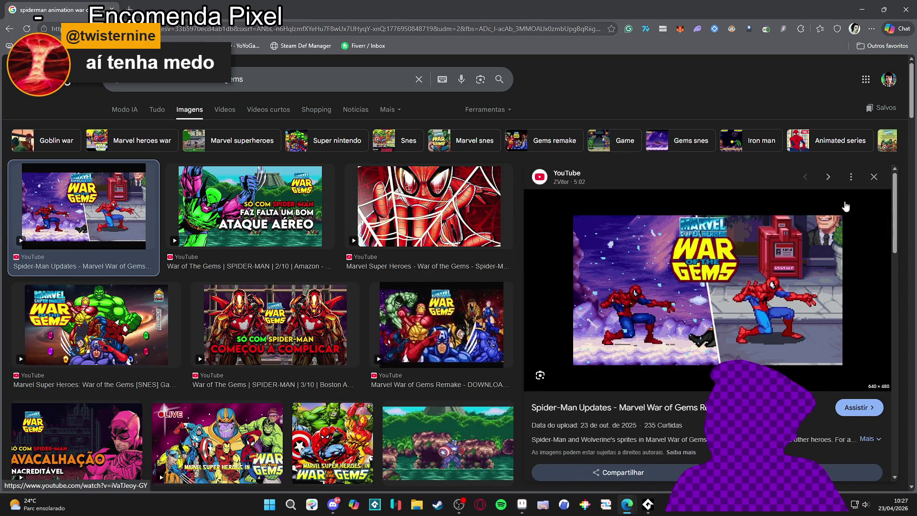
{"action": "left_click", "coordinate": [875, 179]}
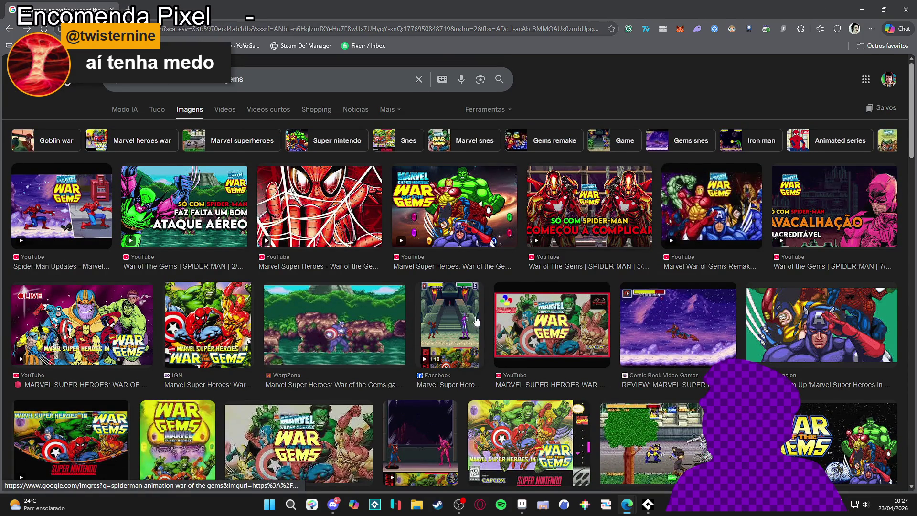
{"action": "left_click", "coordinate": [434, 323]}
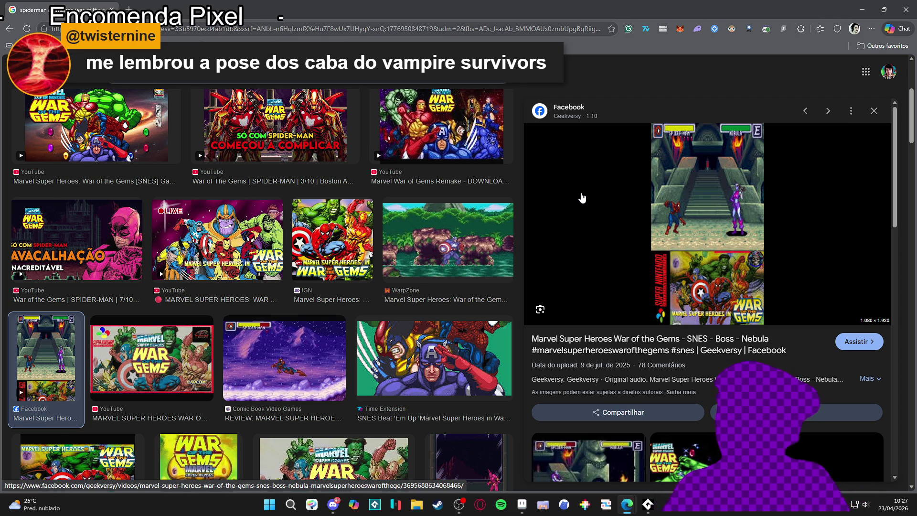
{"action": "scroll", "coordinate": [370, 283], "scroll_direction": "down", "scroll_amount": 7}
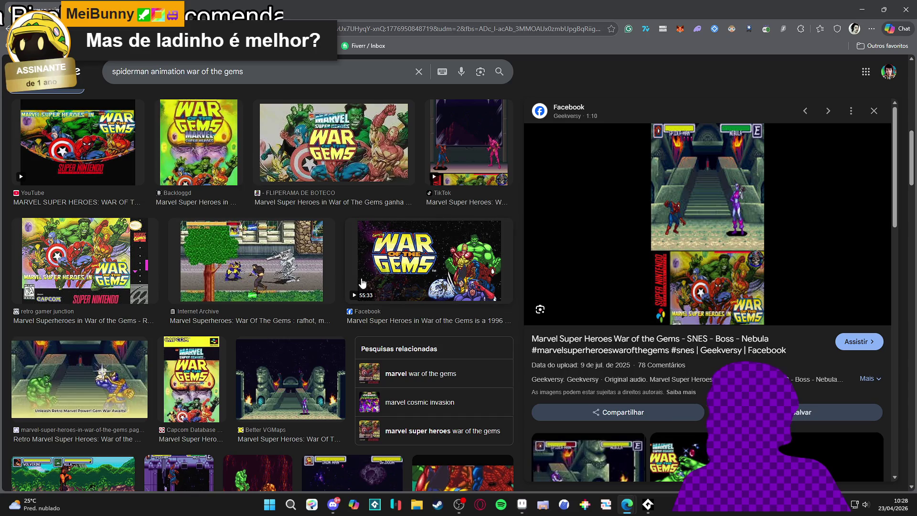
{"action": "scroll", "coordinate": [372, 282], "scroll_direction": "down", "scroll_amount": 2}
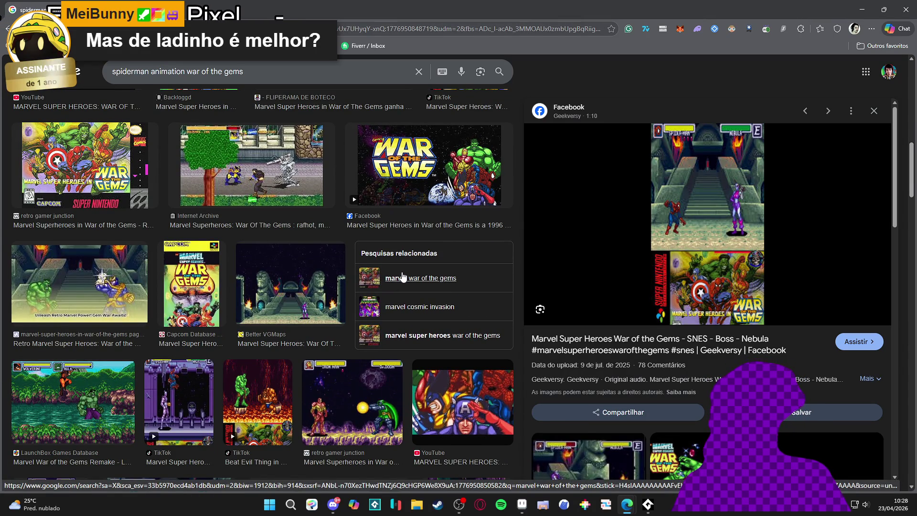
{"action": "scroll", "coordinate": [403, 274], "scroll_direction": "down", "scroll_amount": 4}
{"action": "scroll", "coordinate": [403, 269], "scroll_direction": "down", "scroll_amount": 5}
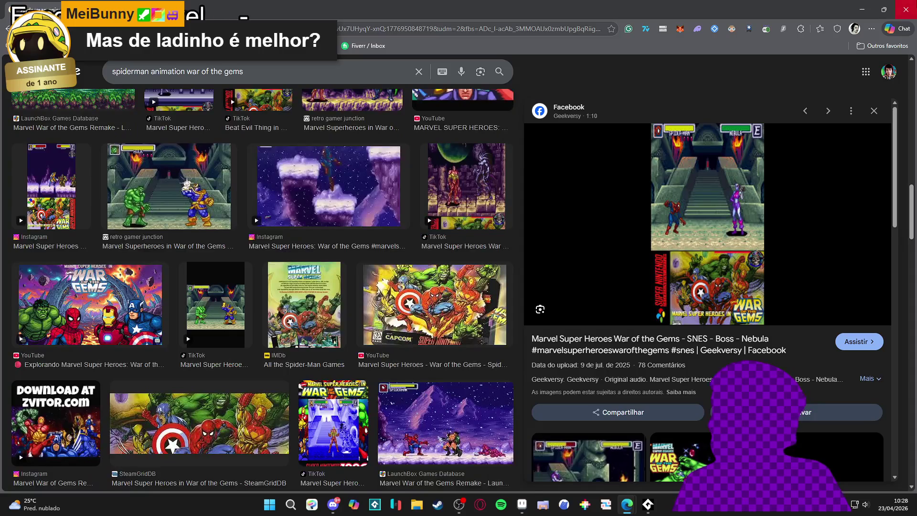
{"action": "key", "text": "alt+Tab"}
Zoom in and out on the new tree's canopy to inspect it.
{"action": "scroll", "coordinate": [510, 247], "scroll_direction": "down", "scroll_amount": 3}
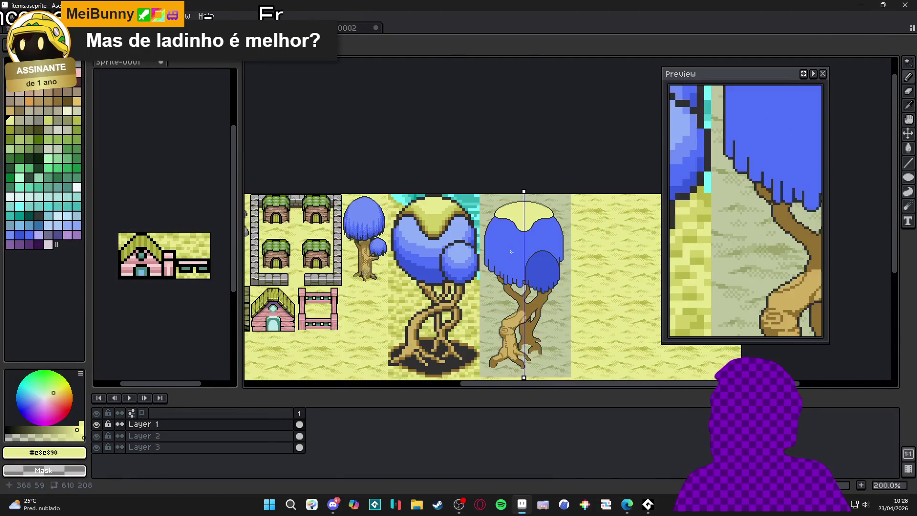
{"action": "scroll", "coordinate": [508, 237], "scroll_direction": "up", "scroll_amount": 1}
{"action": "scroll", "coordinate": [506, 226], "scroll_direction": "down", "scroll_amount": 1}
{"action": "scroll", "coordinate": [507, 225], "scroll_direction": "up", "scroll_amount": 1}
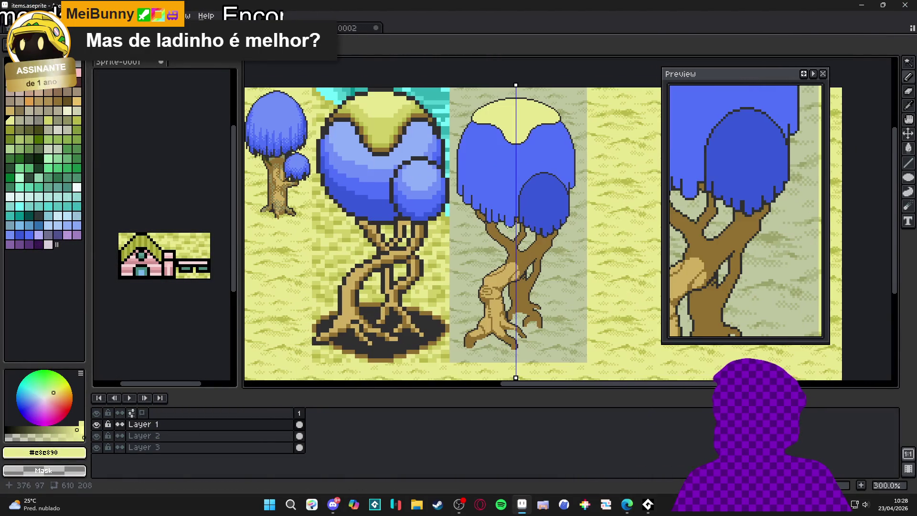
{"action": "scroll", "coordinate": [512, 167], "scroll_direction": "down", "scroll_amount": 1}
{"action": "scroll", "coordinate": [514, 181], "scroll_direction": "up", "scroll_amount": 1}
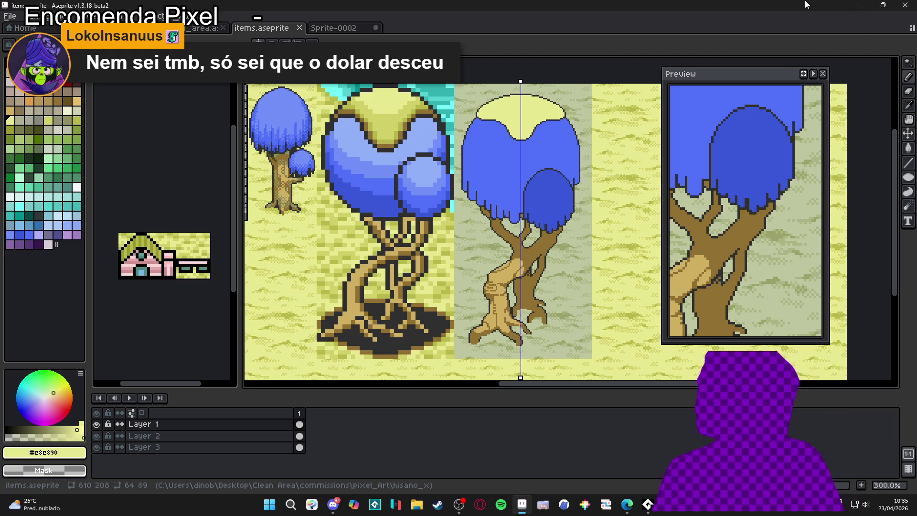
Paint an olive #b8b848 shadow band along the cap's bottom with an enlarged brush.
{"action": "left_click_drag", "start_coordinate": [493, 197], "coordinate": [482, 228]}
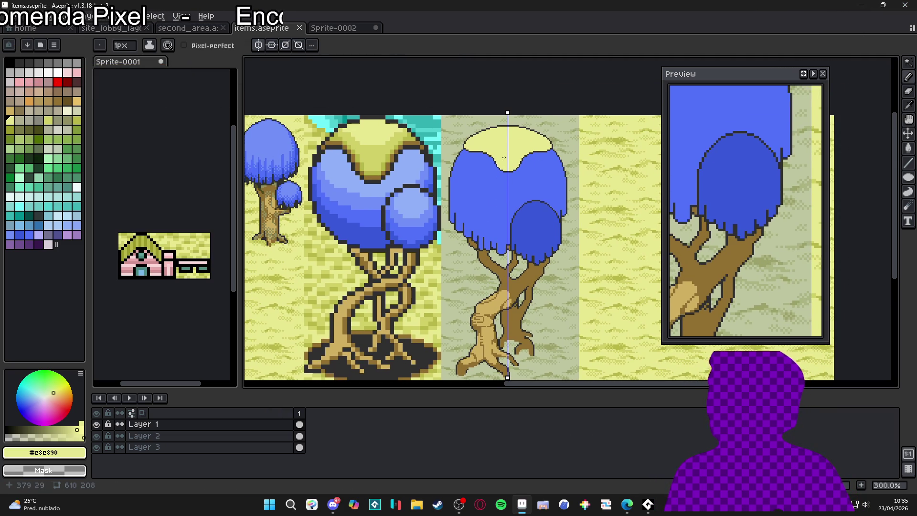
{"action": "left_click_drag", "start_coordinate": [501, 160], "coordinate": [498, 176]}
{"action": "scroll", "coordinate": [498, 176], "scroll_direction": "up", "scroll_amount": 2}
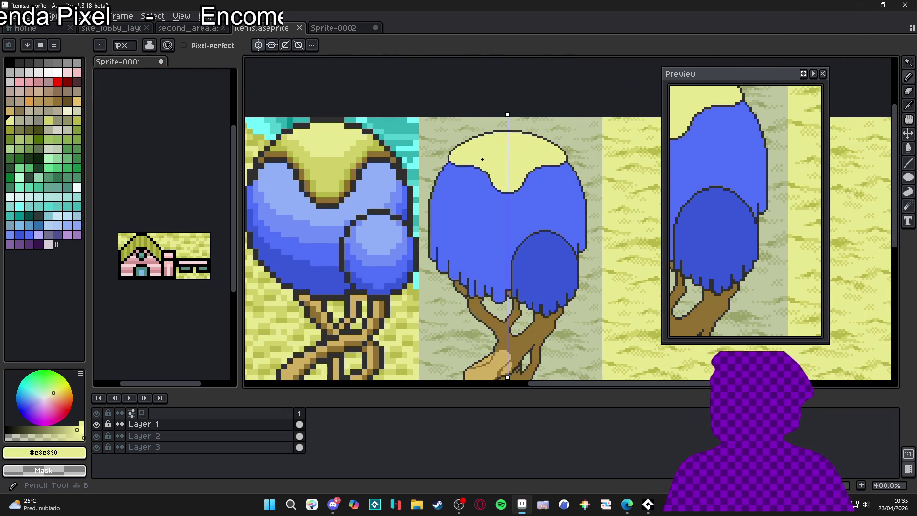
{"action": "left_click", "coordinate": [297, 190], "text": "alt"}
{"action": "key", "text": "plus"}
{"action": "key", "text": "plus"}
{"action": "key", "text": "plus"}
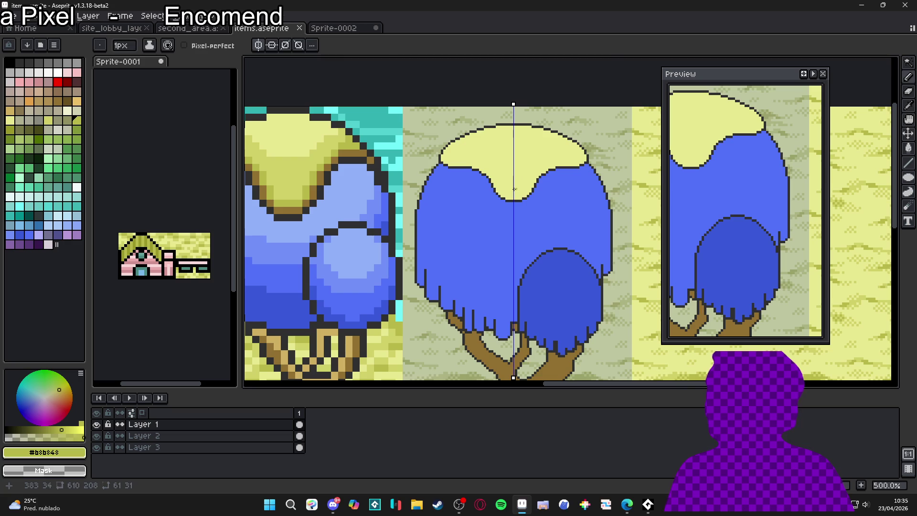
{"action": "mouse_move", "coordinate": [509, 192]}
{"action": "left_mouse_down"}
{"action": "mouse_move", "coordinate": [523, 191]}
{"action": "mouse_move", "coordinate": [477, 170]}
{"action": "mouse_move", "coordinate": [551, 165]}
{"action": "mouse_move", "coordinate": [496, 179]}
{"action": "mouse_move", "coordinate": [509, 172]}
{"action": "left_mouse_up"}
{"action": "key", "text": "plus"}
{"action": "key", "text": "plus"}
{"action": "key", "text": "plus"}
{"action": "scroll", "coordinate": [502, 190], "scroll_direction": "up", "scroll_amount": 1}
Switch back to light yellow #e8e890 and shrink the brush to 4px.
{"action": "left_click", "coordinate": [509, 172], "text": "alt"}
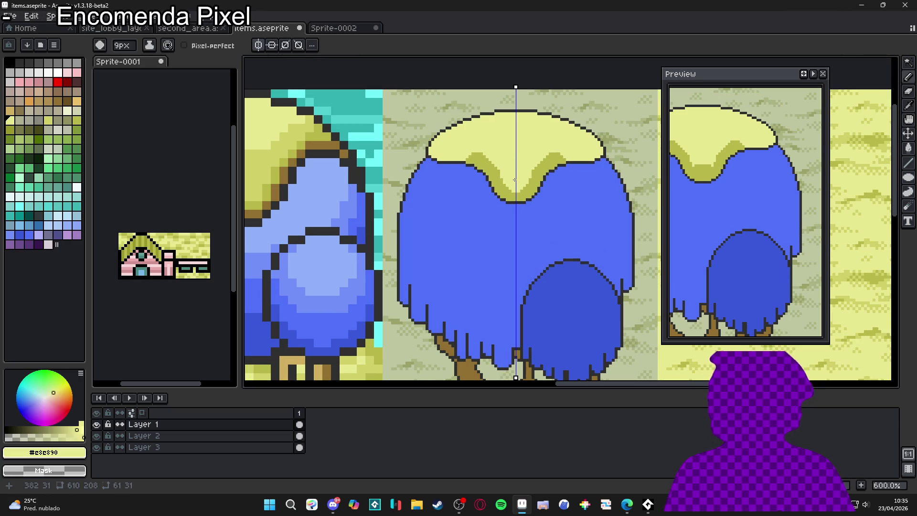
{"action": "key", "text": "minus"}
{"action": "key", "text": "minus"}
{"action": "key", "text": "minus"}
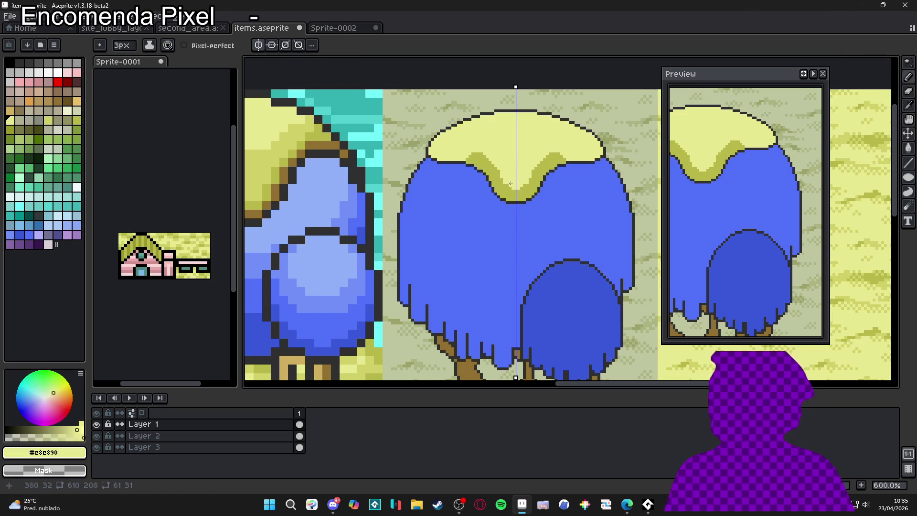
{"action": "scroll", "coordinate": [510, 183], "scroll_direction": "up", "scroll_amount": 1}
{"action": "scroll", "coordinate": [504, 184], "scroll_direction": "up", "scroll_amount": 2}
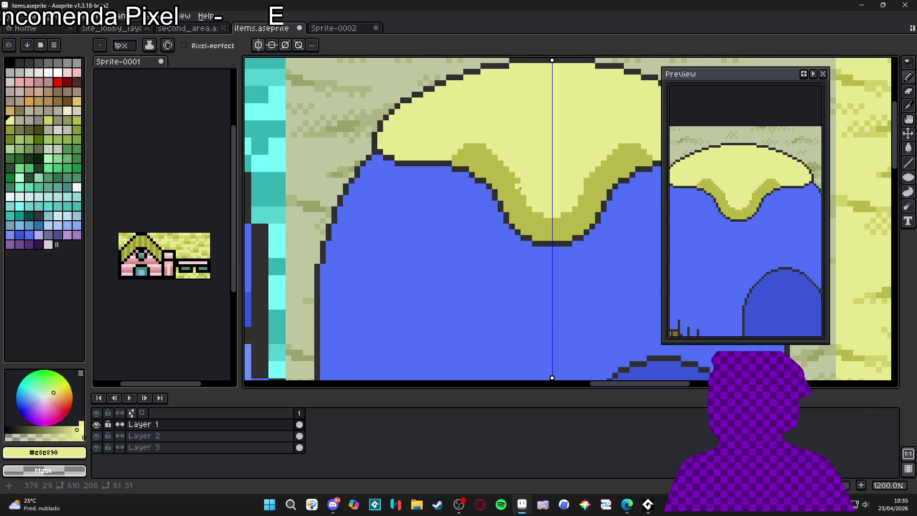
Even out the olive rim along the cap's lower edge, repainting edge pixels yellow or olive.
{"action": "mouse_move", "coordinate": [503, 176]}
{"action": "left_mouse_down"}
{"action": "mouse_move", "coordinate": [465, 144]}
{"action": "mouse_move", "coordinate": [491, 153]}
{"action": "mouse_move", "coordinate": [520, 194]}
{"action": "mouse_move", "coordinate": [473, 147]}
{"action": "mouse_move", "coordinate": [456, 146]}
{"action": "mouse_move", "coordinate": [476, 158]}
{"action": "mouse_move", "coordinate": [393, 158]}
{"action": "mouse_move", "coordinate": [411, 151]}
{"action": "left_mouse_up"}
{"action": "key", "text": "ctrl+z"}
{"action": "left_click", "coordinate": [472, 152]}
{"action": "left_click", "coordinate": [459, 159], "text": "alt"}
{"action": "left_click", "coordinate": [384, 147]}
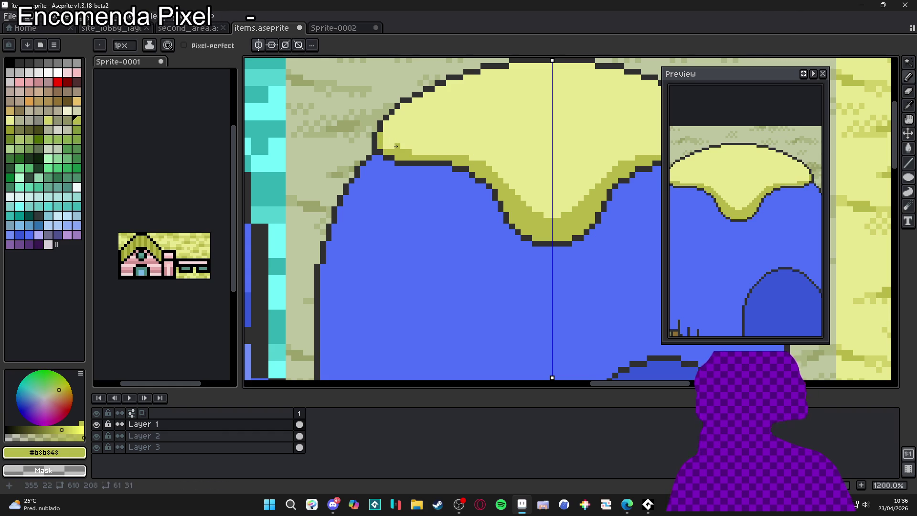
{"action": "scroll", "coordinate": [396, 145], "scroll_direction": "up", "scroll_amount": 1}
{"action": "left_click_drag", "start_coordinate": [391, 146], "coordinate": [436, 155]}
{"action": "left_click", "coordinate": [387, 137]}
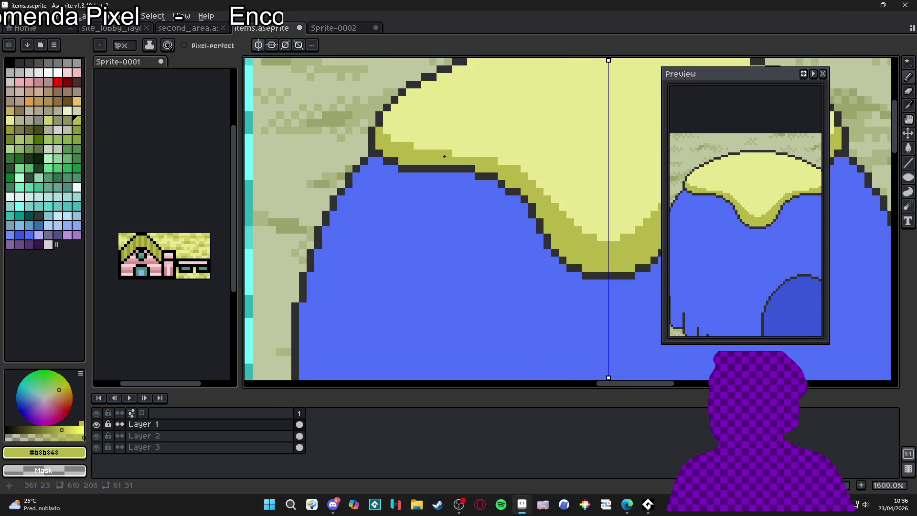
{"action": "scroll", "coordinate": [477, 167], "scroll_direction": "down", "scroll_amount": 3}
{"action": "scroll", "coordinate": [517, 178], "scroll_direction": "up", "scroll_amount": 3}
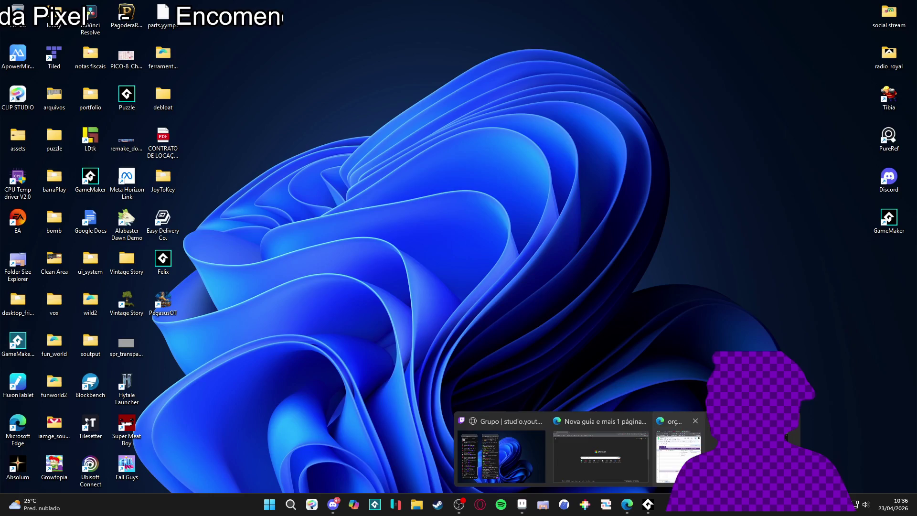
{"action": "left_click", "coordinate": [627, 504]}
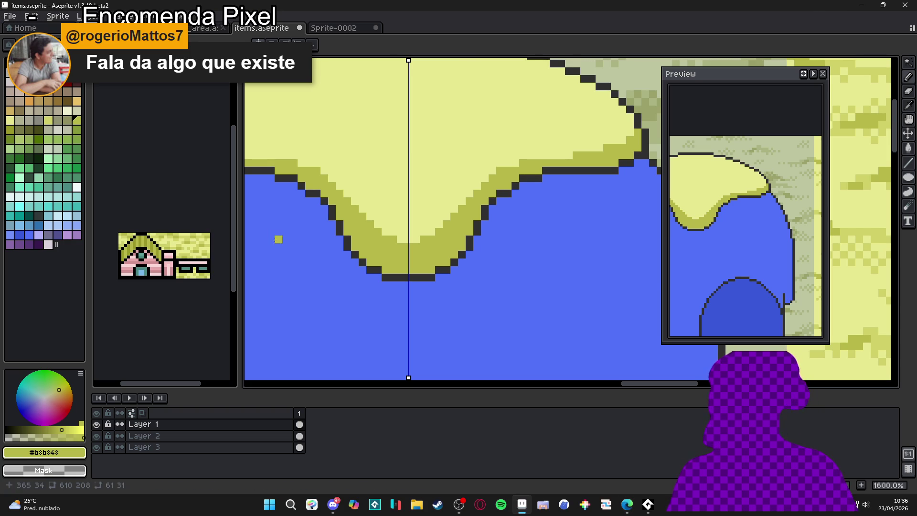
Add antialias pixels to soften the stair steps along the cap's top outline.
{"action": "scroll", "coordinate": [502, 223], "scroll_direction": "down", "scroll_amount": 1}
{"action": "scroll", "coordinate": [500, 222], "scroll_direction": "up", "scroll_amount": 1}
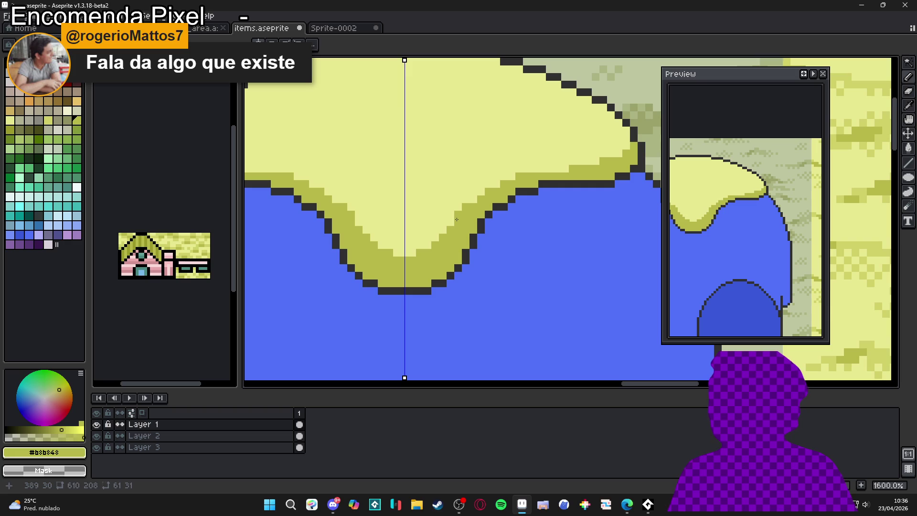
{"action": "scroll", "coordinate": [450, 224], "scroll_direction": "up", "scroll_amount": 2}
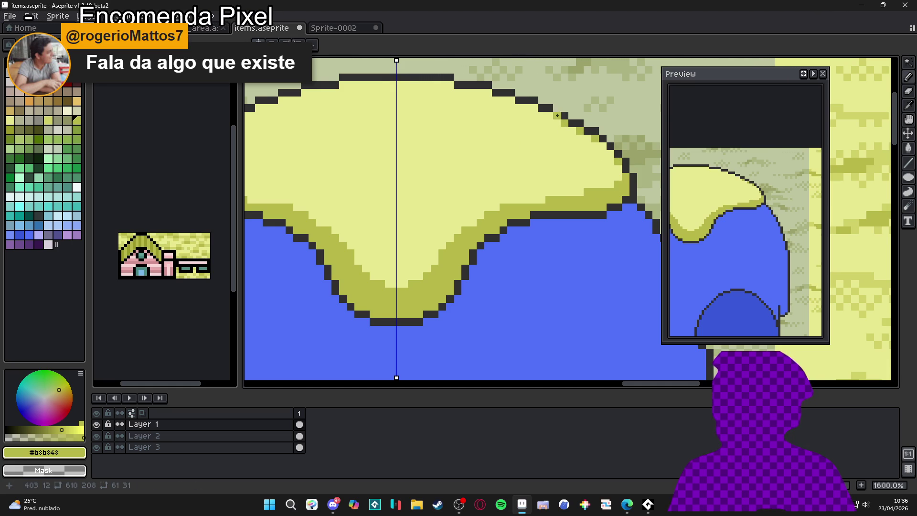
{"action": "left_click", "coordinate": [534, 108]}
{"action": "left_click", "coordinate": [512, 100]}
{"action": "left_click", "coordinate": [488, 93]}
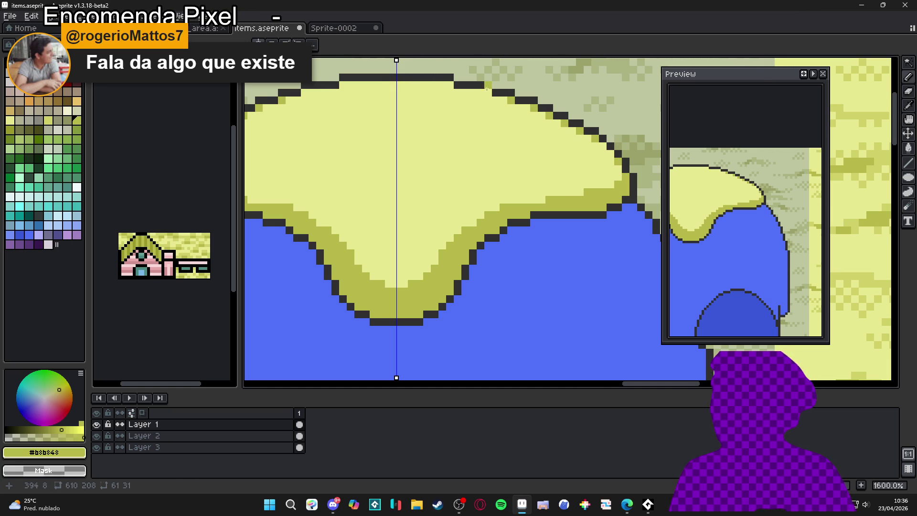
{"action": "left_click", "coordinate": [480, 92]}
{"action": "left_click", "coordinate": [443, 84]}
{"action": "left_click", "coordinate": [450, 85]}
{"action": "left_click", "coordinate": [435, 84]}
Add olive antialiasing on the cap's upper-left edge and pick up the light yellow again.
{"action": "scroll", "coordinate": [491, 188], "scroll_direction": "down", "scroll_amount": 3}
{"action": "scroll", "coordinate": [411, 186], "scroll_direction": "up", "scroll_amount": 3}
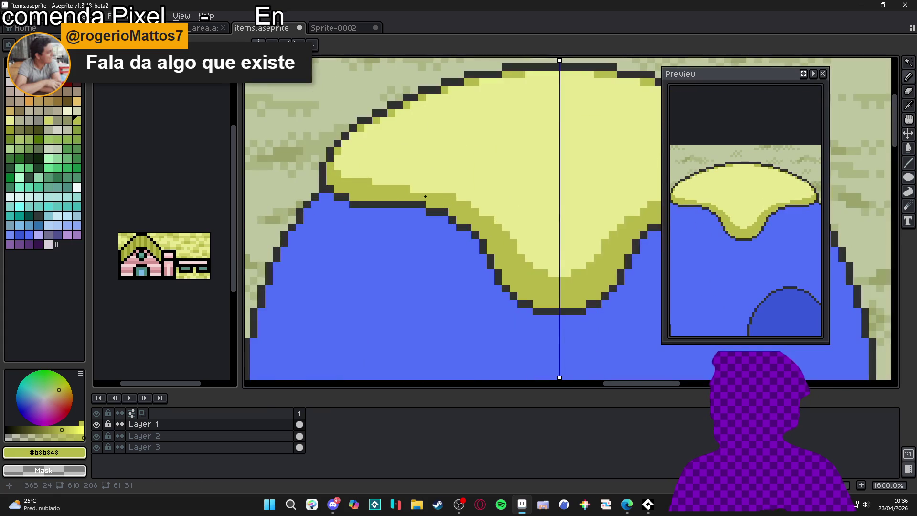
{"action": "left_click_drag", "start_coordinate": [345, 170], "coordinate": [345, 143]}
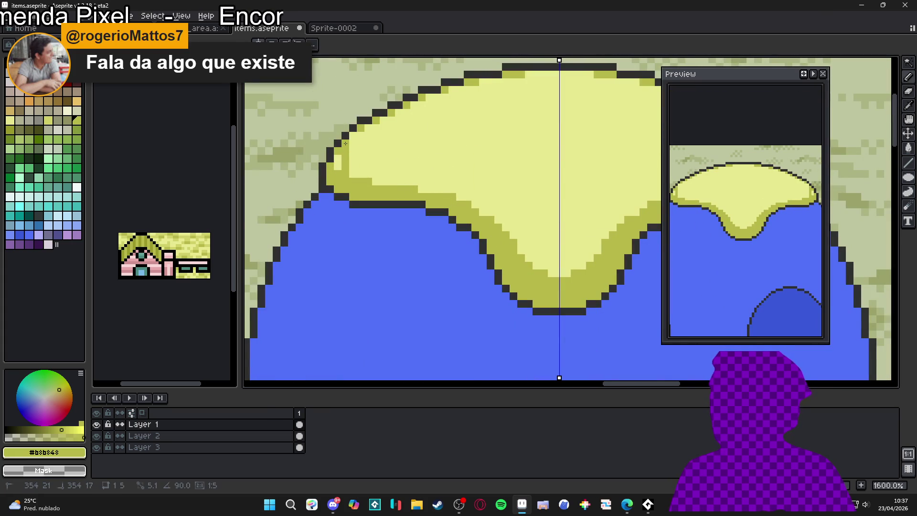
{"action": "left_click", "coordinate": [354, 141]}
{"action": "left_click", "coordinate": [359, 135]}
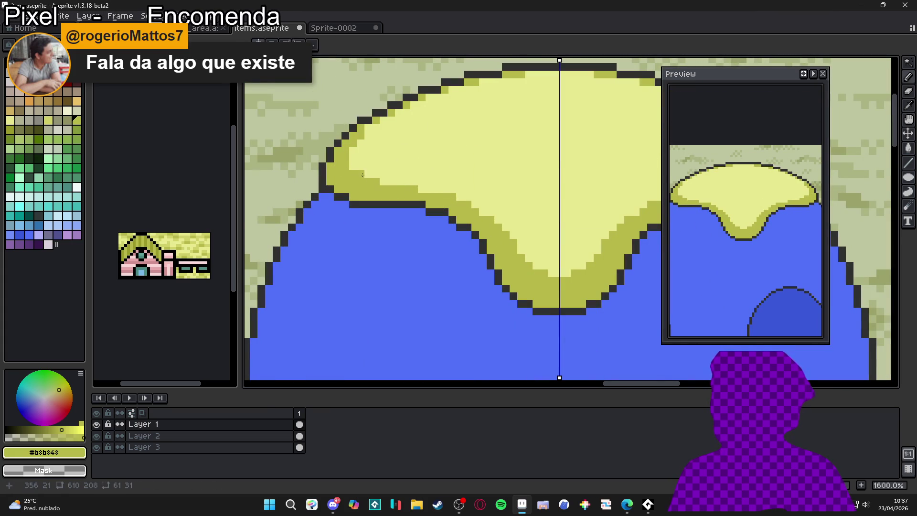
{"action": "scroll", "coordinate": [363, 175], "scroll_direction": "down", "scroll_amount": 2}
{"action": "scroll", "coordinate": [456, 186], "scroll_direction": "up", "scroll_amount": 1}
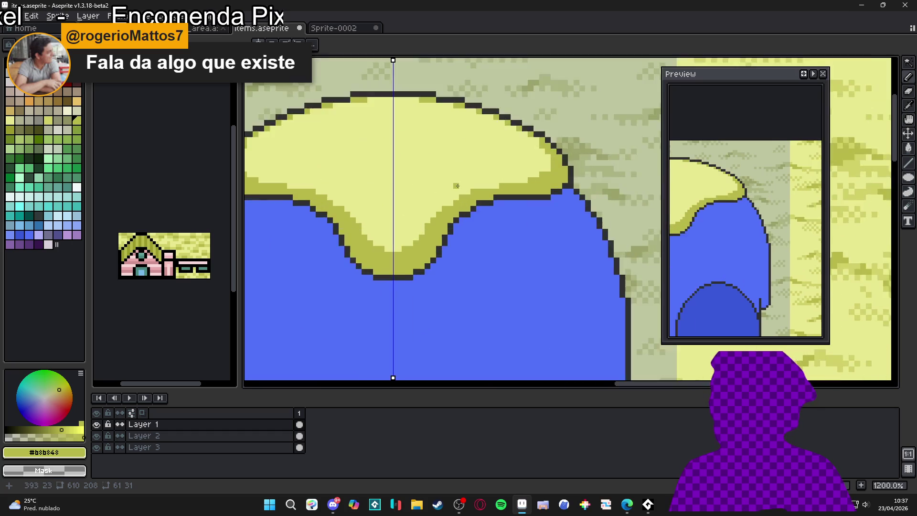
{"action": "scroll", "coordinate": [456, 185], "scroll_direction": "up", "scroll_amount": 1}
{"action": "left_click", "coordinate": [475, 181], "text": "alt"}
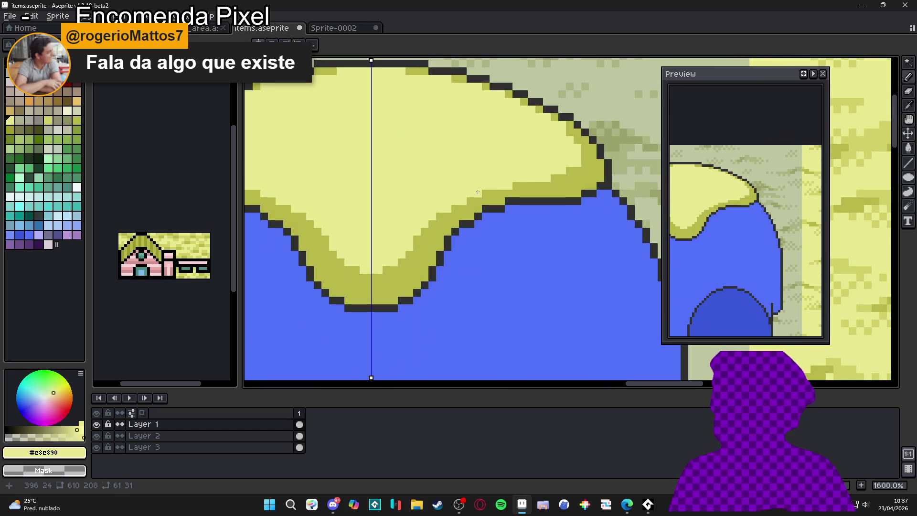
{"action": "scroll", "coordinate": [438, 209], "scroll_direction": "down", "scroll_amount": 5}
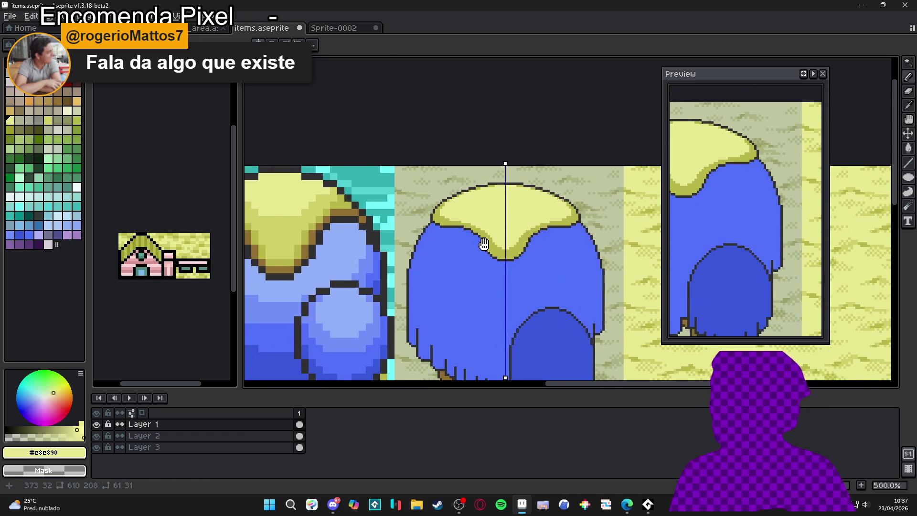
Eyedrop mid yellow #d0d068 and bucket-fill the cap's light top with it.
{"action": "scroll", "coordinate": [483, 244], "scroll_direction": "up", "scroll_amount": 1}
{"action": "scroll", "coordinate": [494, 225], "scroll_direction": "down", "scroll_amount": 2}
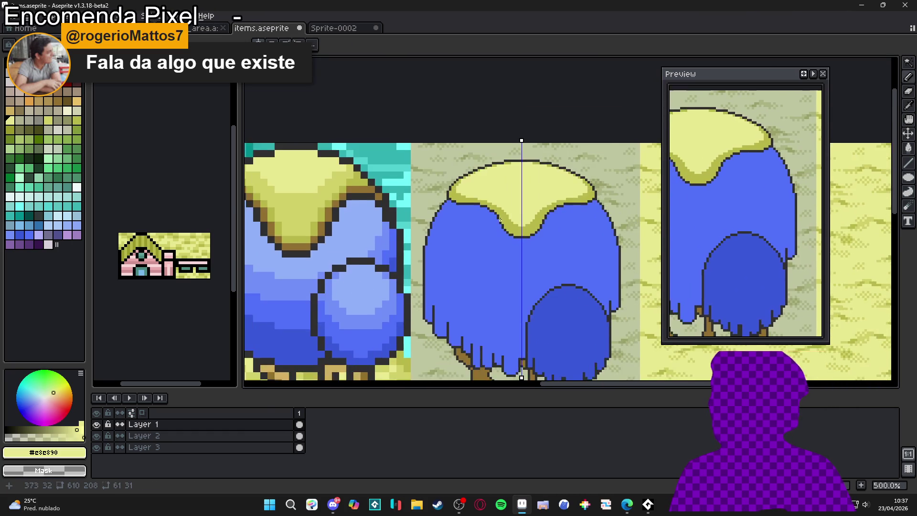
{"action": "scroll", "coordinate": [494, 233], "scroll_direction": "up", "scroll_amount": 1}
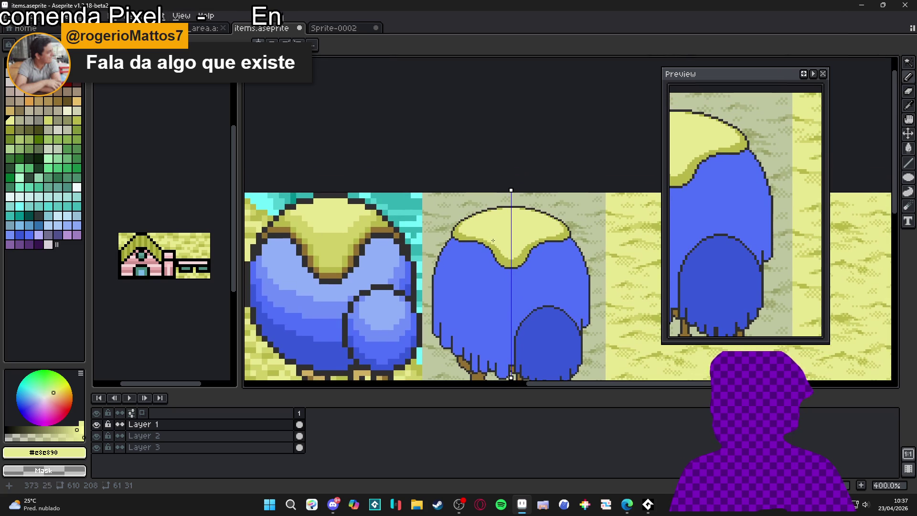
{"action": "scroll", "coordinate": [498, 222], "scroll_direction": "up", "scroll_amount": 2}
{"action": "left_click", "coordinate": [460, 239], "text": "alt"}
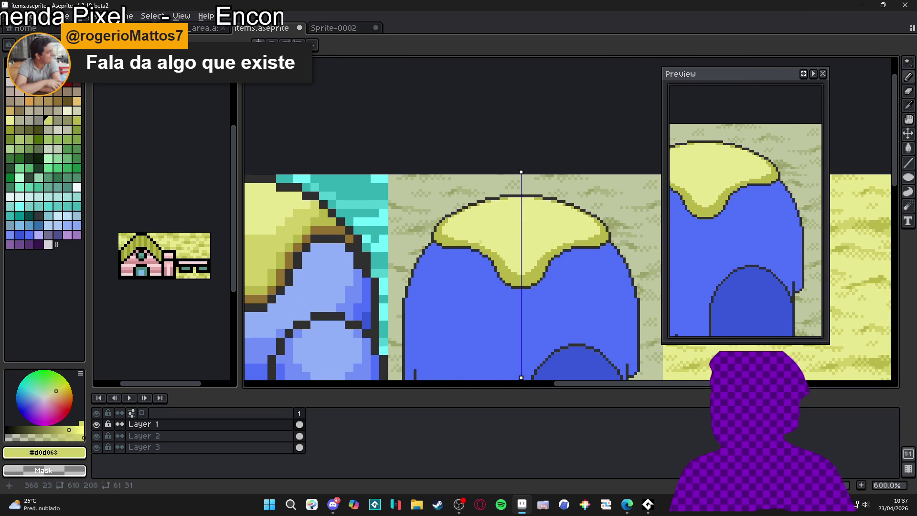
{"action": "scroll", "coordinate": [521, 235], "scroll_direction": "up", "scroll_amount": 2}
{"action": "scroll", "coordinate": [519, 236], "scroll_direction": "down", "scroll_amount": 1}
{"action": "left_click", "coordinate": [515, 239]}
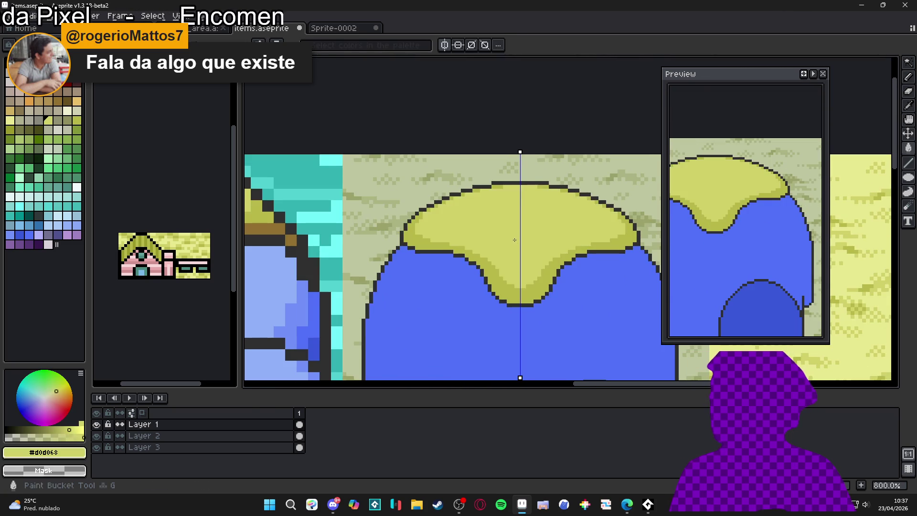
{"action": "scroll", "coordinate": [514, 239], "scroll_direction": "down", "scroll_amount": 1}
{"action": "scroll", "coordinate": [514, 240], "scroll_direction": "down", "scroll_amount": 1}
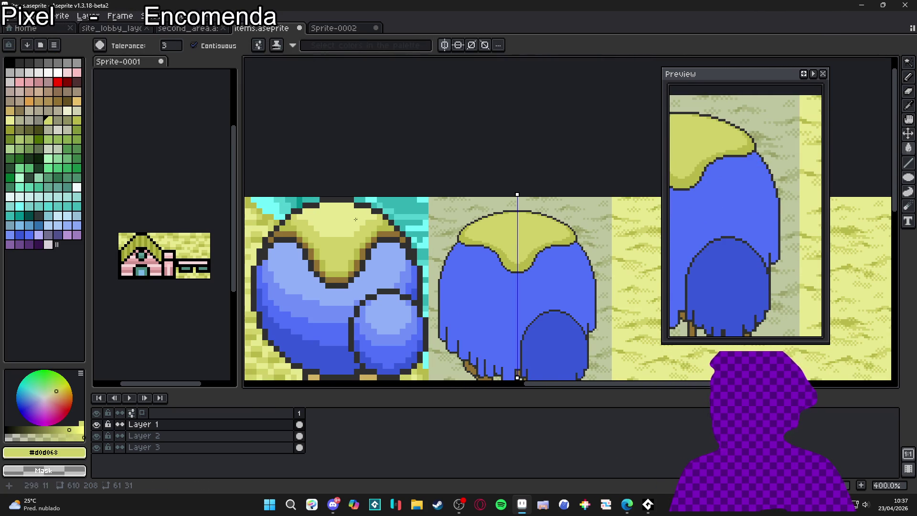
{"action": "scroll", "coordinate": [354, 210], "scroll_direction": "up", "scroll_amount": 1}
Pick pale yellow #e8e890 and pencil a highlight patch across the cap top.
{"action": "left_click", "coordinate": [444, 224], "text": "alt"}
{"action": "scroll", "coordinate": [525, 253], "scroll_direction": "up", "scroll_amount": 2}
{"action": "scroll", "coordinate": [566, 240], "scroll_direction": "up", "scroll_amount": 1}
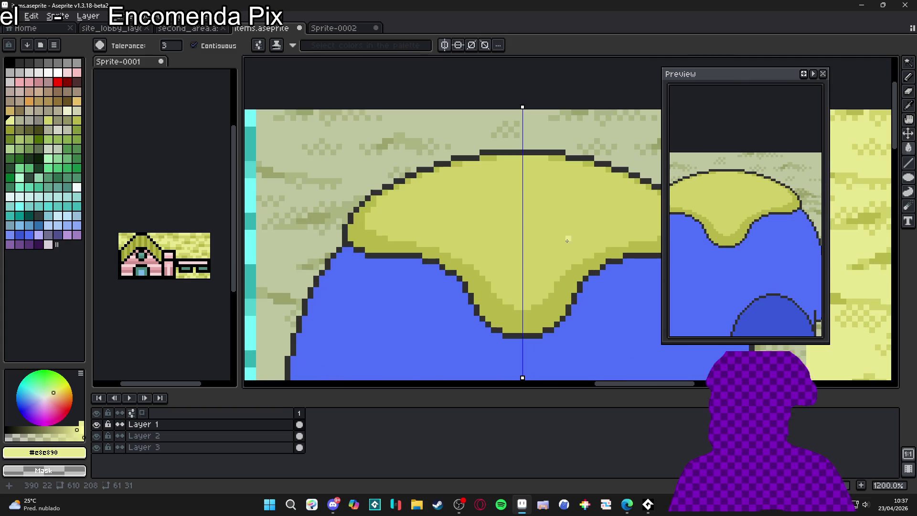
{"action": "key", "text": "b"}
{"action": "mouse_move", "coordinate": [527, 187]}
{"action": "left_mouse_down"}
{"action": "mouse_move", "coordinate": [549, 205]}
{"action": "mouse_move", "coordinate": [506, 211]}
{"action": "mouse_move", "coordinate": [517, 208]}
{"action": "mouse_move", "coordinate": [501, 234]}
{"action": "mouse_move", "coordinate": [485, 220]}
{"action": "mouse_move", "coordinate": [506, 246]}
{"action": "mouse_move", "coordinate": [459, 195]}
{"action": "mouse_move", "coordinate": [472, 181]}
{"action": "mouse_move", "coordinate": [460, 183]}
{"action": "mouse_move", "coordinate": [471, 182]}
{"action": "mouse_move", "coordinate": [457, 222]}
{"action": "mouse_move", "coordinate": [480, 216]}
{"action": "left_mouse_up"}
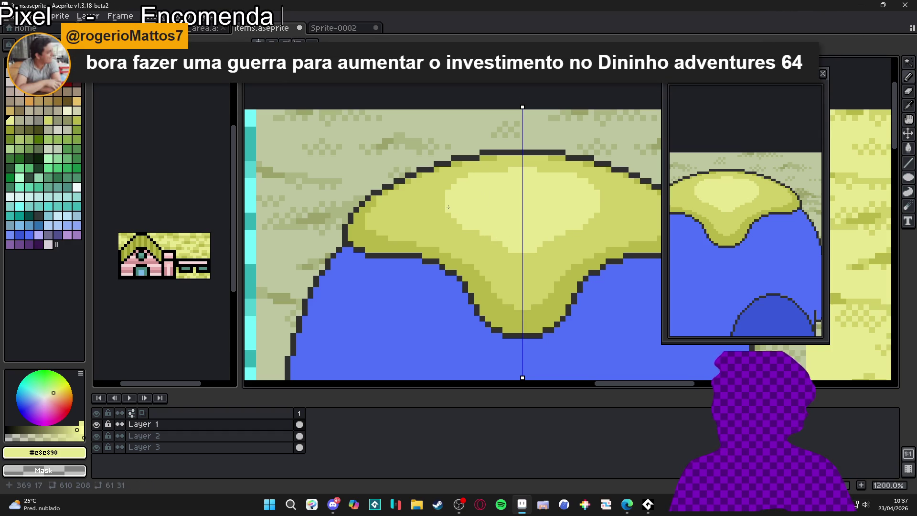
{"action": "left_click_drag", "start_coordinate": [433, 204], "coordinate": [444, 206]}
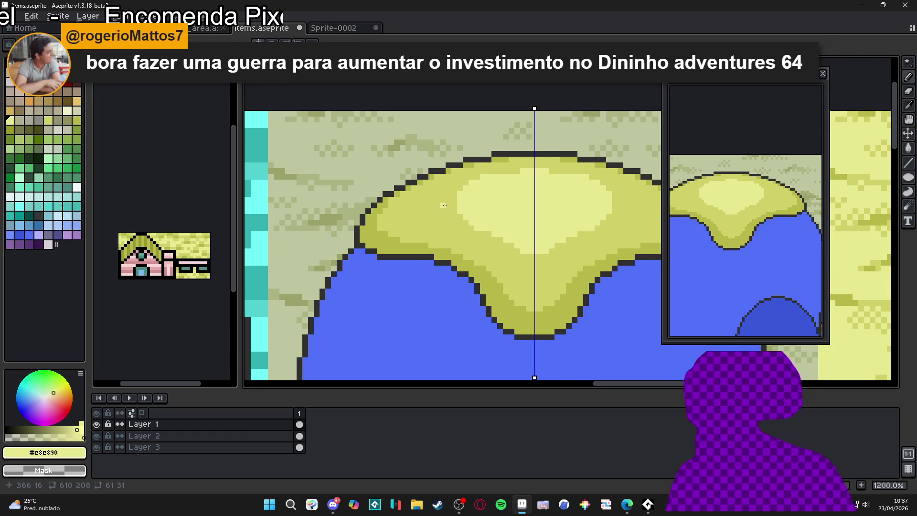
{"action": "left_click_drag", "start_coordinate": [426, 217], "coordinate": [431, 209]}
Dab more mirrored pale-yellow highlight pixels around the patch near the cap's top.
{"action": "left_click", "coordinate": [437, 204]}
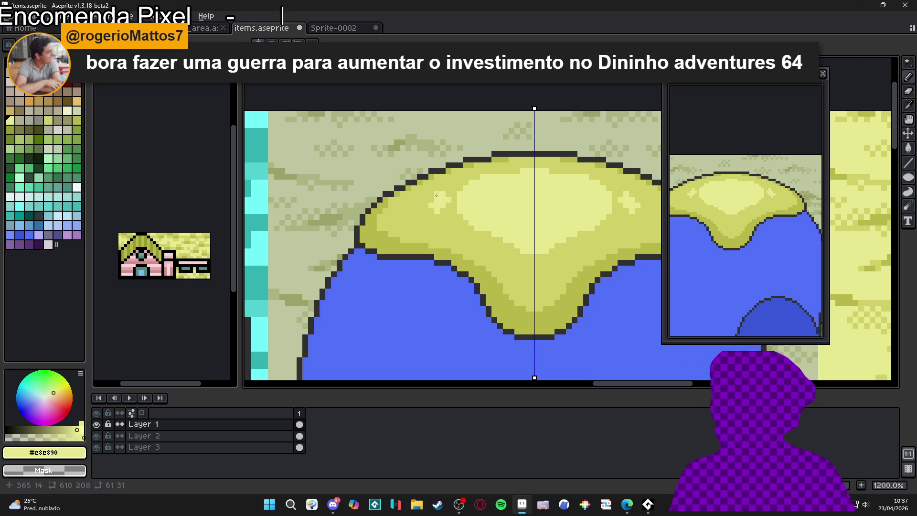
{"action": "left_click", "coordinate": [449, 195]}
{"action": "left_click", "coordinate": [453, 198]}
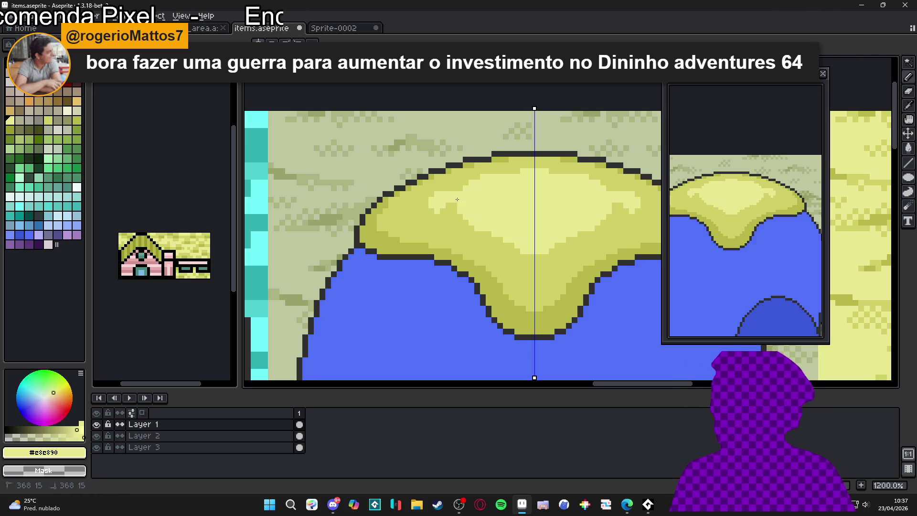
{"action": "left_click", "coordinate": [442, 212]}
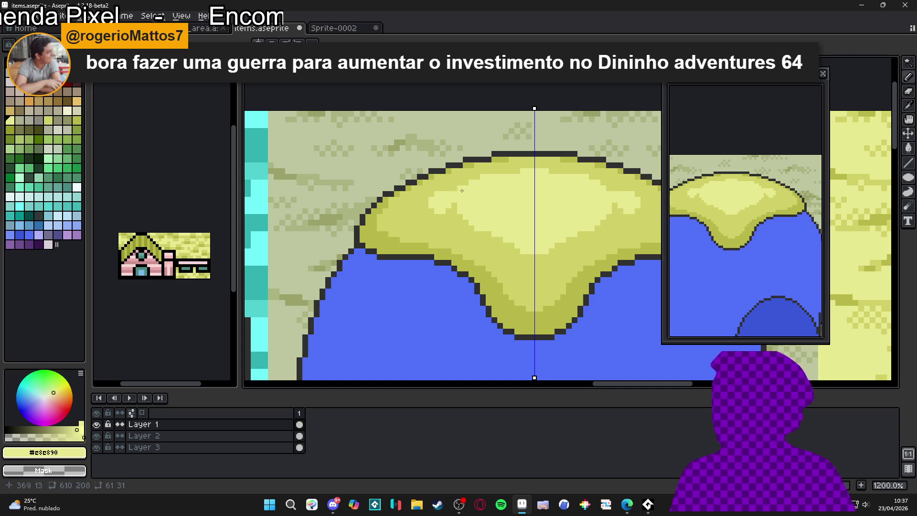
{"action": "left_click", "coordinate": [452, 191]}
{"action": "scroll", "coordinate": [450, 190], "scroll_direction": "down", "scroll_amount": 3}
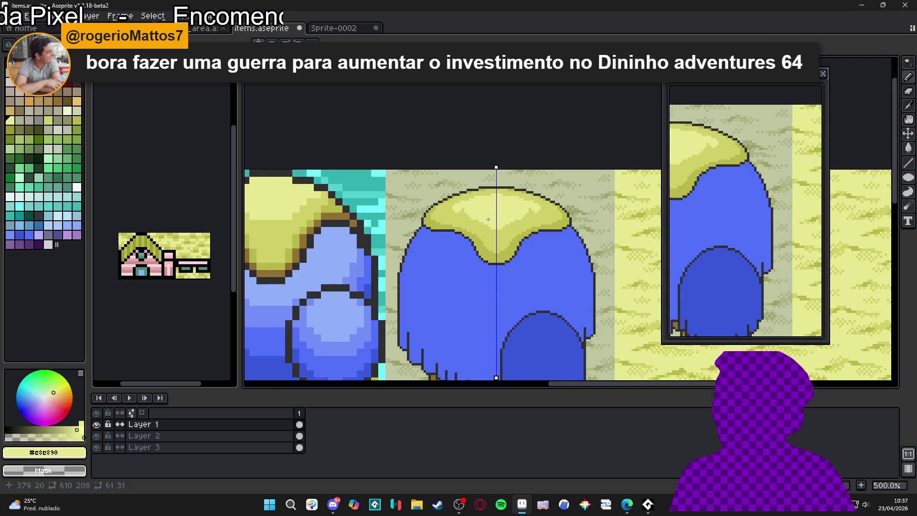
{"action": "scroll", "coordinate": [461, 217], "scroll_direction": "up", "scroll_amount": 4}
{"action": "left_click_drag", "start_coordinate": [477, 205], "coordinate": [465, 233]}
{"action": "left_click", "coordinate": [465, 222]}
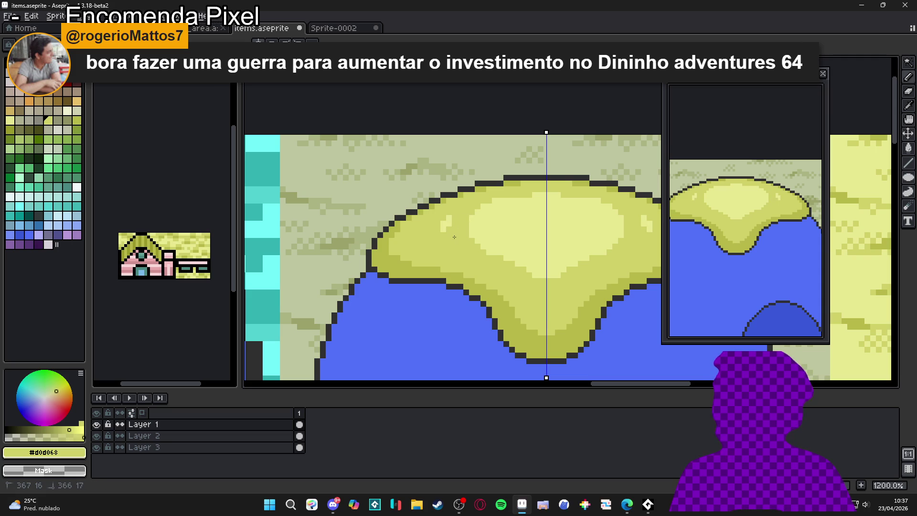
Sample the pale highlight, mid yellow, then pale highlight colours again from the cap.
{"action": "left_click", "coordinate": [451, 227], "text": "alt"}
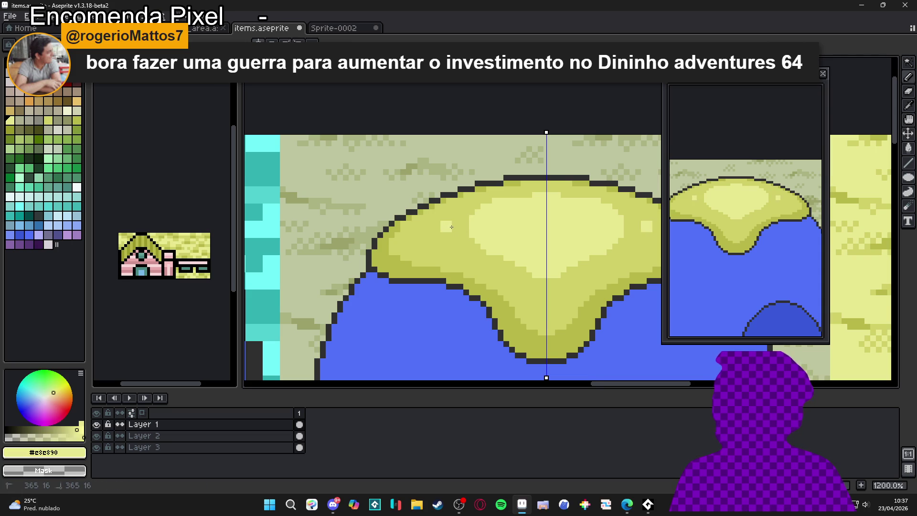
{"action": "scroll", "coordinate": [449, 228], "scroll_direction": "down", "scroll_amount": 3}
{"action": "scroll", "coordinate": [464, 182], "scroll_direction": "down", "scroll_amount": 2}
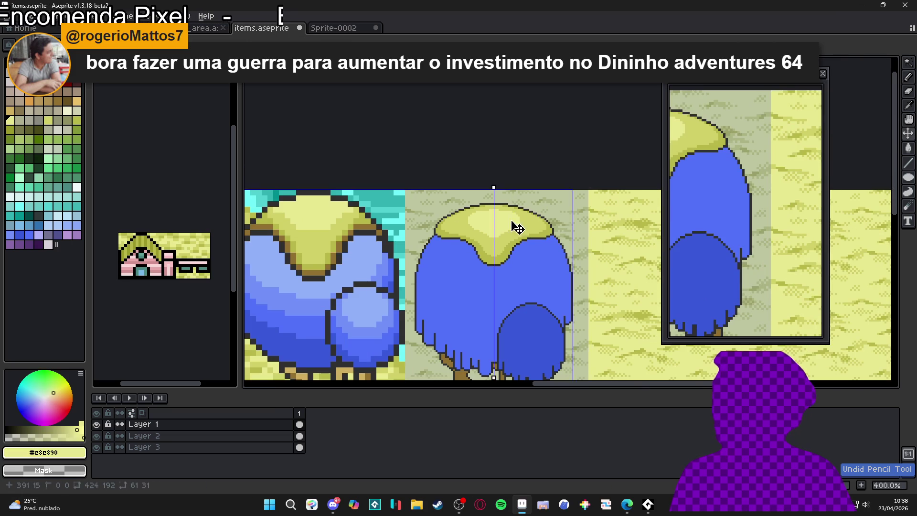
{"action": "scroll", "coordinate": [513, 223], "scroll_direction": "up", "scroll_amount": 5}
{"action": "left_click", "coordinate": [510, 231], "text": "alt"}
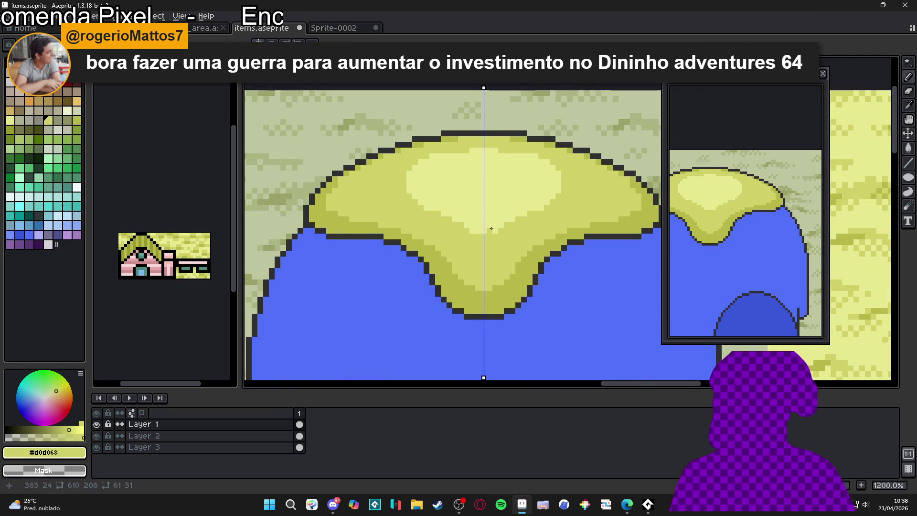
{"action": "scroll", "coordinate": [503, 232], "scroll_direction": "up", "scroll_amount": 1}
{"action": "scroll", "coordinate": [508, 214], "scroll_direction": "down", "scroll_amount": 2}
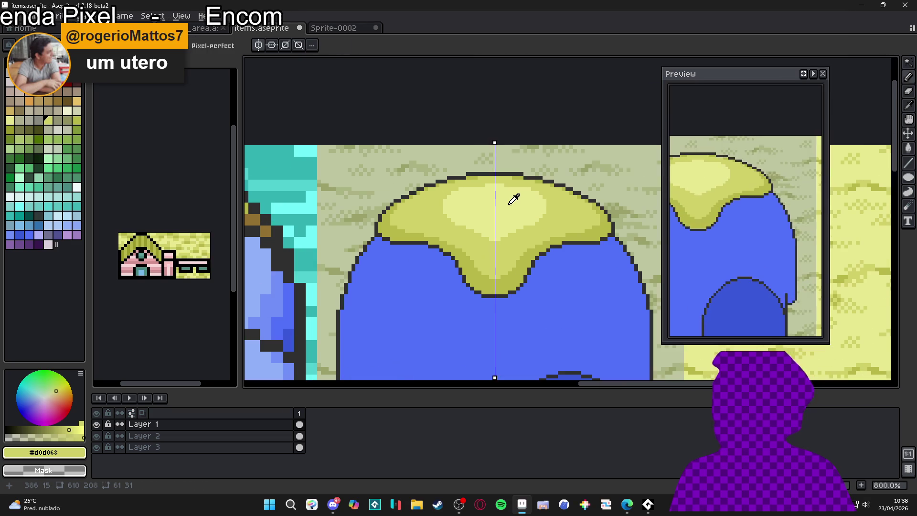
{"action": "left_click", "coordinate": [512, 199], "text": "alt"}
{"action": "scroll", "coordinate": [513, 193], "scroll_direction": "up", "scroll_amount": 2}
{"action": "scroll", "coordinate": [516, 196], "scroll_direction": "down", "scroll_amount": 3}
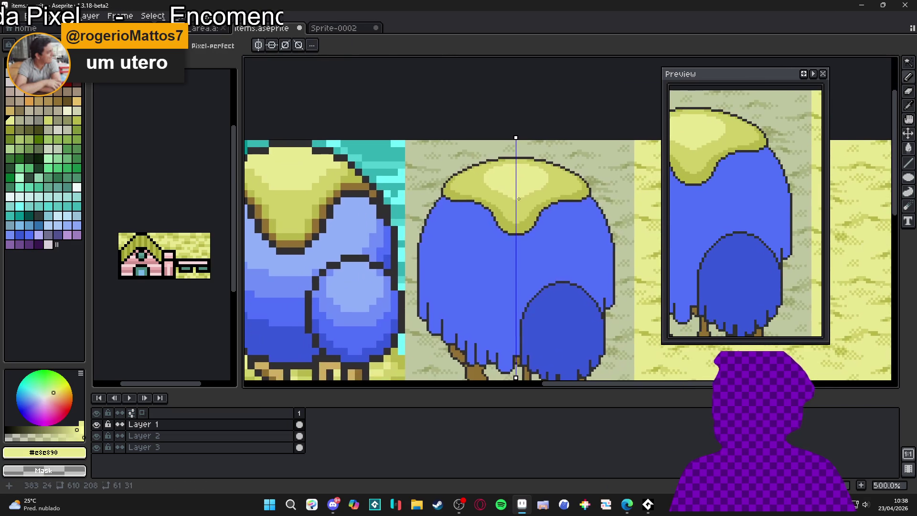
Sample the existing brown and dot brown pixels along the cap's lower rim.
{"action": "left_click", "coordinate": [329, 210], "text": "alt"}
{"action": "scroll", "coordinate": [482, 191], "scroll_direction": "up", "scroll_amount": 4}
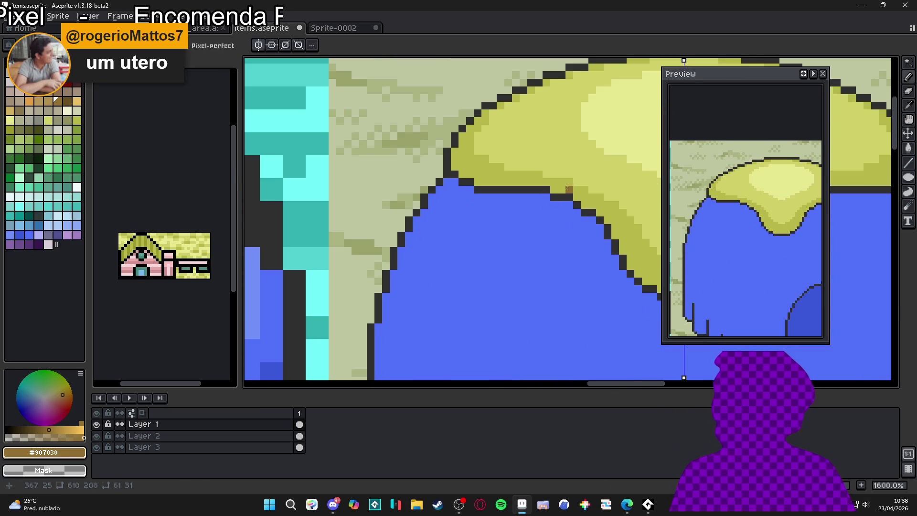
{"action": "left_click", "coordinate": [588, 201]}
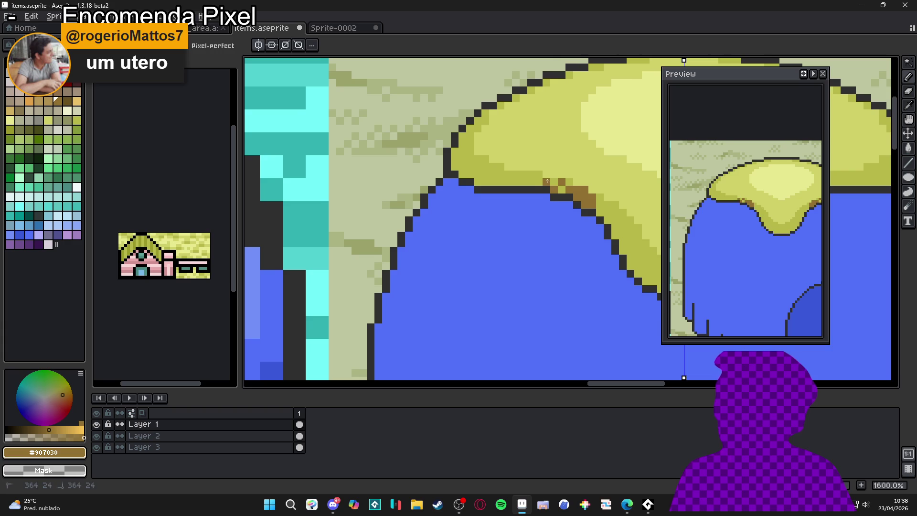
{"action": "scroll", "coordinate": [547, 180], "scroll_direction": "up", "scroll_amount": 1}
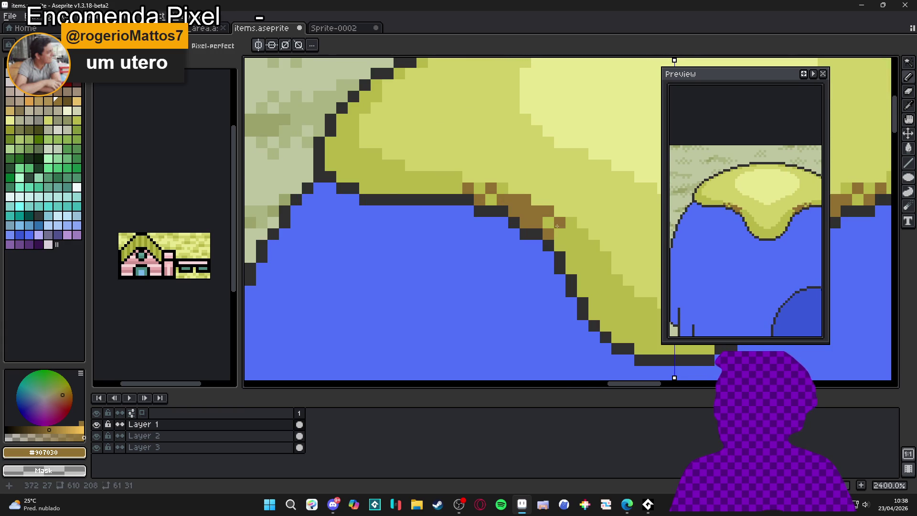
{"action": "left_click", "coordinate": [566, 244]}
{"action": "scroll", "coordinate": [567, 248], "scroll_direction": "down", "scroll_amount": 1}
{"action": "scroll", "coordinate": [567, 248], "scroll_direction": "down", "scroll_amount": 5}
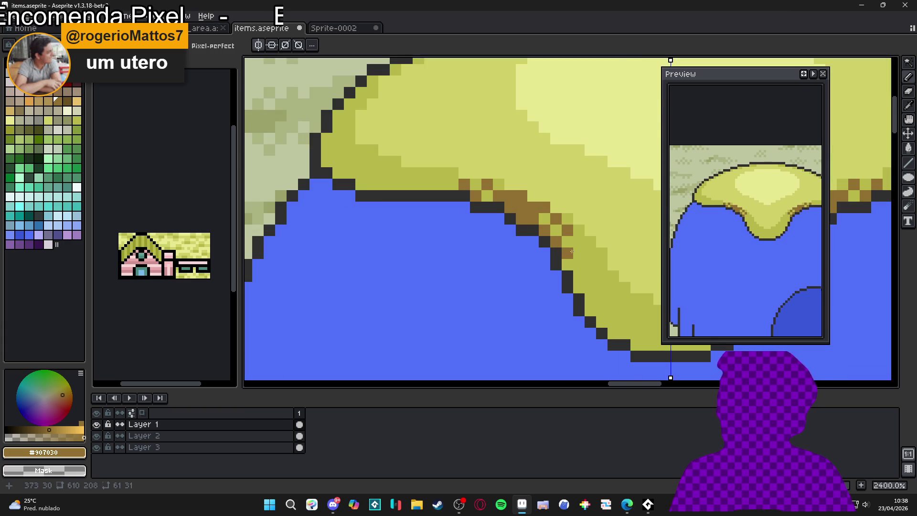
{"action": "scroll", "coordinate": [497, 253], "scroll_direction": "up", "scroll_amount": 2}
{"action": "scroll", "coordinate": [437, 227], "scroll_direction": "up", "scroll_amount": 6}
Add brown dither pixels along the cap's left edge and save items.aseprite.
{"action": "left_click", "coordinate": [431, 214]}
{"action": "left_click", "coordinate": [453, 214]}
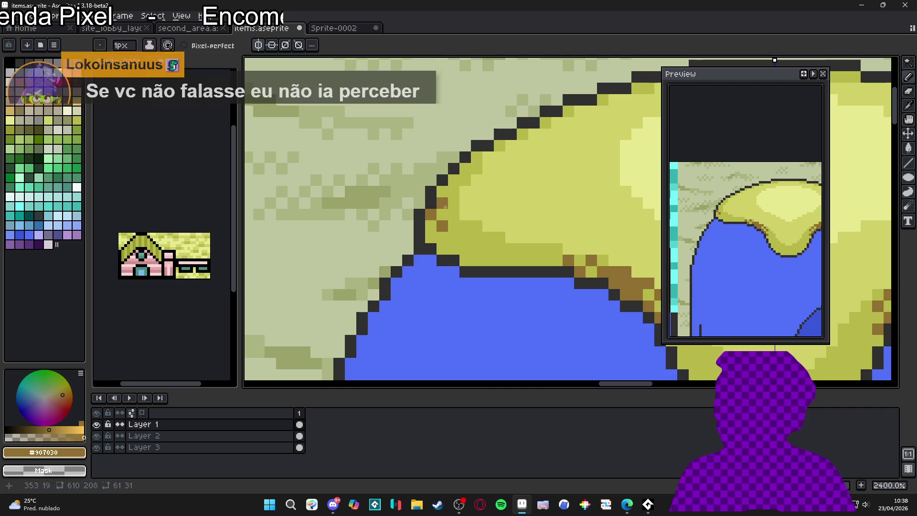
{"action": "left_click", "coordinate": [453, 202]}
{"action": "left_click", "coordinate": [454, 192]}
{"action": "scroll", "coordinate": [454, 203], "scroll_direction": "down", "scroll_amount": 1}
{"action": "scroll", "coordinate": [451, 205], "scroll_direction": "down", "scroll_amount": 7}
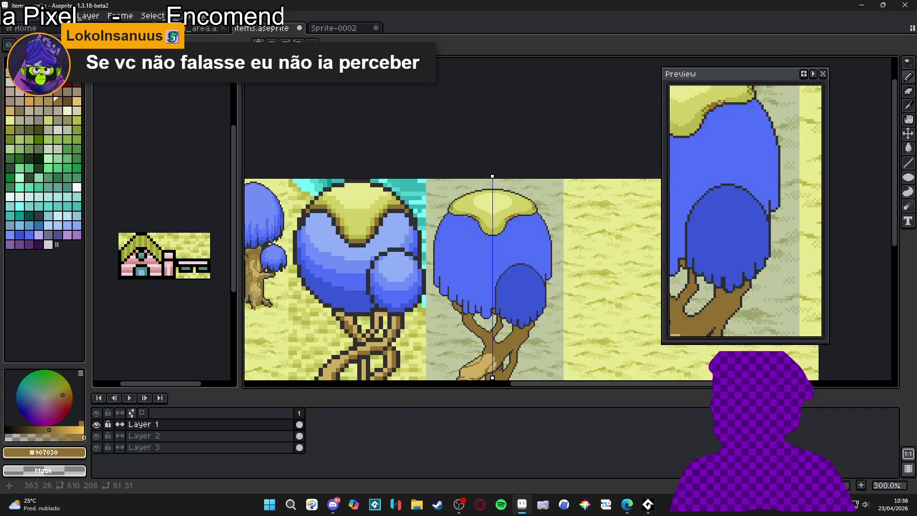
{"action": "scroll", "coordinate": [449, 231], "scroll_direction": "up", "scroll_amount": 3}
{"action": "key", "text": "ctrl+s"}
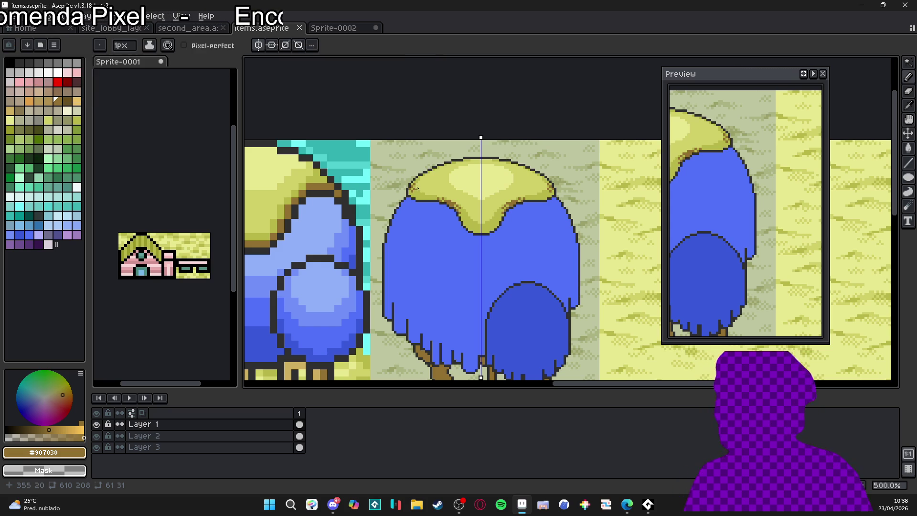
Paint mirrored brown pixels along the cap edge with symmetry on.
{"action": "scroll", "coordinate": [428, 249], "scroll_direction": "up", "scroll_amount": 5}
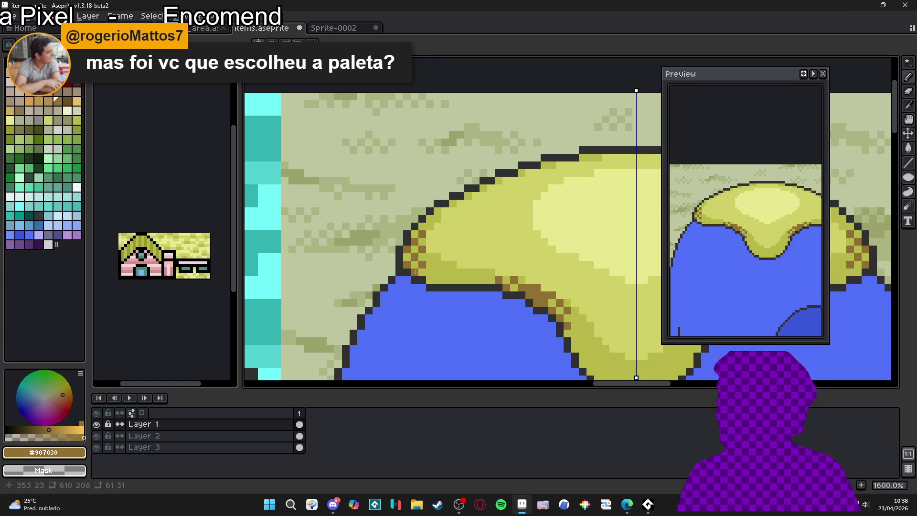
{"action": "scroll", "coordinate": [433, 273], "scroll_direction": "down", "scroll_amount": 3}
{"action": "scroll", "coordinate": [445, 280], "scroll_direction": "up", "scroll_amount": 3}
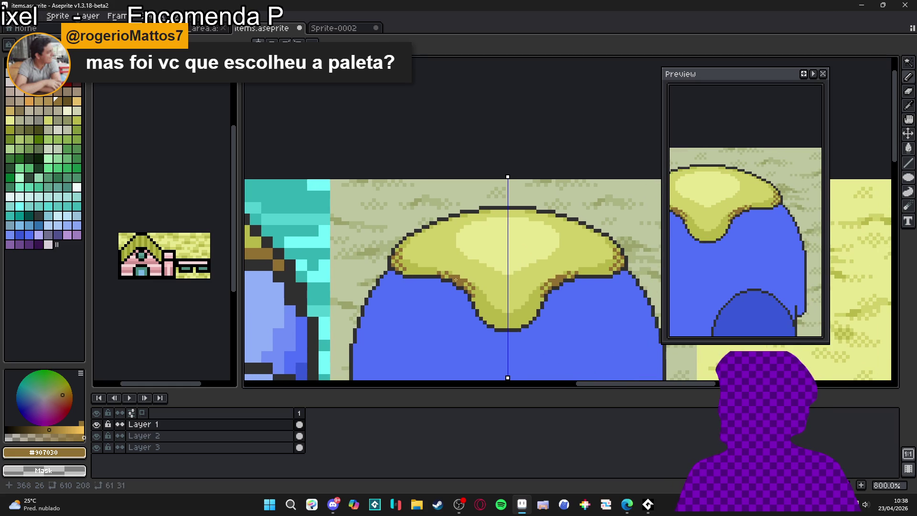
{"action": "scroll", "coordinate": [473, 299], "scroll_direction": "up", "scroll_amount": 2}
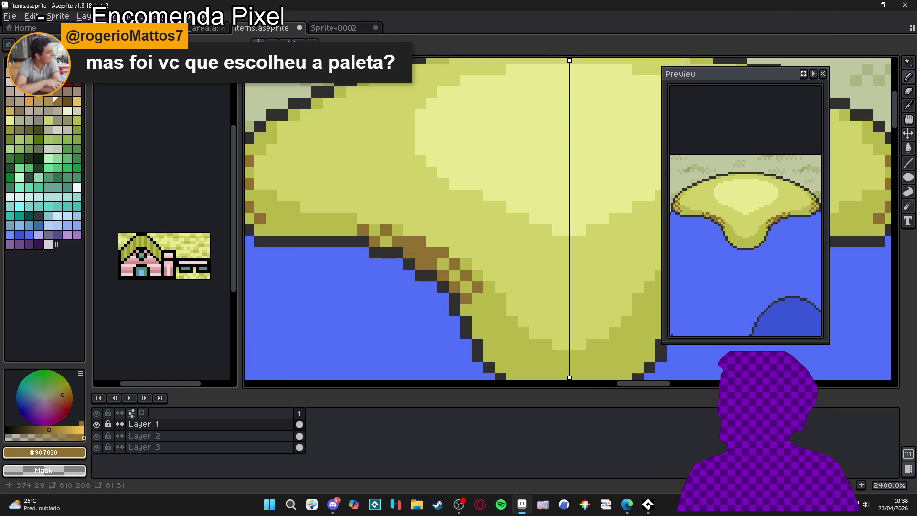
{"action": "left_click", "coordinate": [477, 310]}
{"action": "left_click", "coordinate": [473, 289]}
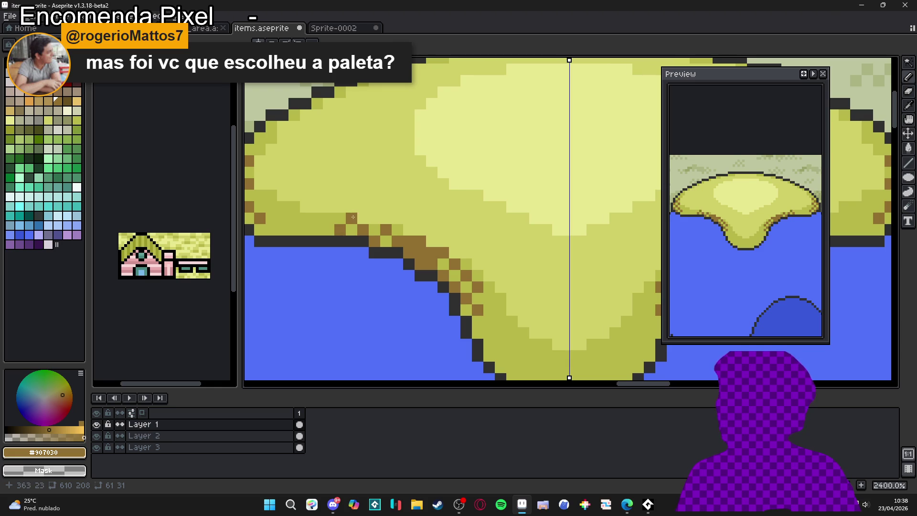
{"action": "scroll", "coordinate": [353, 217], "scroll_direction": "down", "scroll_amount": 5}
{"action": "scroll", "coordinate": [430, 287], "scroll_direction": "down", "scroll_amount": 1}
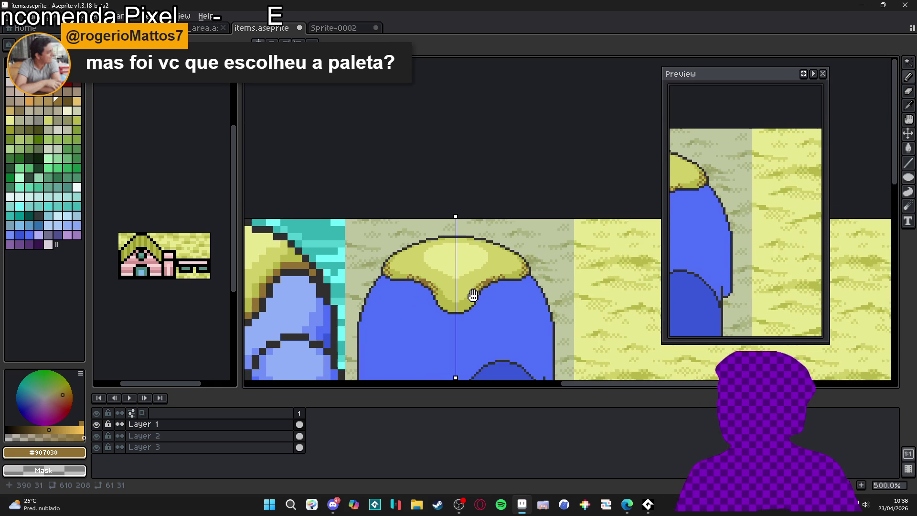
{"action": "scroll", "coordinate": [444, 300], "scroll_direction": "up", "scroll_amount": 3}
Eyedrop the cap's mid yellow and lighter #d0d068, then save the file again.
{"action": "left_click", "coordinate": [446, 306], "text": "alt"}
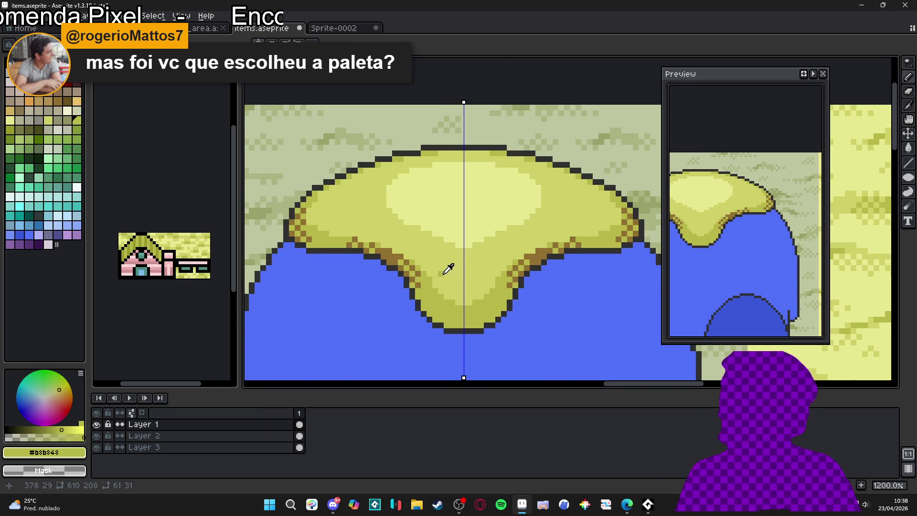
{"action": "left_click", "coordinate": [428, 274], "text": "alt"}
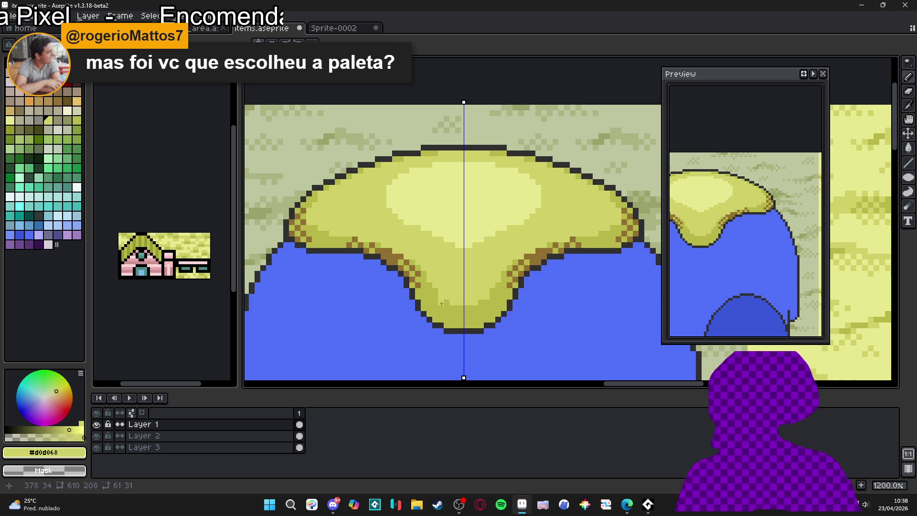
{"action": "scroll", "coordinate": [441, 303], "scroll_direction": "down", "scroll_amount": 4}
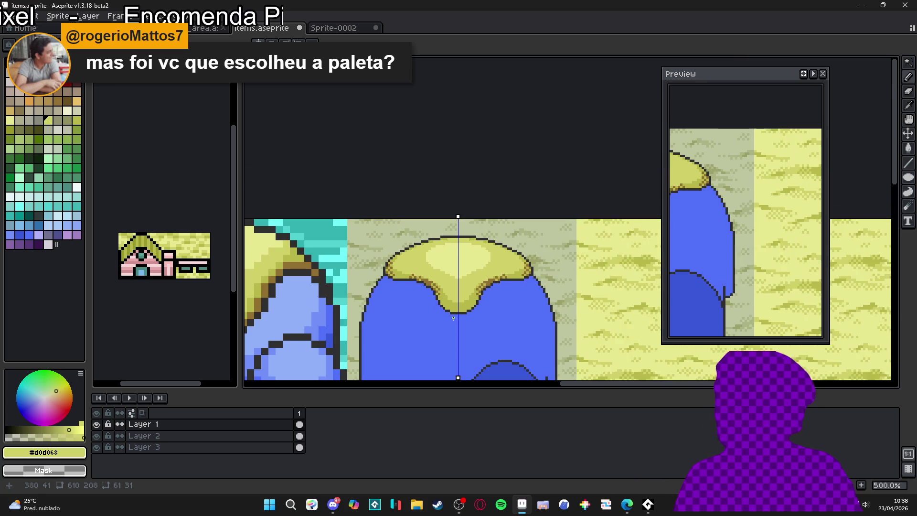
{"action": "left_click_drag", "start_coordinate": [456, 318], "coordinate": [488, 238]}
{"action": "key", "text": "ctrl+s"}
Pick the canopy blue #5070F8 as the drawing colour.
{"action": "scroll", "coordinate": [475, 197], "scroll_direction": "up", "scroll_amount": 4}
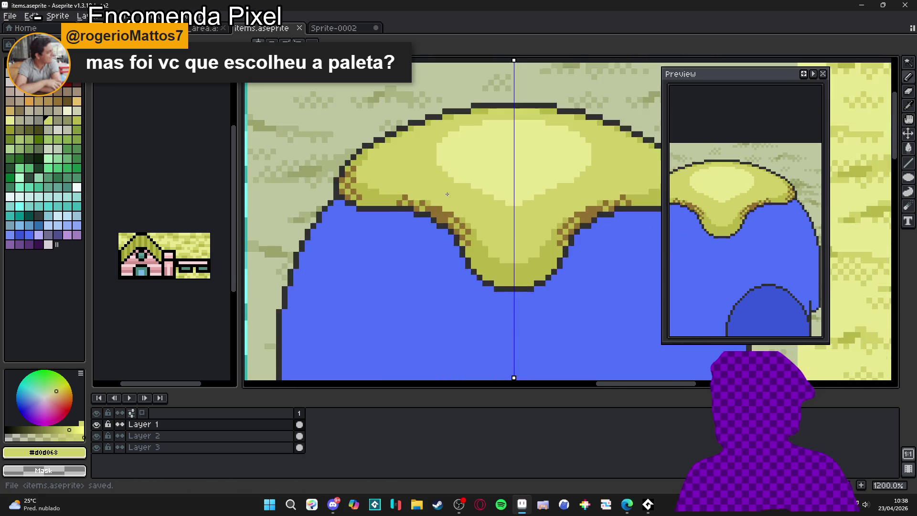
{"action": "scroll", "coordinate": [486, 198], "scroll_direction": "down", "scroll_amount": 3}
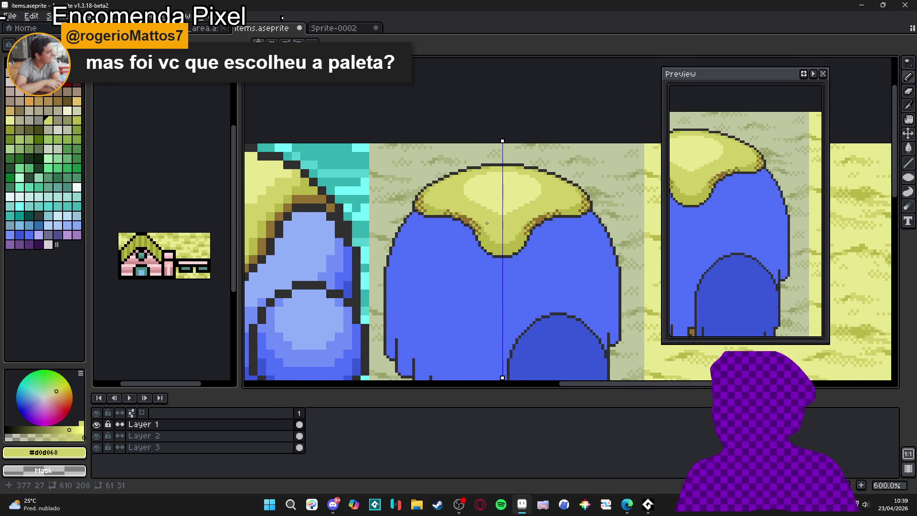
{"action": "scroll", "coordinate": [486, 198], "scroll_direction": "up", "scroll_amount": 1}
{"action": "scroll", "coordinate": [496, 197], "scroll_direction": "down", "scroll_amount": 3}
{"action": "scroll", "coordinate": [500, 195], "scroll_direction": "down", "scroll_amount": 1}
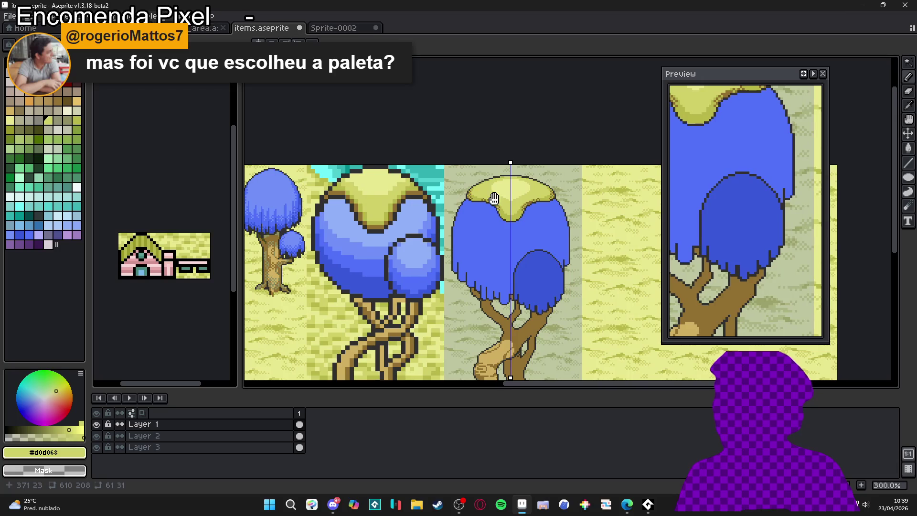
{"action": "scroll", "coordinate": [498, 191], "scroll_direction": "up", "scroll_amount": 1}
{"action": "scroll", "coordinate": [497, 183], "scroll_direction": "down", "scroll_amount": 1}
{"action": "scroll", "coordinate": [496, 184], "scroll_direction": "down", "scroll_amount": 1}
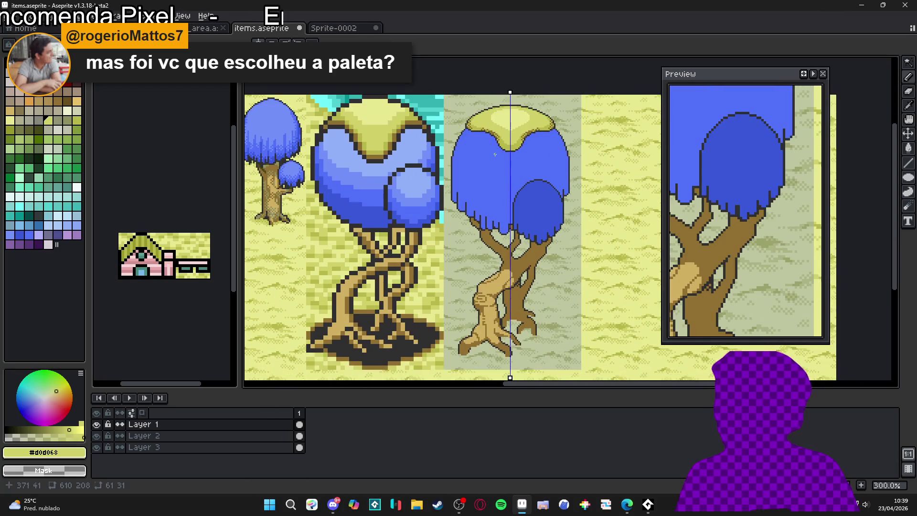
{"action": "scroll", "coordinate": [487, 200], "scroll_direction": "up", "scroll_amount": 1}
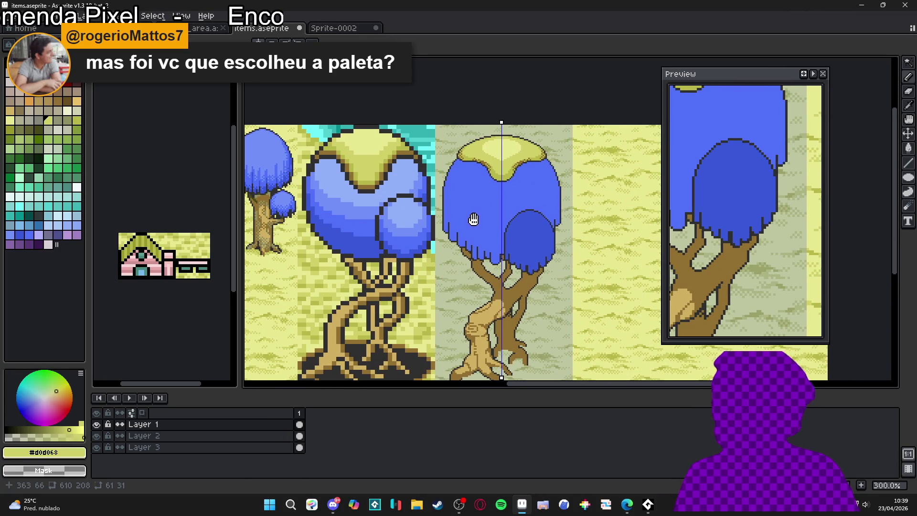
{"action": "scroll", "coordinate": [475, 225], "scroll_direction": "down", "scroll_amount": 1}
{"action": "scroll", "coordinate": [483, 223], "scroll_direction": "up", "scroll_amount": 1}
{"action": "scroll", "coordinate": [470, 214], "scroll_direction": "up", "scroll_amount": 1}
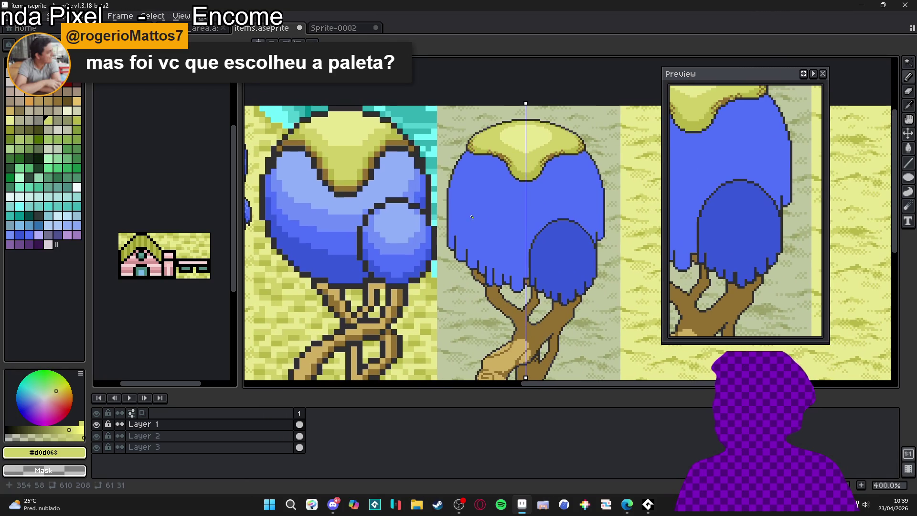
{"action": "left_click", "coordinate": [529, 213], "text": "alt"}
{"action": "scroll", "coordinate": [529, 213], "scroll_direction": "up", "scroll_amount": 2}
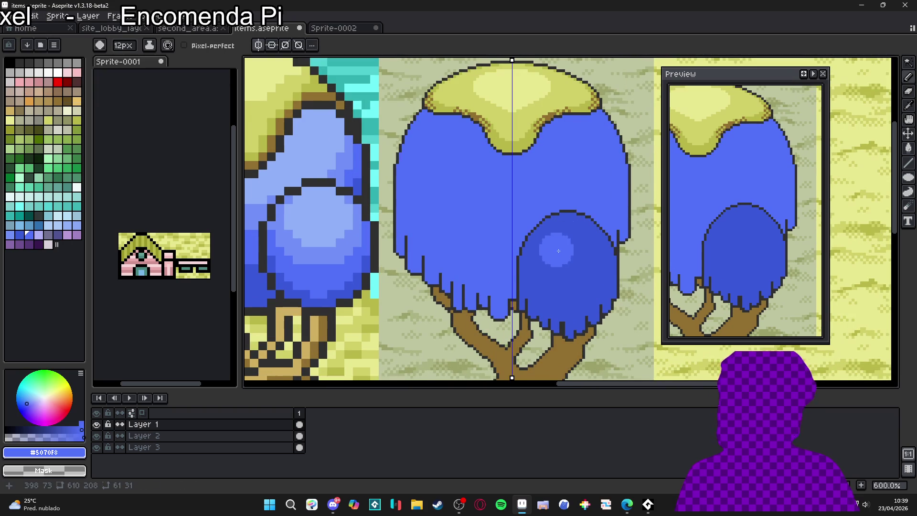
Select the smaller dark-blue canopy with the Magic Wand.
{"action": "key", "text": "w"}
{"action": "left_click", "coordinate": [555, 241]}
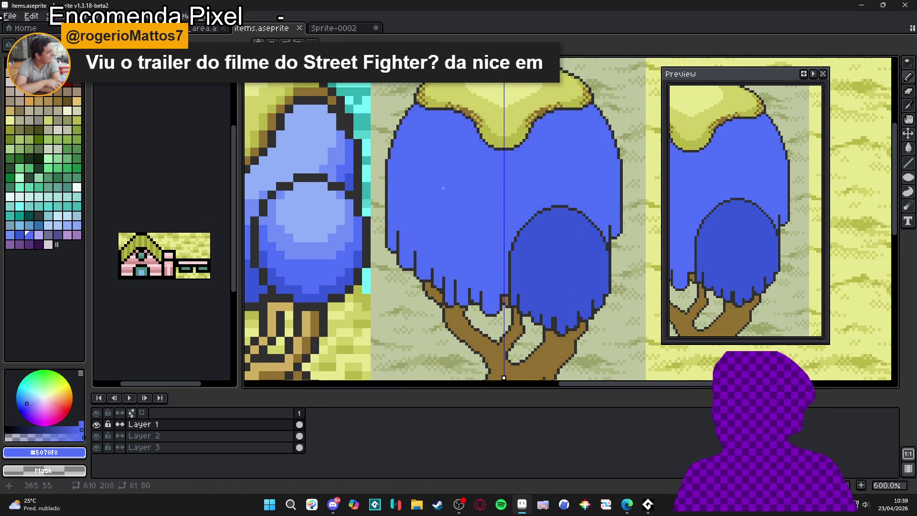
{"action": "left_click", "coordinate": [554, 258]}
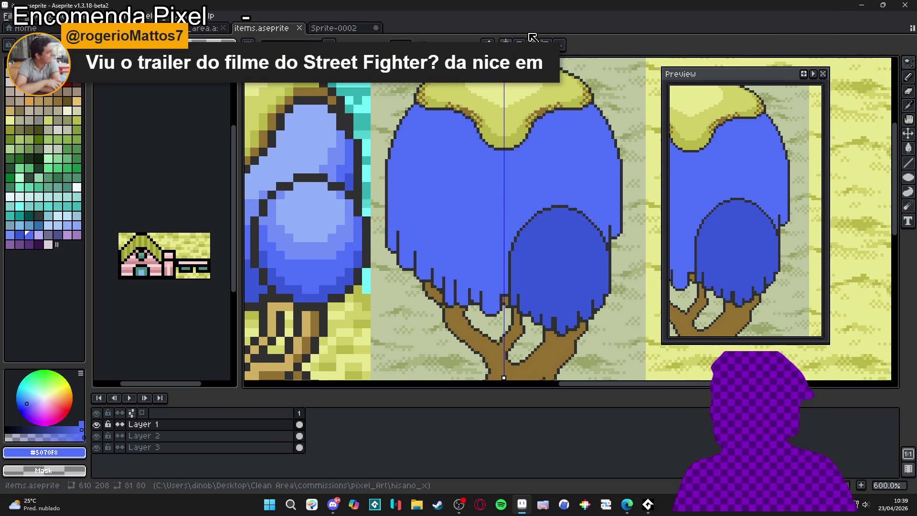
{"action": "left_click", "coordinate": [573, 266]}
With the pencil, centre the symmetry axis on the small canopy and paint its lighter blue top.
{"action": "key", "text": "b"}
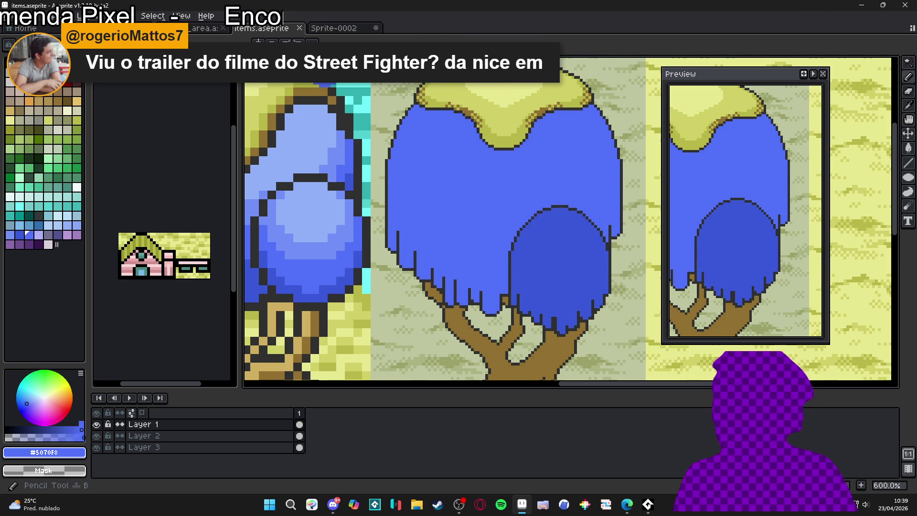
{"action": "left_click", "coordinate": [258, 42]}
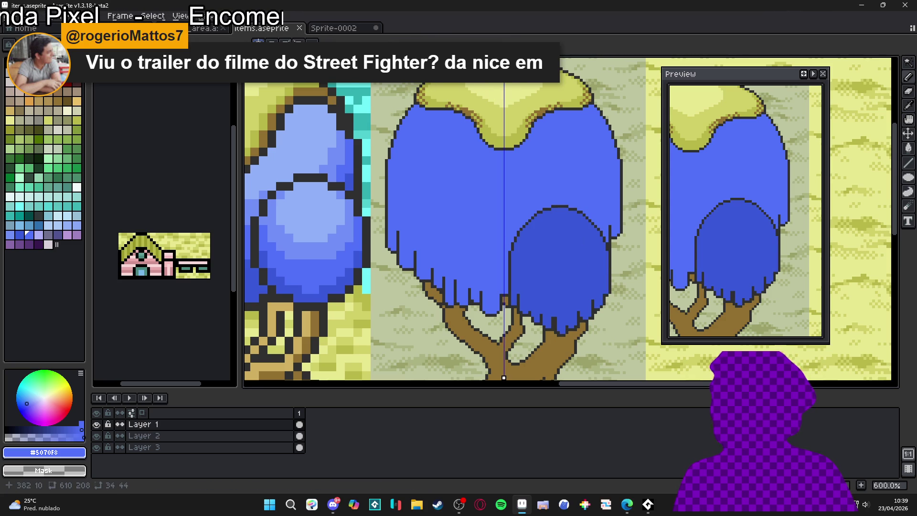
{"action": "left_click_drag", "start_coordinate": [504, 94], "coordinate": [561, 94]}
{"action": "mouse_move", "coordinate": [561, 215]}
{"action": "left_mouse_down"}
{"action": "mouse_move", "coordinate": [523, 253]}
{"action": "mouse_move", "coordinate": [552, 267]}
{"action": "left_mouse_up"}
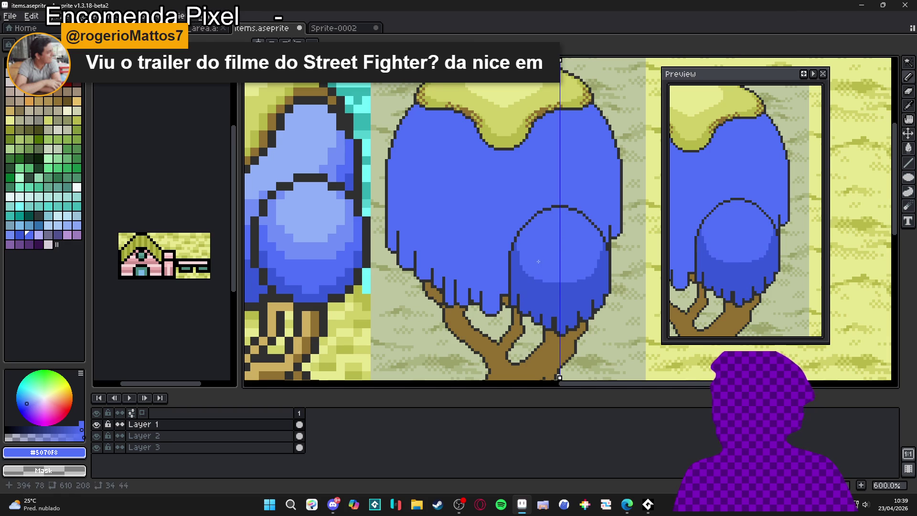
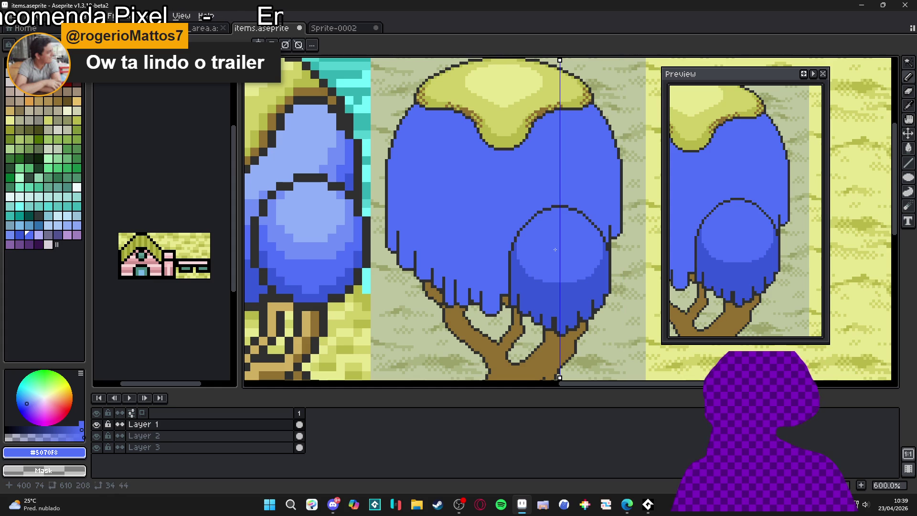
Eyedrop the darker blue #3858D8 from the canopy shading.
{"action": "scroll", "coordinate": [534, 295], "scroll_direction": "up", "scroll_amount": 1}
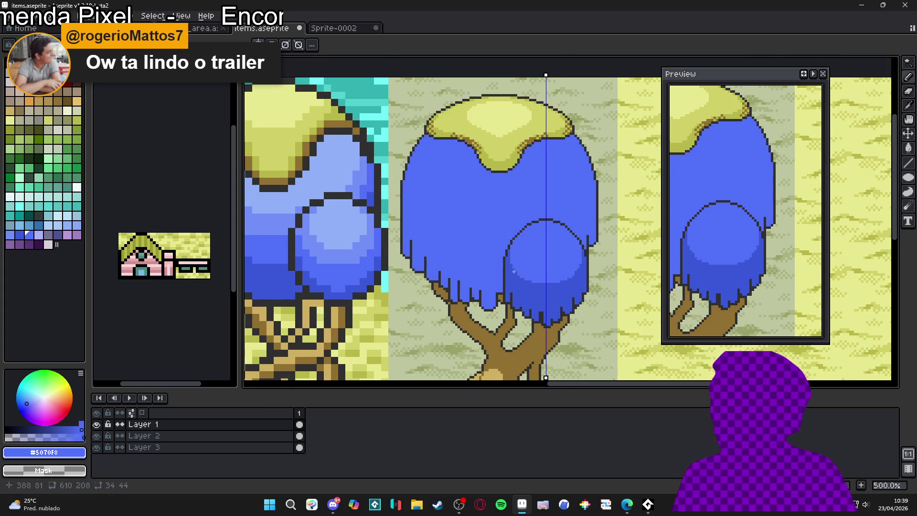
{"action": "scroll", "coordinate": [514, 271], "scroll_direction": "down", "scroll_amount": 1}
{"action": "scroll", "coordinate": [543, 270], "scroll_direction": "up", "scroll_amount": 6}
{"action": "key", "text": "m"}
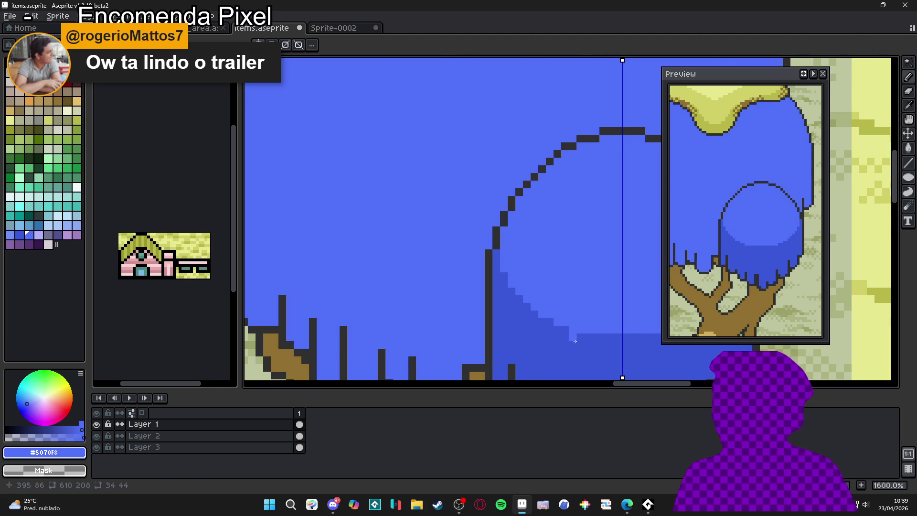
{"action": "scroll", "coordinate": [573, 337], "scroll_direction": "down", "scroll_amount": 1}
{"action": "scroll", "coordinate": [574, 318], "scroll_direction": "up", "scroll_amount": 1}
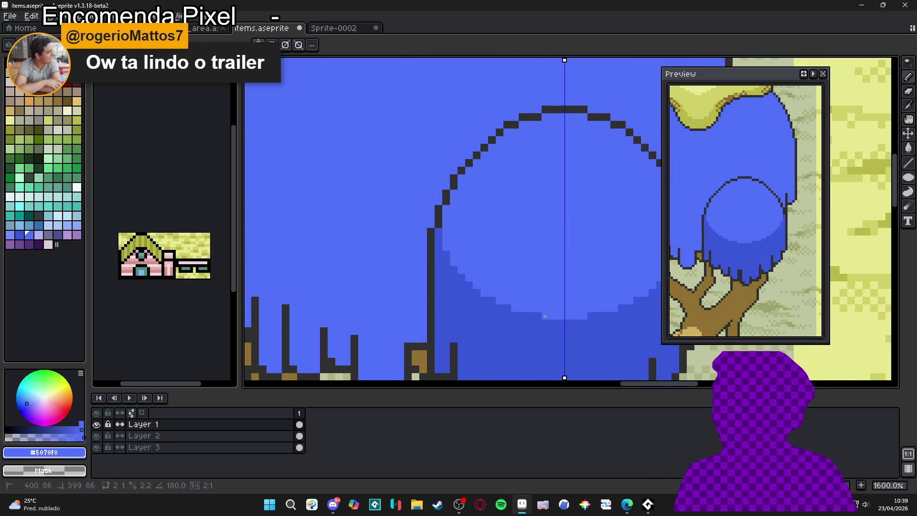
{"action": "scroll", "coordinate": [544, 314], "scroll_direction": "down", "scroll_amount": 1}
{"action": "scroll", "coordinate": [614, 272], "scroll_direction": "up", "scroll_amount": 1}
{"action": "left_click", "coordinate": [614, 273], "text": "alt"}
Pencil a mirrored short column of darker blue pixels along the small canopy bulb's edge.
{"action": "scroll", "coordinate": [645, 234], "scroll_direction": "up", "scroll_amount": 2}
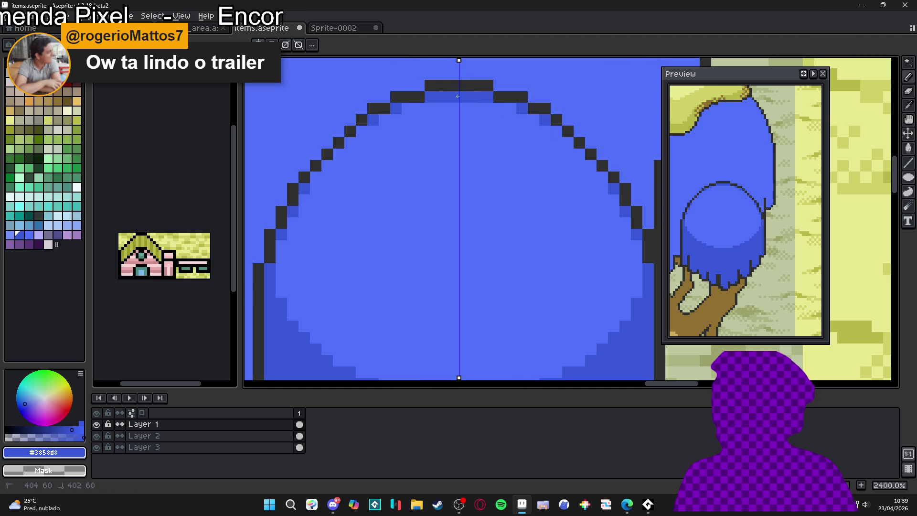
{"action": "scroll", "coordinate": [517, 109], "scroll_direction": "down", "scroll_amount": 5}
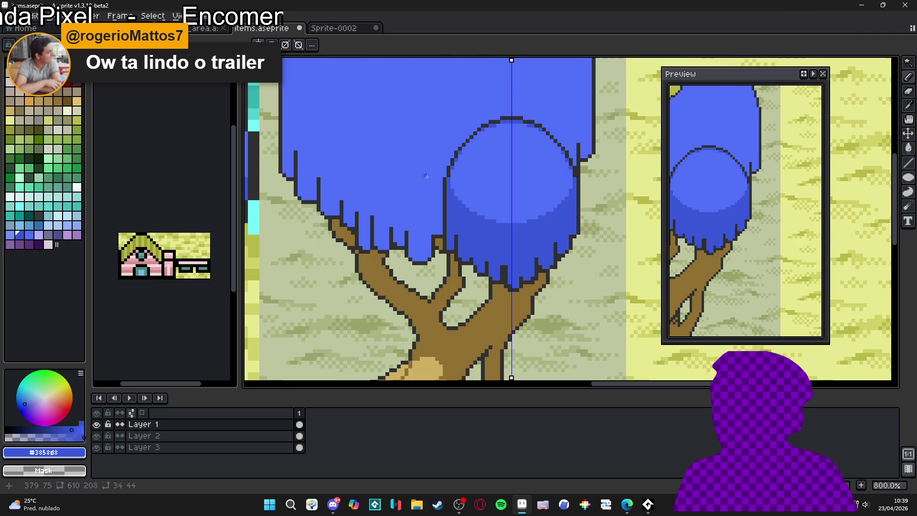
{"action": "scroll", "coordinate": [422, 182], "scroll_direction": "up", "scroll_amount": 3}
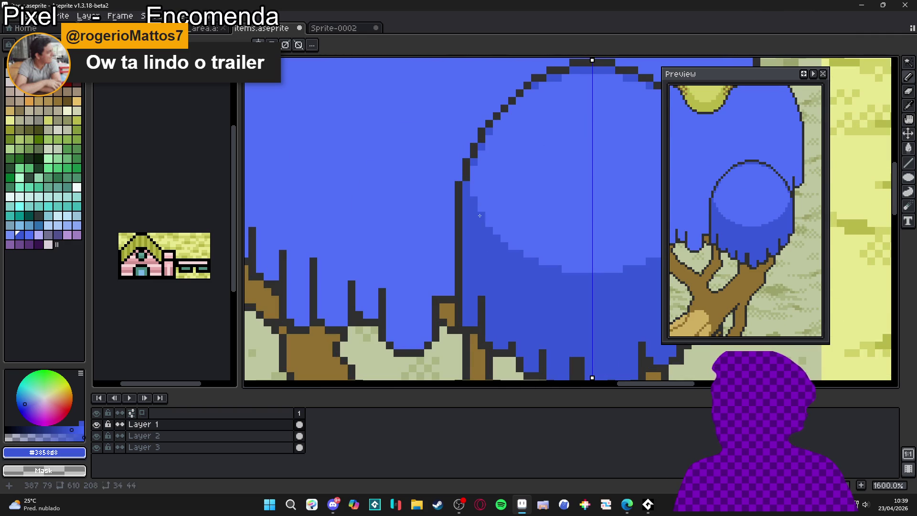
{"action": "scroll", "coordinate": [479, 216], "scroll_direction": "down", "scroll_amount": 3}
{"action": "scroll", "coordinate": [623, 195], "scroll_direction": "up", "scroll_amount": 5}
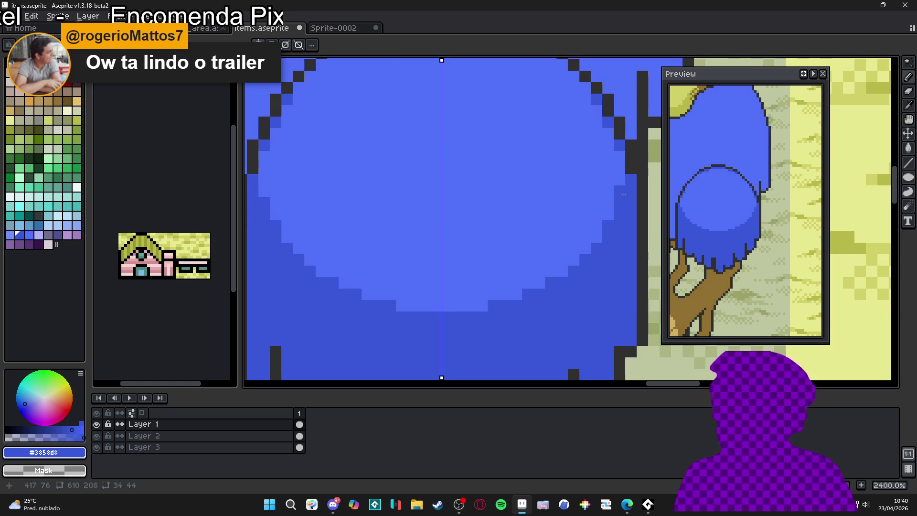
{"action": "left_click_drag", "start_coordinate": [623, 195], "coordinate": [623, 145]}
{"action": "scroll", "coordinate": [601, 233], "scroll_direction": "down", "scroll_amount": 6}
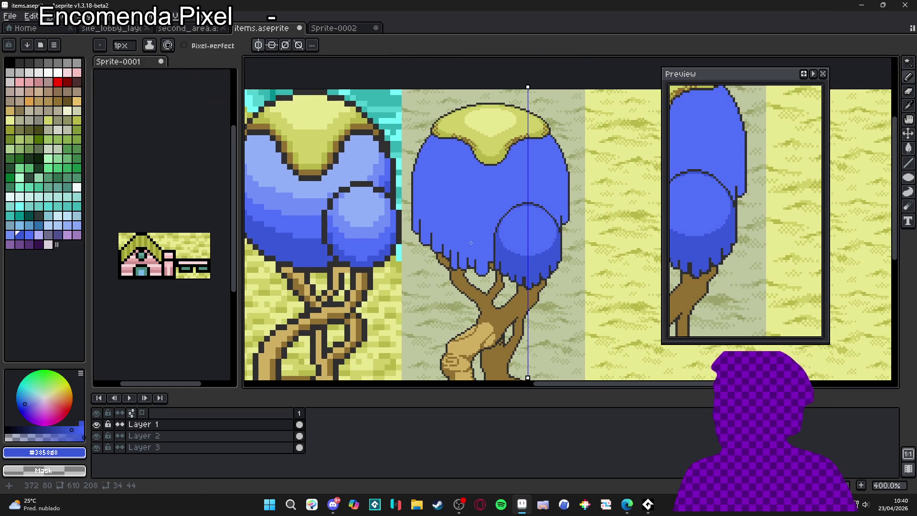
{"action": "left_click_drag", "start_coordinate": [490, 248], "coordinate": [497, 253]}
{"action": "scroll", "coordinate": [492, 253], "scroll_direction": "up", "scroll_amount": 6}
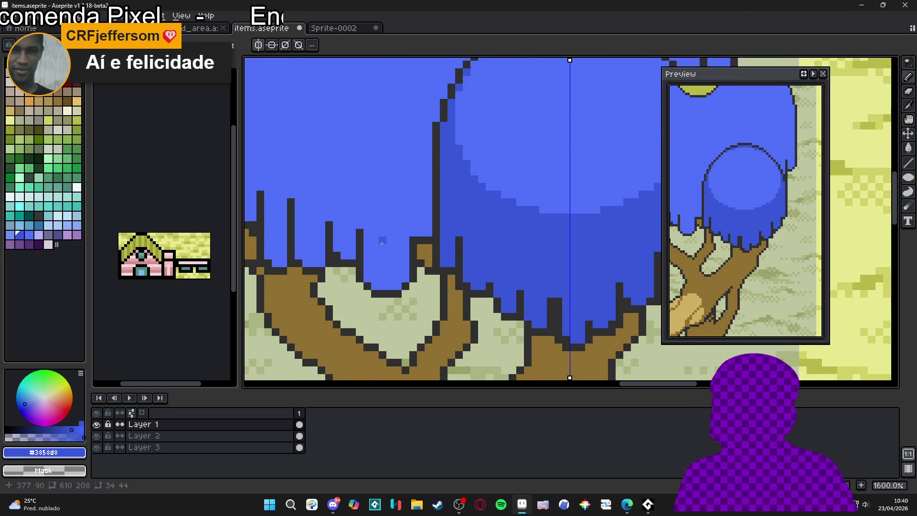
{"action": "scroll", "coordinate": [400, 238], "scroll_direction": "down", "scroll_amount": 7}
{"action": "scroll", "coordinate": [350, 246], "scroll_direction": "up", "scroll_amount": 4}
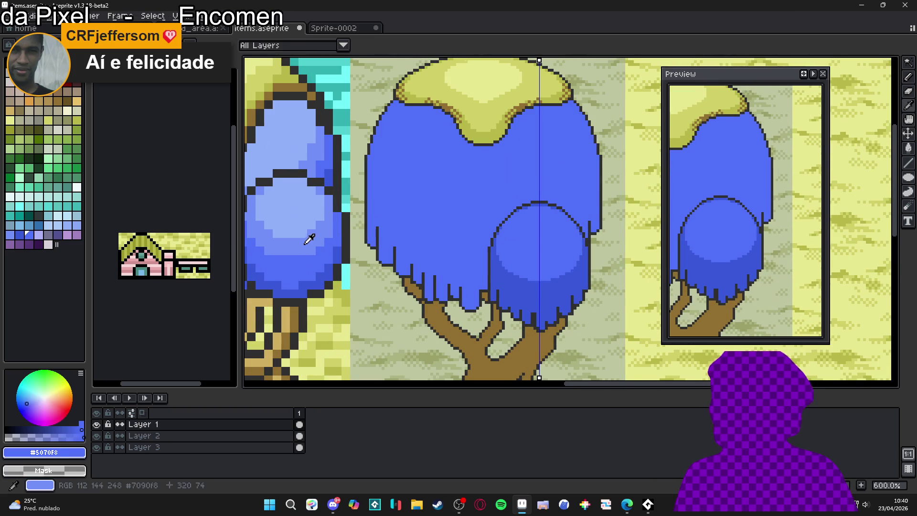
Sample the light blue #7090F8 from the left tree.
{"action": "left_click", "coordinate": [313, 239], "text": "alt"}
{"action": "scroll", "coordinate": [540, 227], "scroll_direction": "up", "scroll_amount": 1}
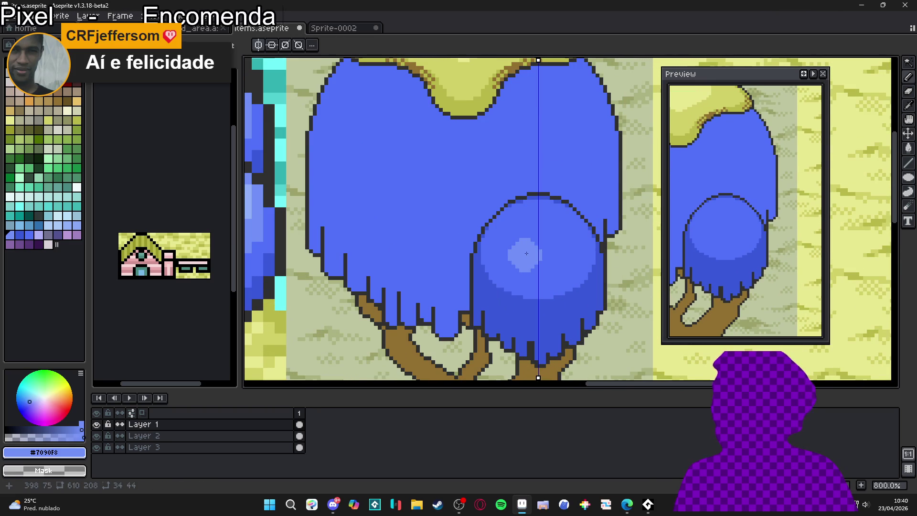
{"action": "scroll", "coordinate": [531, 267], "scroll_direction": "down", "scroll_amount": 2}
{"action": "scroll", "coordinate": [532, 267], "scroll_direction": "down", "scroll_amount": 1}
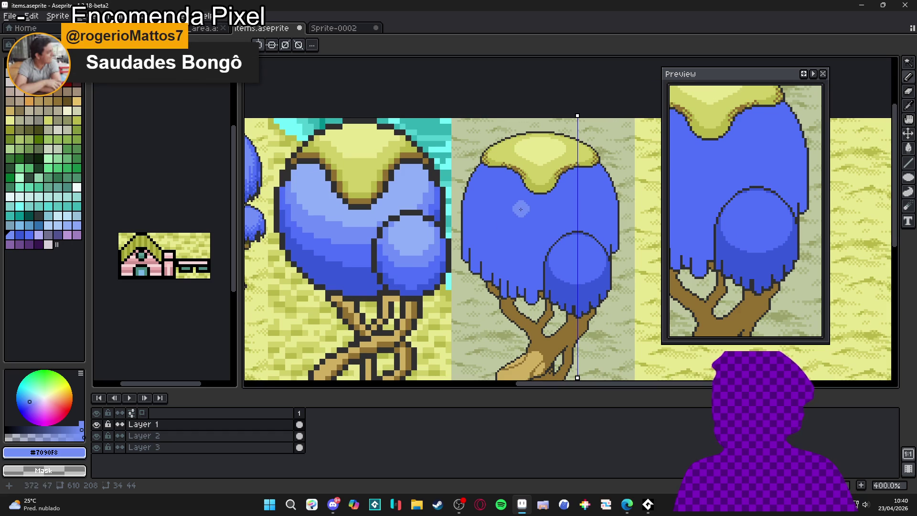
{"action": "scroll", "coordinate": [515, 210], "scroll_direction": "down", "scroll_amount": 2}
{"action": "scroll", "coordinate": [507, 213], "scroll_direction": "up", "scroll_amount": 1}
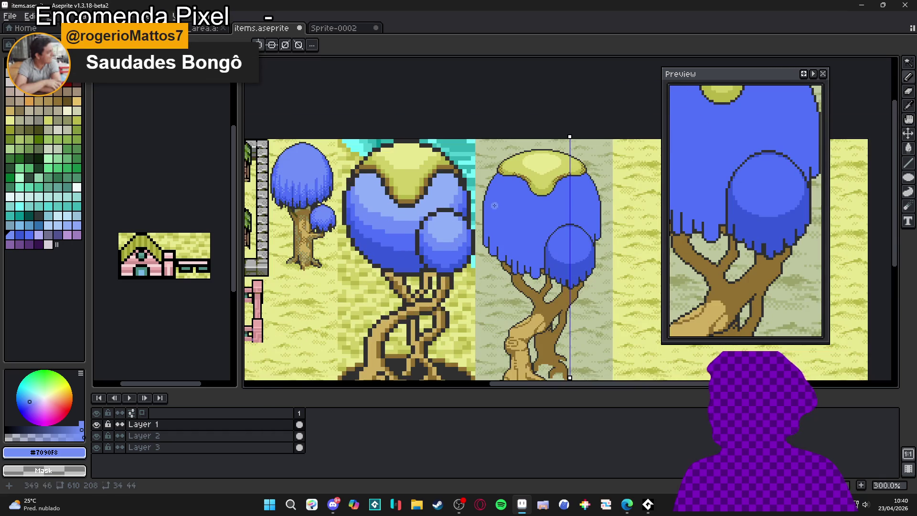
{"action": "scroll", "coordinate": [491, 204], "scroll_direction": "up", "scroll_amount": 1}
{"action": "scroll", "coordinate": [505, 210], "scroll_direction": "down", "scroll_amount": 1}
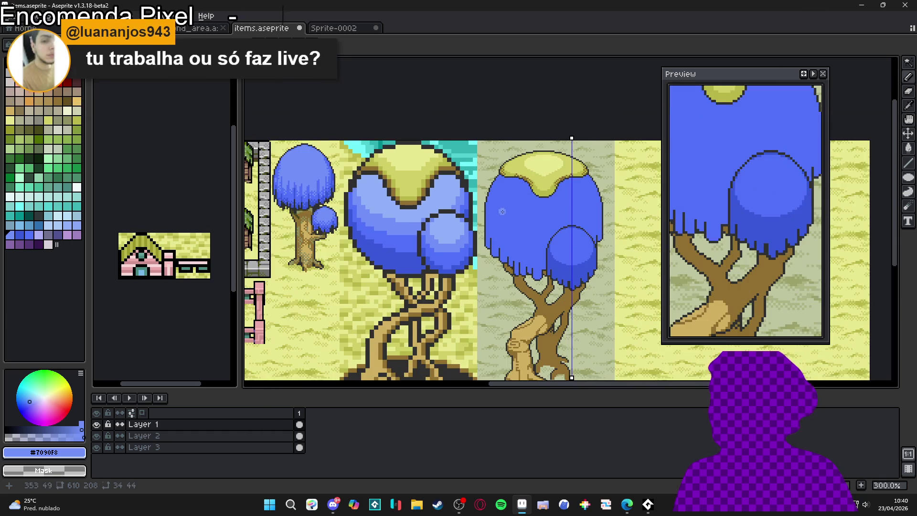
Bucket-fill the large drooping canopy with light blue, with symmetry turned off.
{"action": "key", "text": "g"}
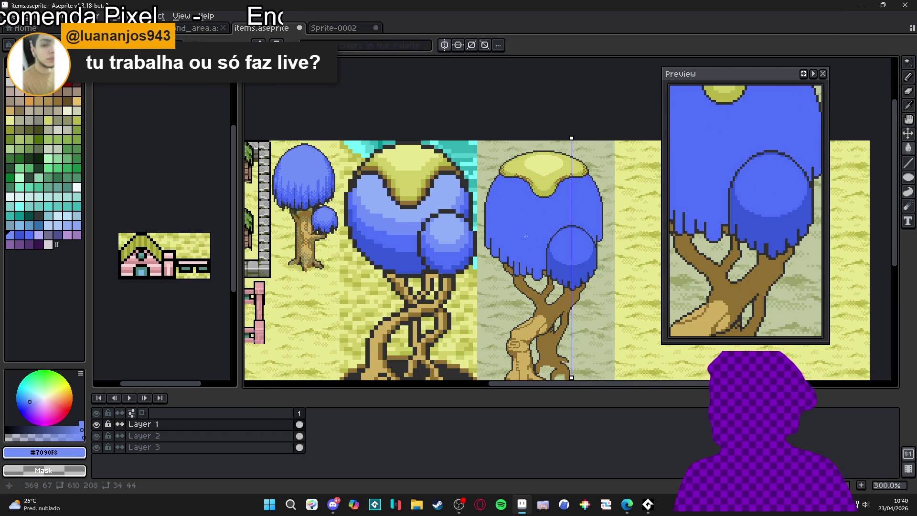
{"action": "left_click", "coordinate": [530, 223]}
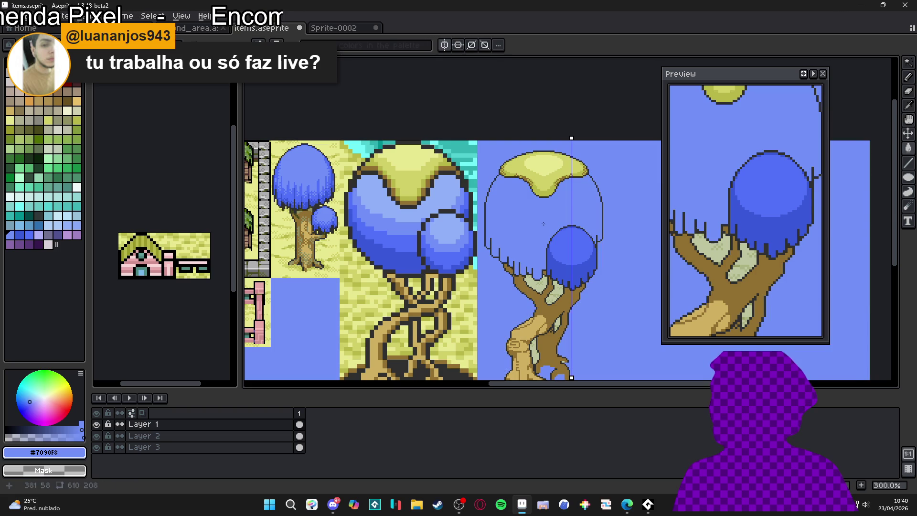
{"action": "key", "text": "ctrl+z"}
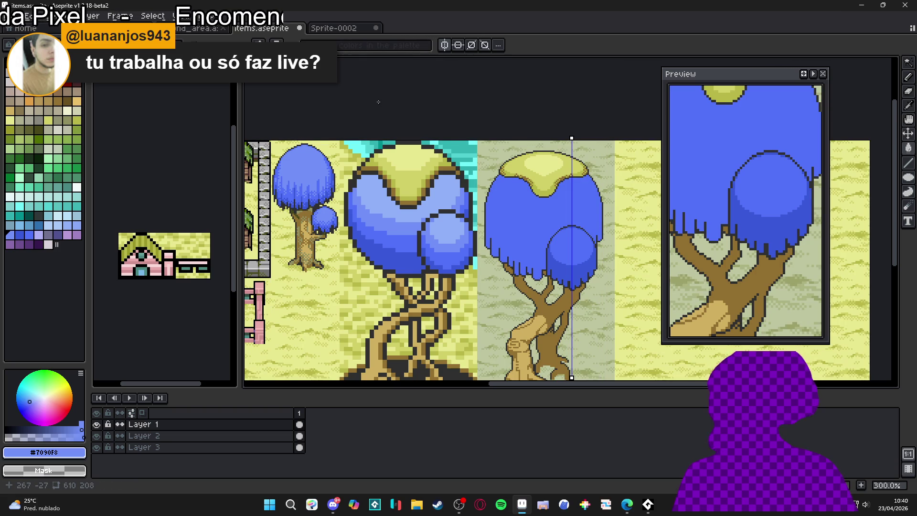
{"action": "left_click", "coordinate": [458, 45]}
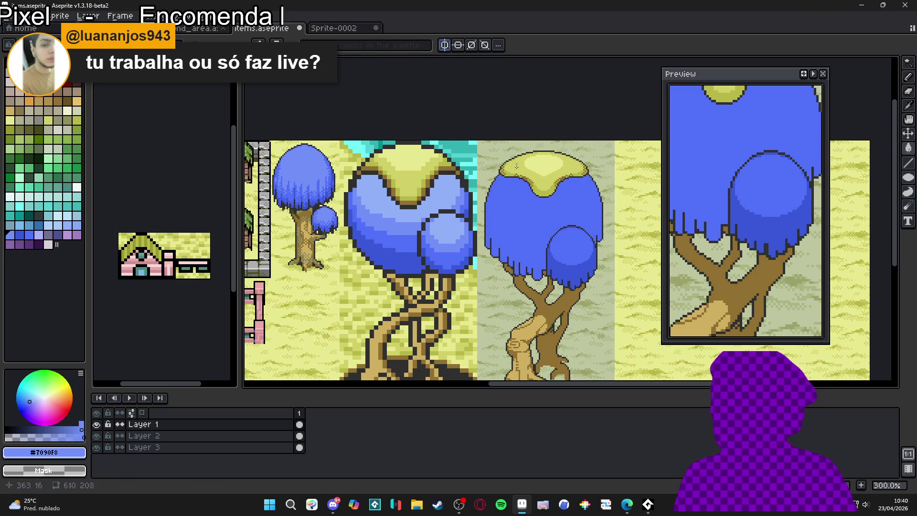
{"action": "left_click", "coordinate": [562, 253]}
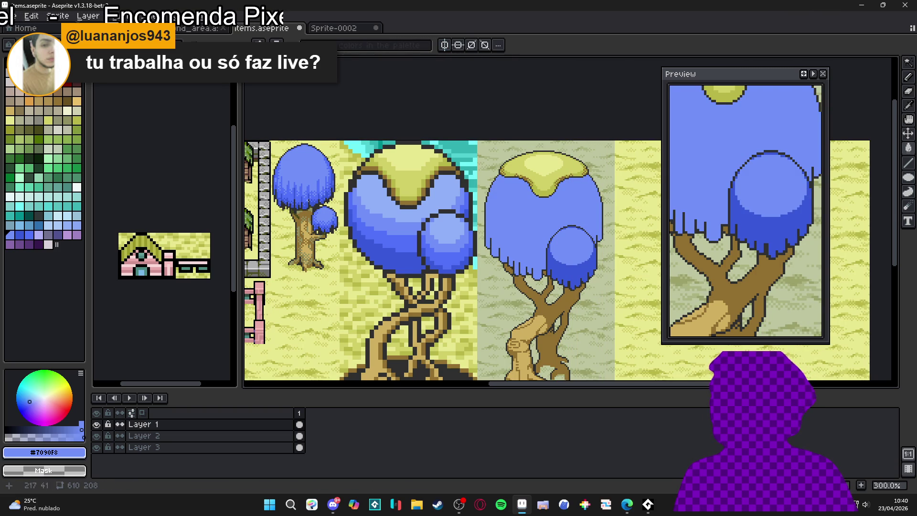
{"action": "scroll", "coordinate": [306, 196], "scroll_direction": "up", "scroll_amount": 1}
Pick the medium blue #5070F8, undo the stray fill on the small bulb, and save the file.
{"action": "left_click", "coordinate": [321, 190], "text": "alt"}
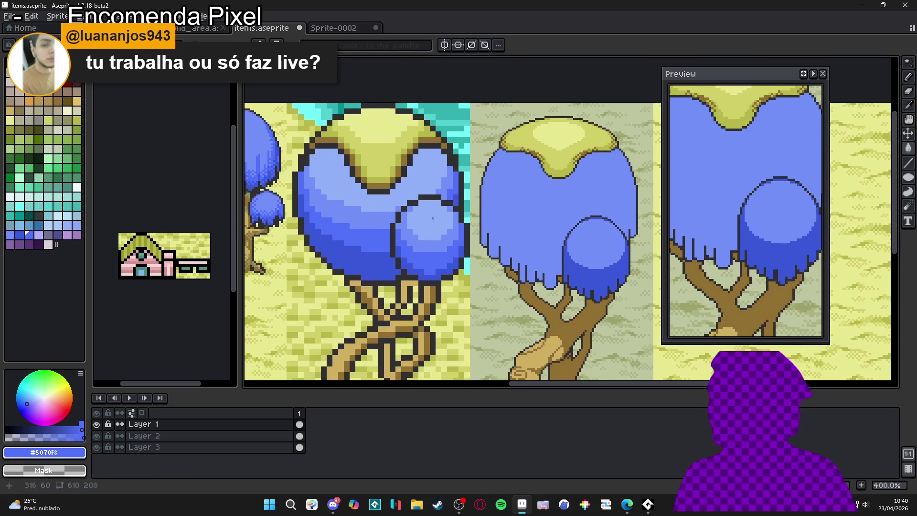
{"action": "key", "text": "ctrl+z"}
{"action": "scroll", "coordinate": [539, 258], "scroll_direction": "down", "scroll_amount": 1}
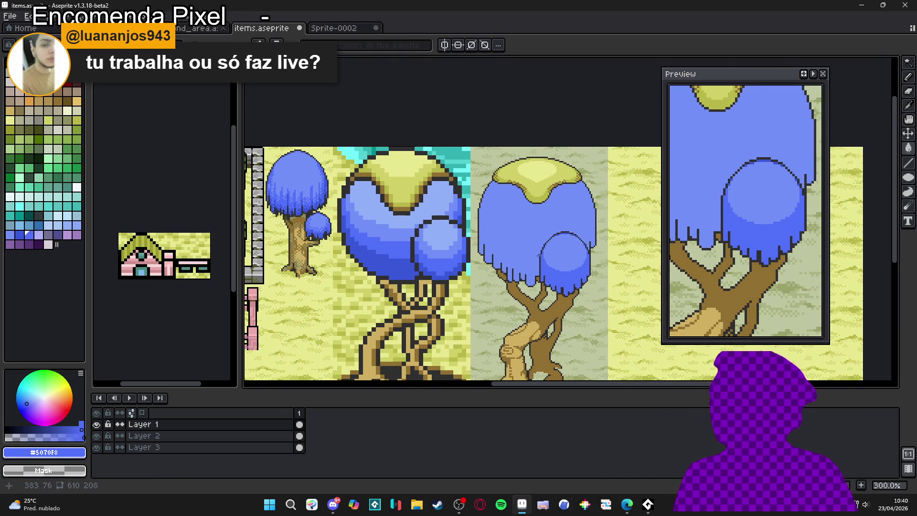
{"action": "scroll", "coordinate": [539, 246], "scroll_direction": "up", "scroll_amount": 1}
{"action": "scroll", "coordinate": [538, 242], "scroll_direction": "down", "scroll_amount": 1}
{"action": "key", "text": "b"}
{"action": "scroll", "coordinate": [523, 227], "scroll_direction": "up", "scroll_amount": 1}
{"action": "scroll", "coordinate": [525, 234], "scroll_direction": "down", "scroll_amount": 1}
{"action": "key", "text": "ctrl+s"}
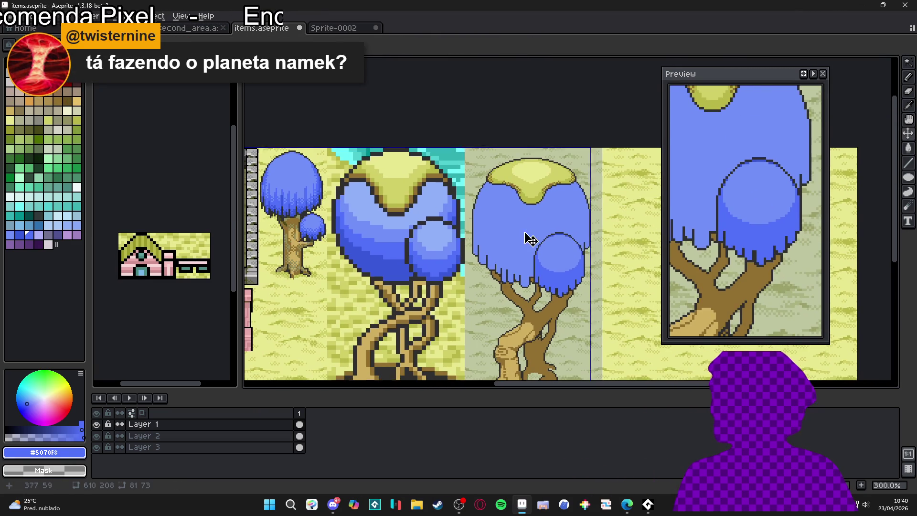
{"action": "scroll", "coordinate": [511, 234], "scroll_direction": "up", "scroll_amount": 1}
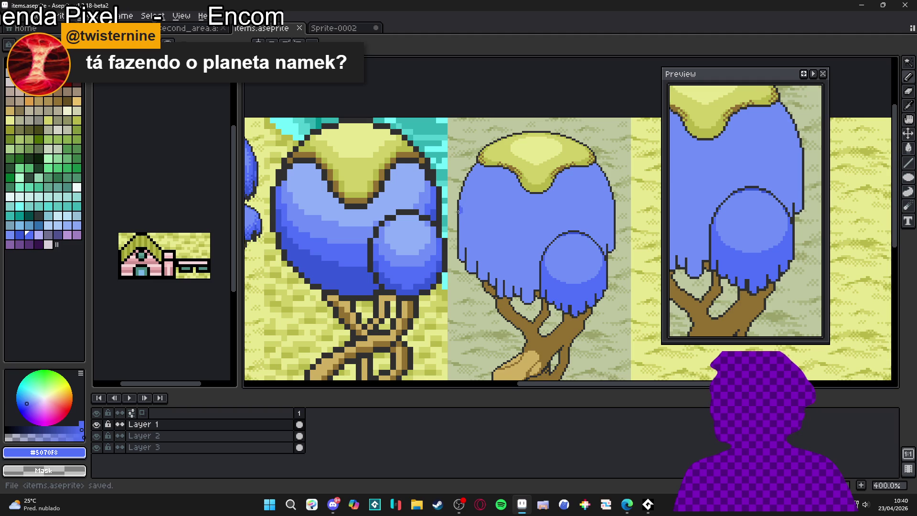
{"action": "left_click_drag", "start_coordinate": [455, 208], "coordinate": [561, 246]}
{"action": "key", "text": "ctrl+z"}
{"action": "left_click", "coordinate": [258, 42]}
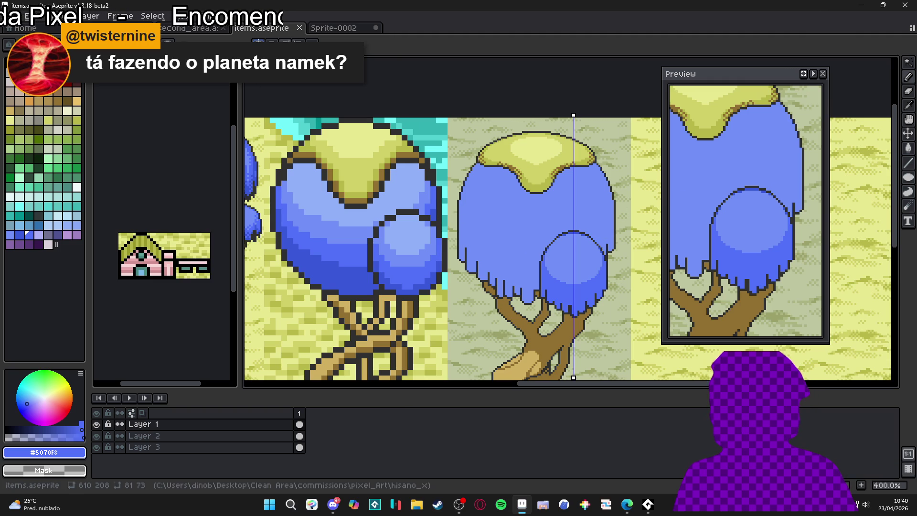
{"action": "left_click_drag", "start_coordinate": [572, 114], "coordinate": [546, 122]}
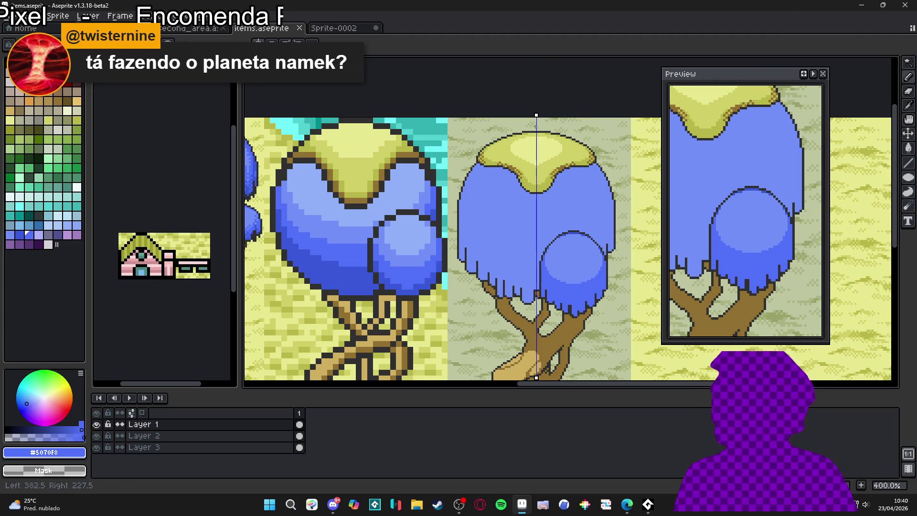
{"action": "scroll", "coordinate": [535, 181], "scroll_direction": "up", "scroll_amount": 1}
{"action": "scroll", "coordinate": [528, 220], "scroll_direction": "down", "scroll_amount": 1}
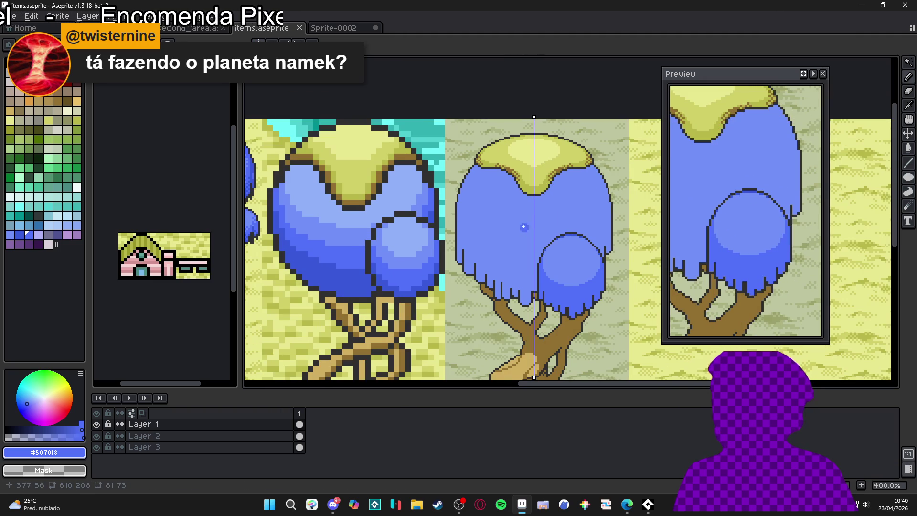
{"action": "mouse_move", "coordinate": [451, 211]}
{"action": "left_mouse_down"}
{"action": "mouse_move", "coordinate": [466, 222]}
{"action": "mouse_move", "coordinate": [566, 246]}
{"action": "left_mouse_up"}
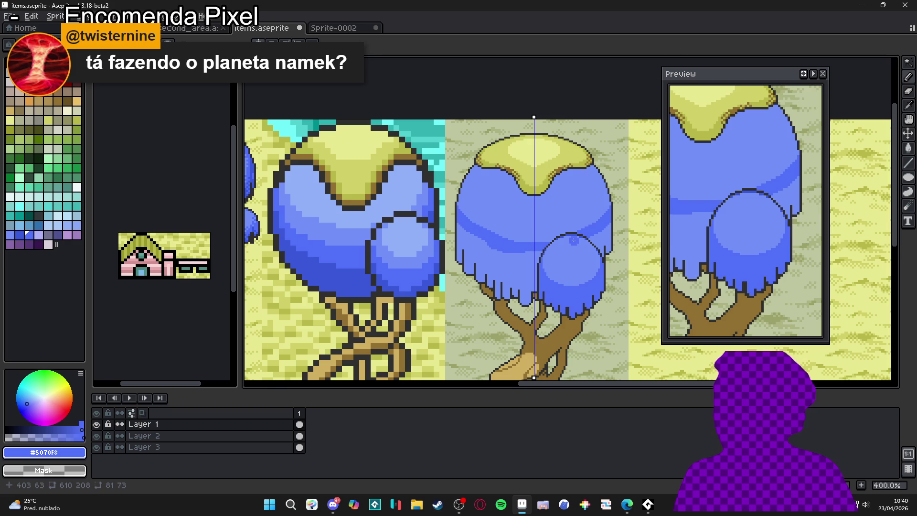
{"action": "left_click", "coordinate": [532, 260]}
{"action": "scroll", "coordinate": [545, 248], "scroll_direction": "down", "scroll_amount": 2}
{"action": "scroll", "coordinate": [539, 249], "scroll_direction": "up", "scroll_amount": 2}
{"action": "key", "text": "g"}
{"action": "scroll", "coordinate": [539, 250], "scroll_direction": "down", "scroll_amount": 2}
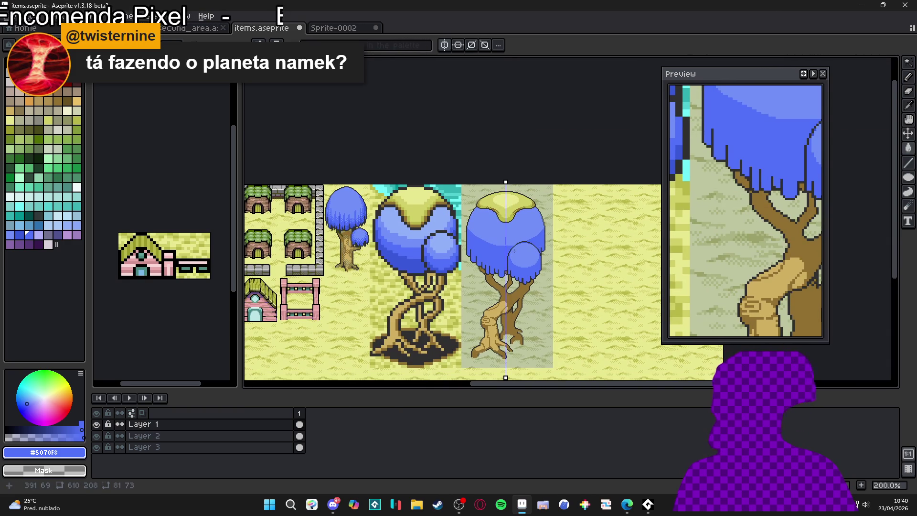
{"action": "scroll", "coordinate": [514, 249], "scroll_direction": "up", "scroll_amount": 1}
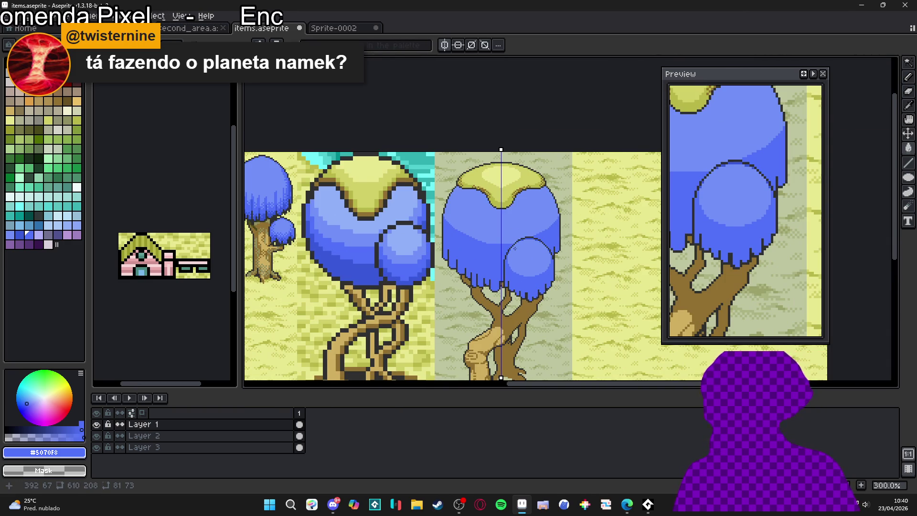
{"action": "scroll", "coordinate": [515, 248], "scroll_direction": "up", "scroll_amount": 3}
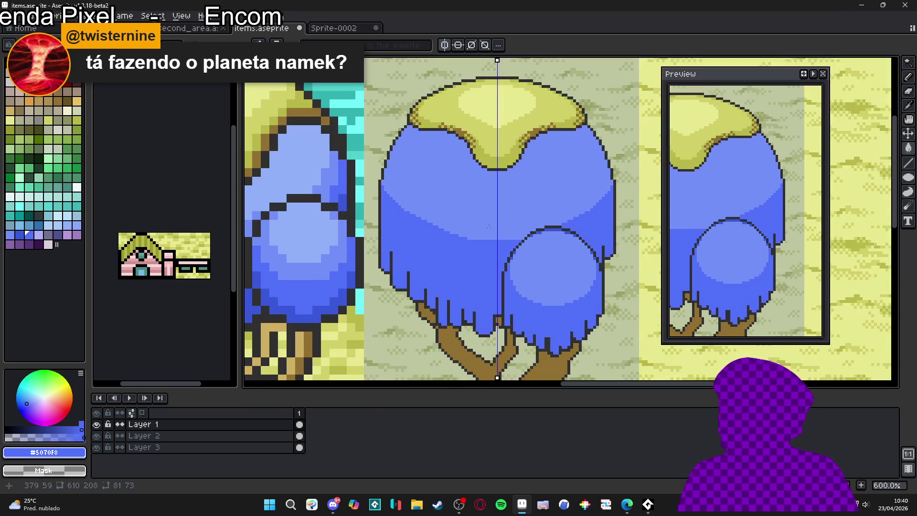
Compare the canopy with and without its last bucket fill, leaving the fill undone.
{"action": "scroll", "coordinate": [462, 233], "scroll_direction": "up", "scroll_amount": 6}
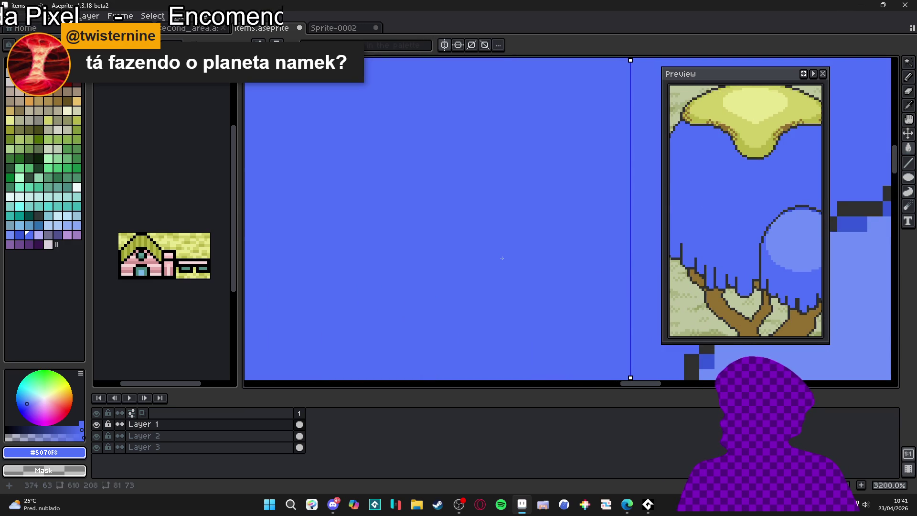
{"action": "key", "text": "ctrl+z"}
{"action": "key", "text": "ctrl+y"}
{"action": "key", "text": "ctrl+z"}
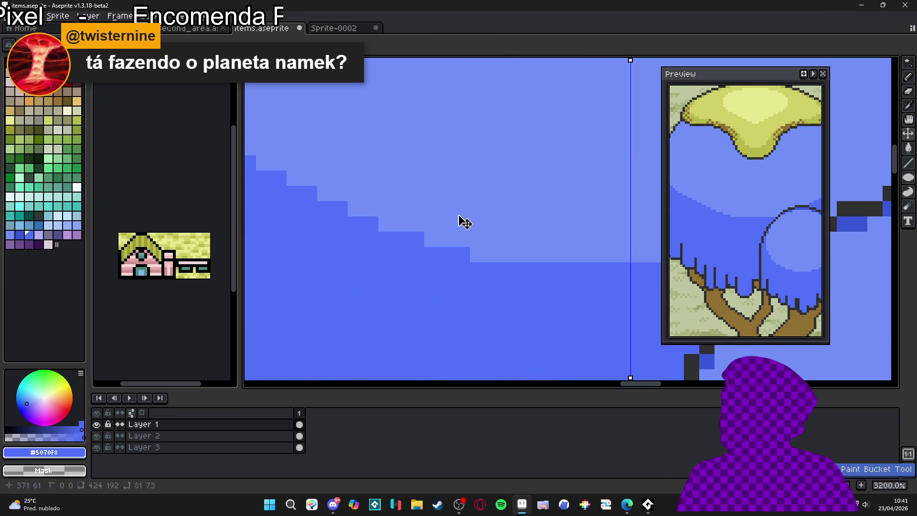
{"action": "scroll", "coordinate": [487, 245], "scroll_direction": "down", "scroll_amount": 1}
Paint a darker pixel on the canopy outline and fill the gap at the canopy edge with blue.
{"action": "left_click", "coordinate": [477, 246]}
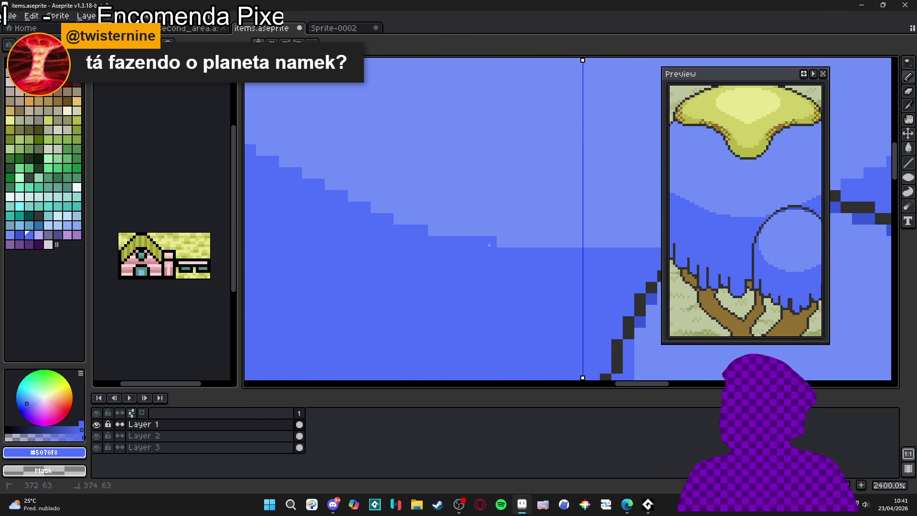
{"action": "scroll", "coordinate": [442, 232], "scroll_direction": "down", "scroll_amount": 4}
{"action": "scroll", "coordinate": [521, 250], "scroll_direction": "up", "scroll_amount": 3}
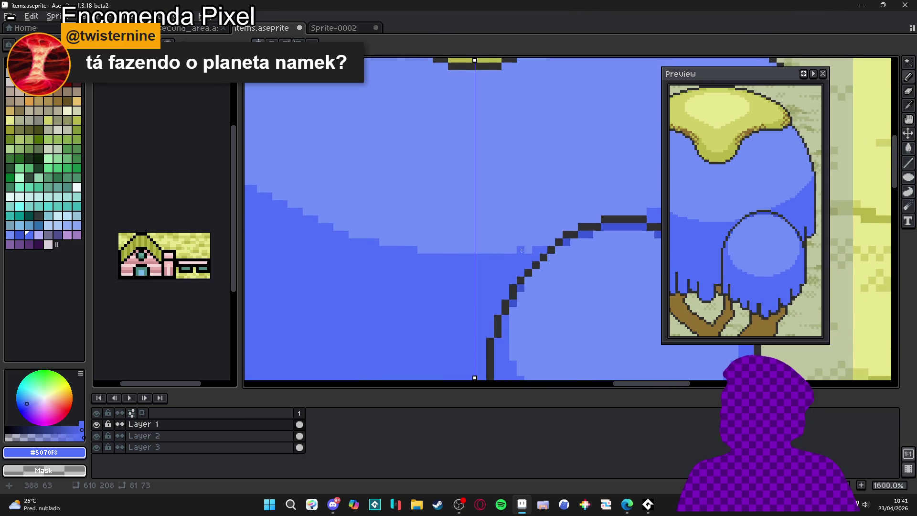
{"action": "scroll", "coordinate": [519, 249], "scroll_direction": "down", "scroll_amount": 3}
{"action": "scroll", "coordinate": [456, 239], "scroll_direction": "up", "scroll_amount": 3}
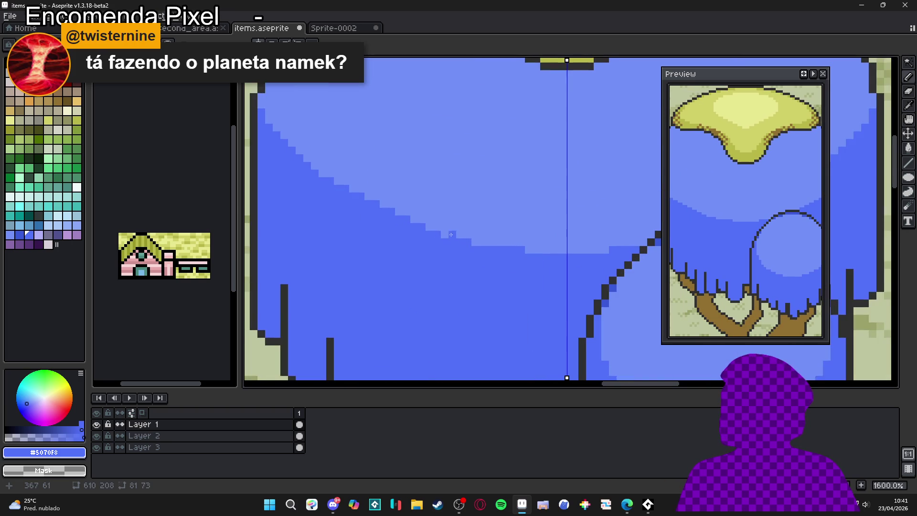
{"action": "scroll", "coordinate": [474, 243], "scroll_direction": "down", "scroll_amount": 3}
{"action": "scroll", "coordinate": [405, 164], "scroll_direction": "up", "scroll_amount": 4}
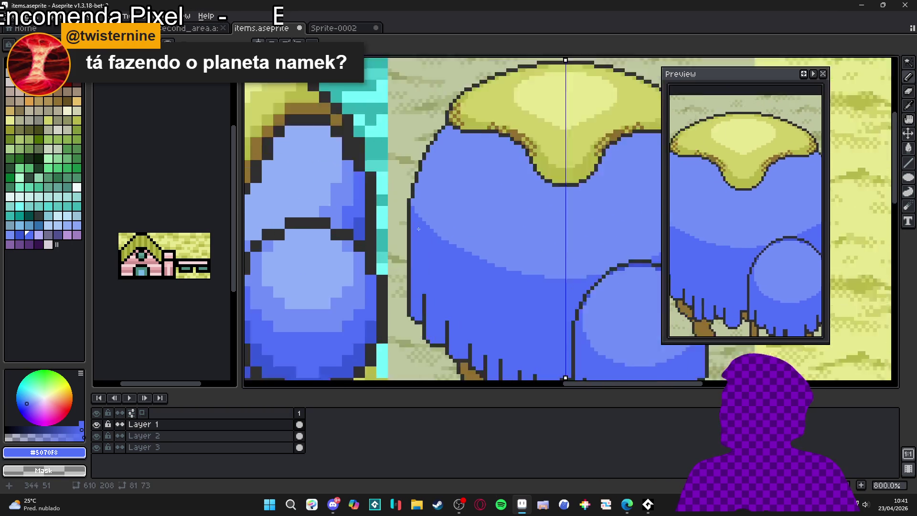
{"action": "left_click", "coordinate": [405, 176]}
{"action": "left_click", "coordinate": [416, 199]}
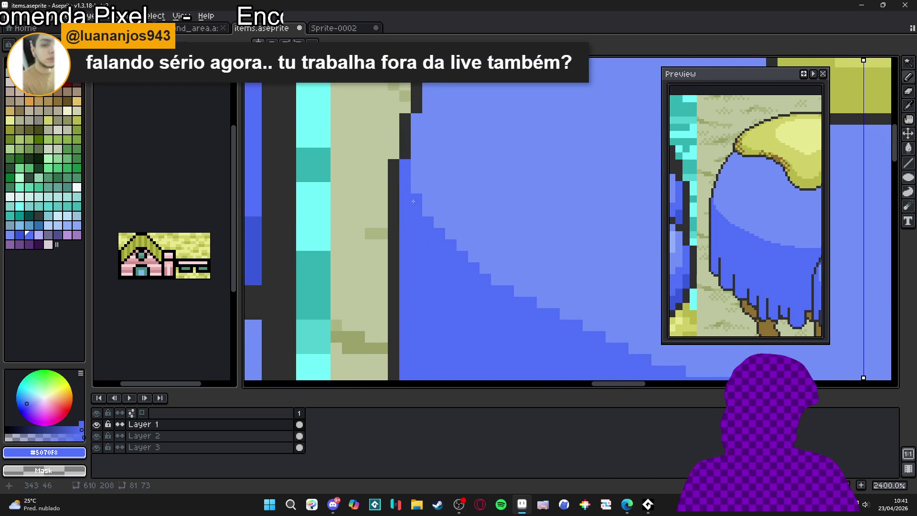
{"action": "left_click", "coordinate": [416, 176]}
Add dark-blue pixels higher on the outline and further right on the canopy.
{"action": "scroll", "coordinate": [417, 176], "scroll_direction": "down", "scroll_amount": 3}
{"action": "scroll", "coordinate": [419, 250], "scroll_direction": "up", "scroll_amount": 3}
{"action": "scroll", "coordinate": [418, 250], "scroll_direction": "down", "scroll_amount": 3}
{"action": "scroll", "coordinate": [440, 255], "scroll_direction": "up", "scroll_amount": 3}
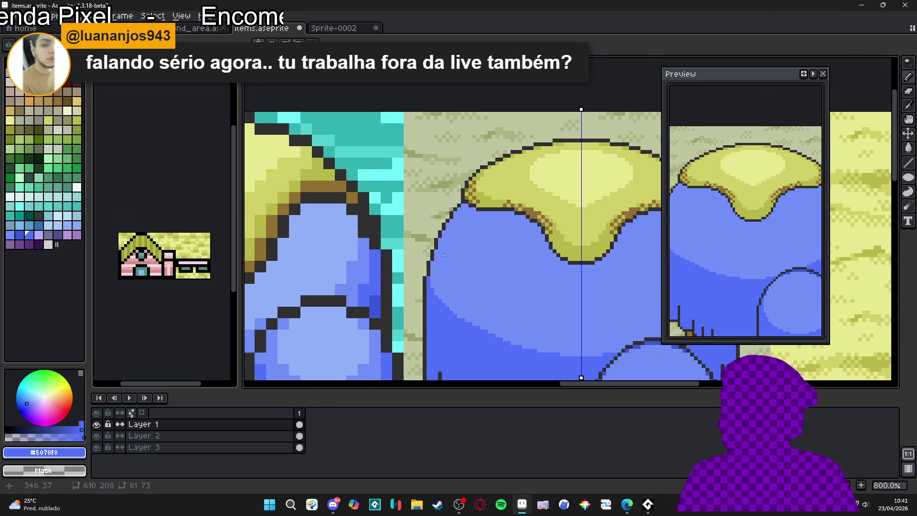
{"action": "left_click", "coordinate": [437, 239]}
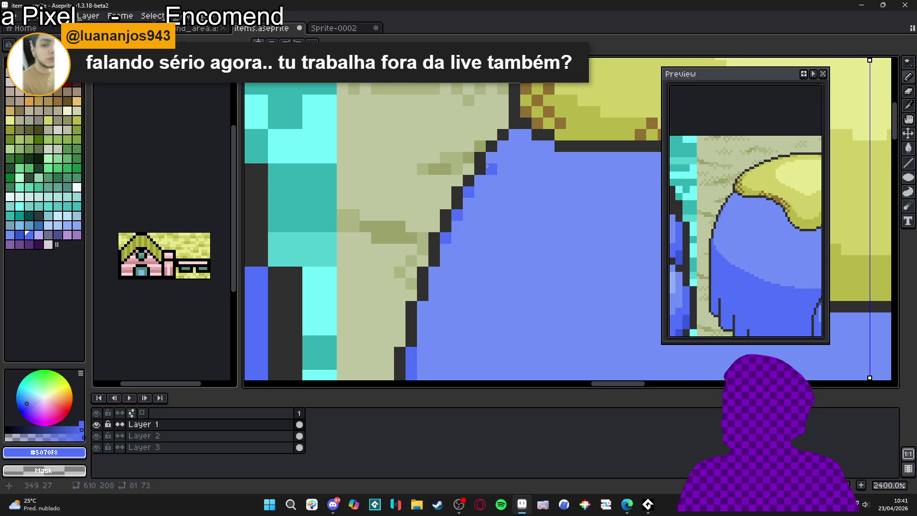
{"action": "scroll", "coordinate": [549, 147], "scroll_direction": "down", "scroll_amount": 3}
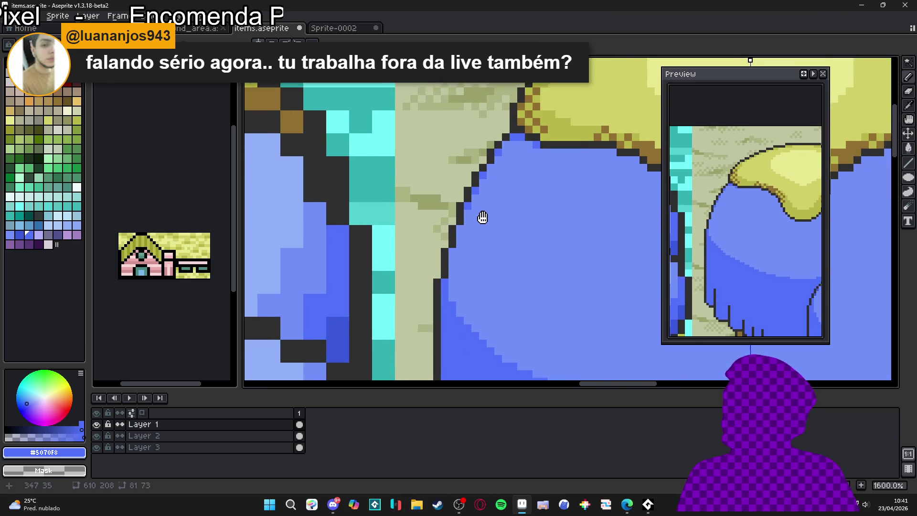
{"action": "scroll", "coordinate": [457, 219], "scroll_direction": "up", "scroll_amount": 3}
{"action": "scroll", "coordinate": [444, 254], "scroll_direction": "down", "scroll_amount": 3}
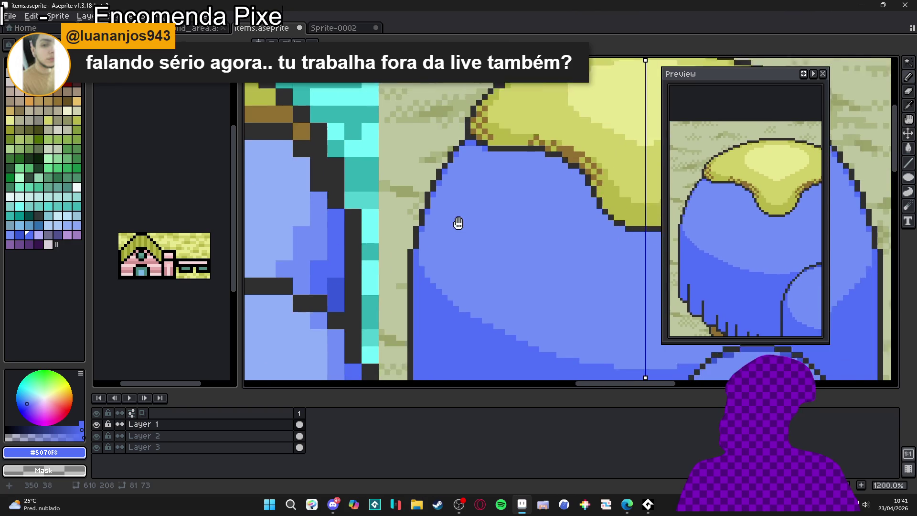
{"action": "scroll", "coordinate": [464, 206], "scroll_direction": "down", "scroll_amount": 2}
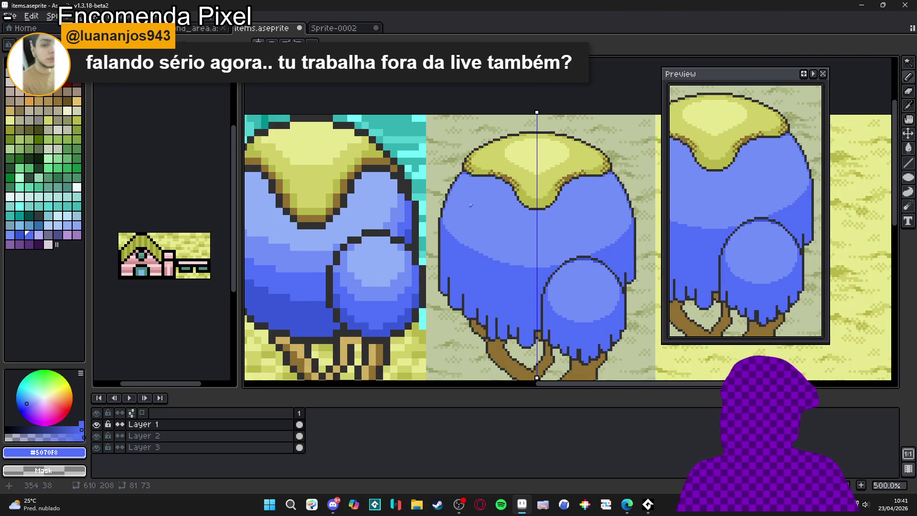
{"action": "scroll", "coordinate": [637, 237], "scroll_direction": "up", "scroll_amount": 3}
{"action": "left_click", "coordinate": [637, 238]}
{"action": "scroll", "coordinate": [637, 237], "scroll_direction": "right", "scroll_amount": 3}
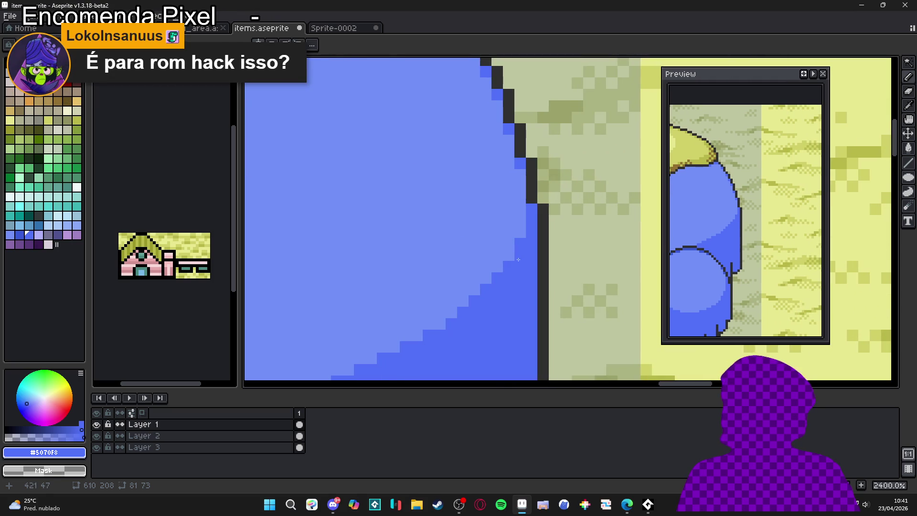
{"action": "scroll", "coordinate": [524, 234], "scroll_direction": "down", "scroll_amount": 7}
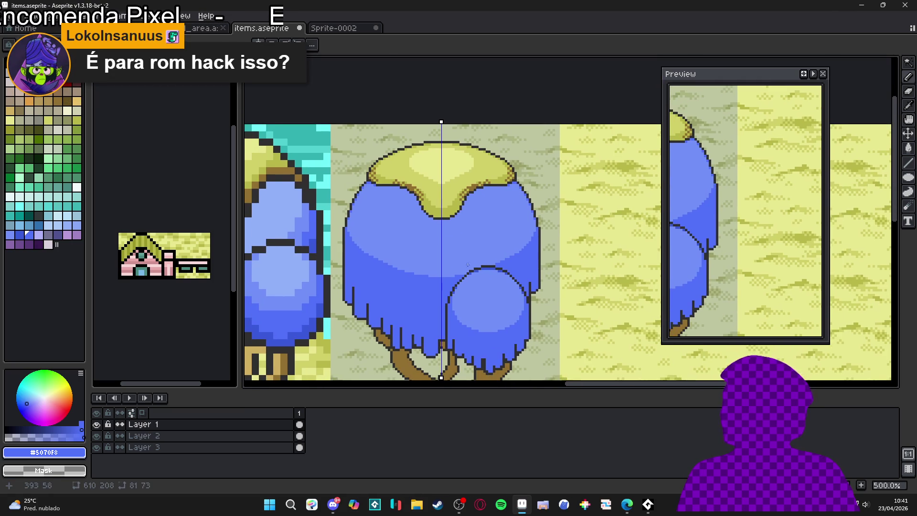
{"action": "scroll", "coordinate": [457, 274], "scroll_direction": "down", "scroll_amount": 2}
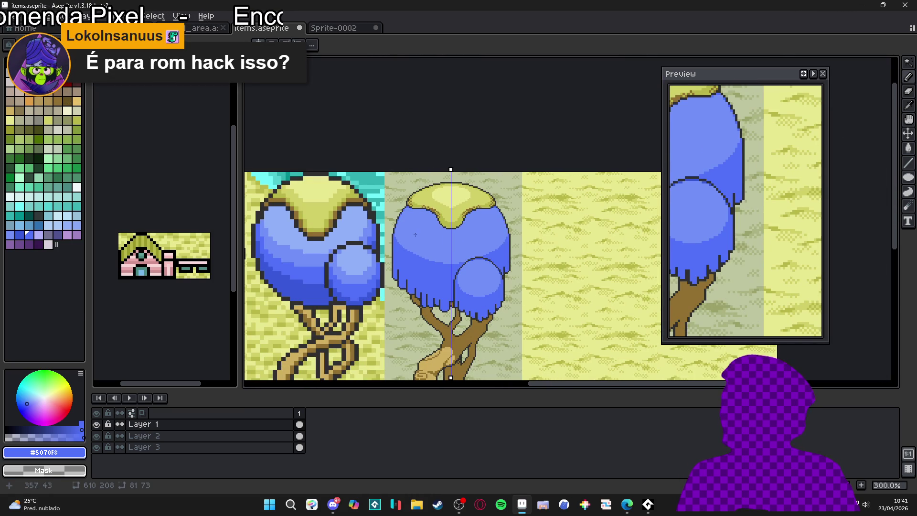
{"action": "scroll", "coordinate": [420, 228], "scroll_direction": "up", "scroll_amount": 7}
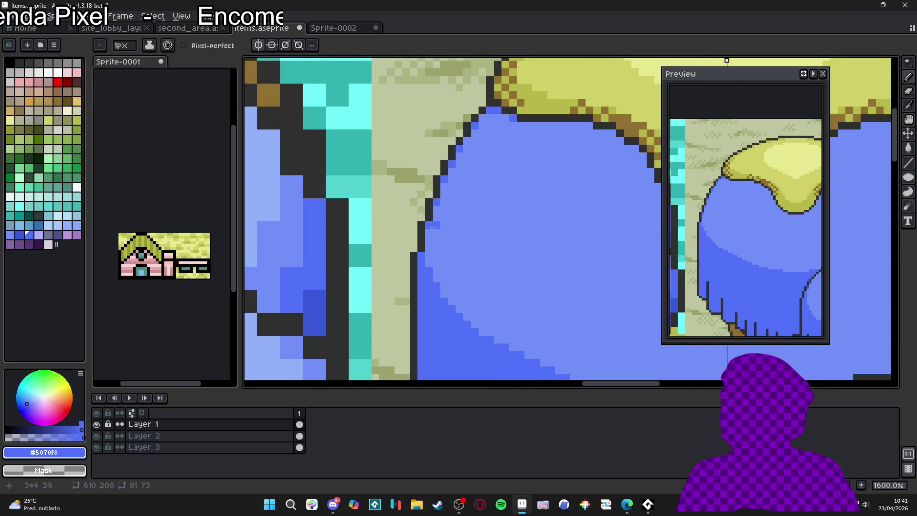
Draw a short vertical blue line down the canopy and a darker blue pixel on the outline.
{"action": "left_click_drag", "start_coordinate": [430, 234], "coordinate": [429, 272]}
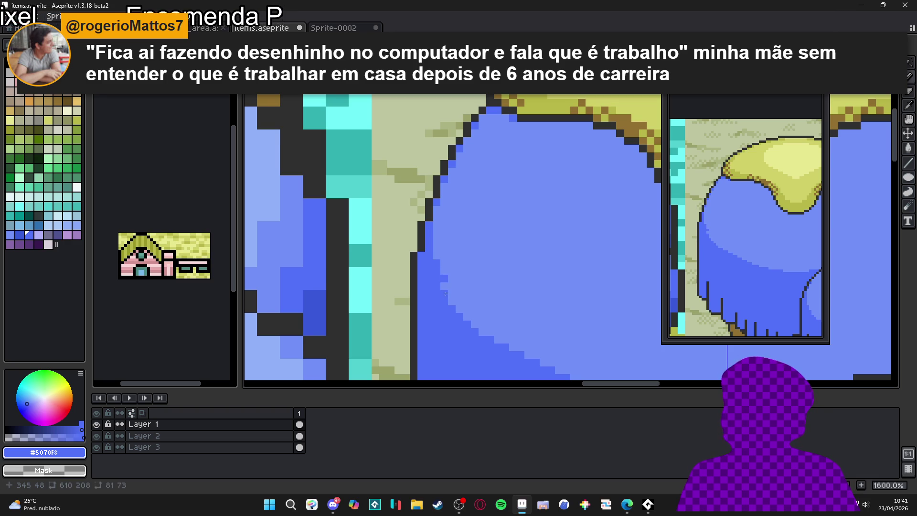
{"action": "scroll", "coordinate": [452, 296], "scroll_direction": "down", "scroll_amount": 3}
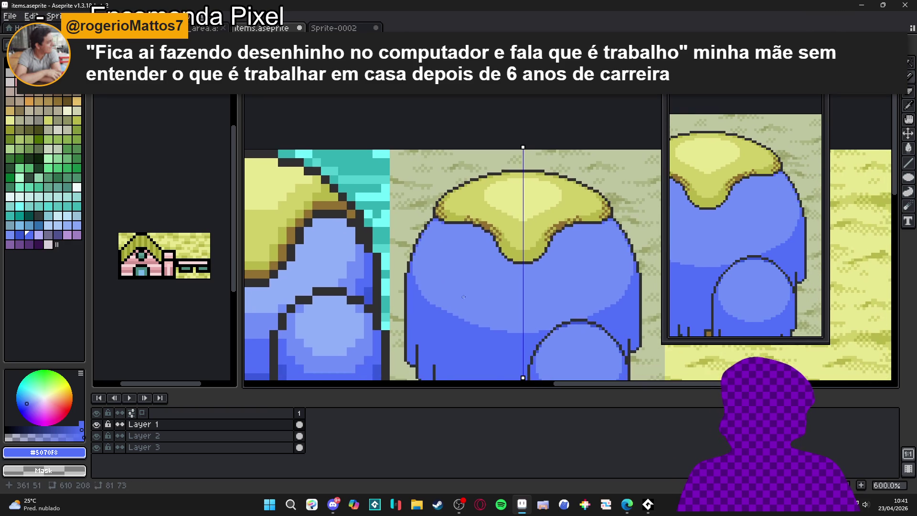
{"action": "scroll", "coordinate": [526, 300], "scroll_direction": "up", "scroll_amount": 2}
{"action": "scroll", "coordinate": [552, 302], "scroll_direction": "down", "scroll_amount": 2}
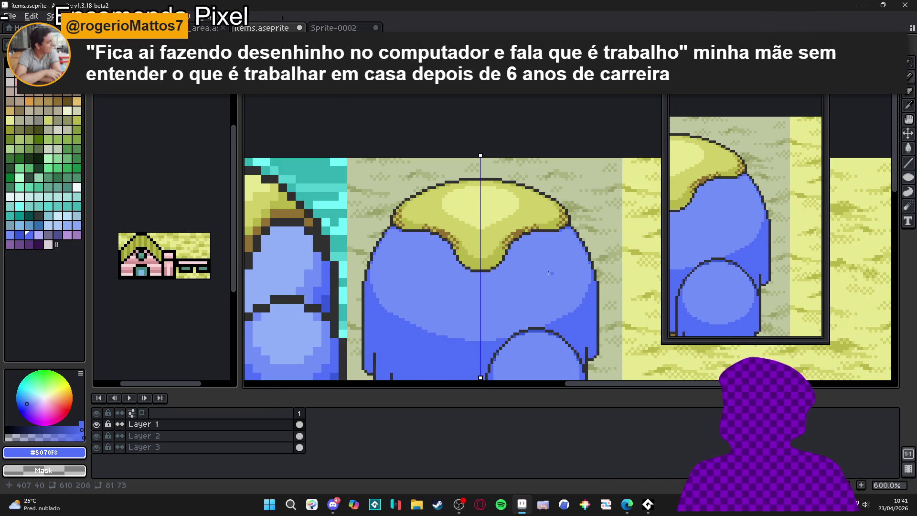
{"action": "scroll", "coordinate": [419, 257], "scroll_direction": "down", "scroll_amount": 1}
{"action": "scroll", "coordinate": [366, 311], "scroll_direction": "up", "scroll_amount": 5}
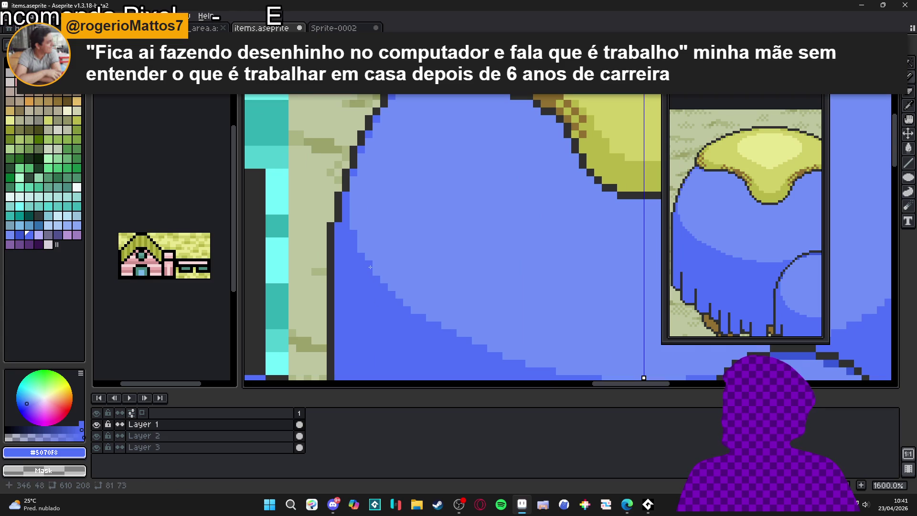
{"action": "scroll", "coordinate": [351, 227], "scroll_direction": "down", "scroll_amount": 2}
{"action": "scroll", "coordinate": [551, 178], "scroll_direction": "up", "scroll_amount": 5}
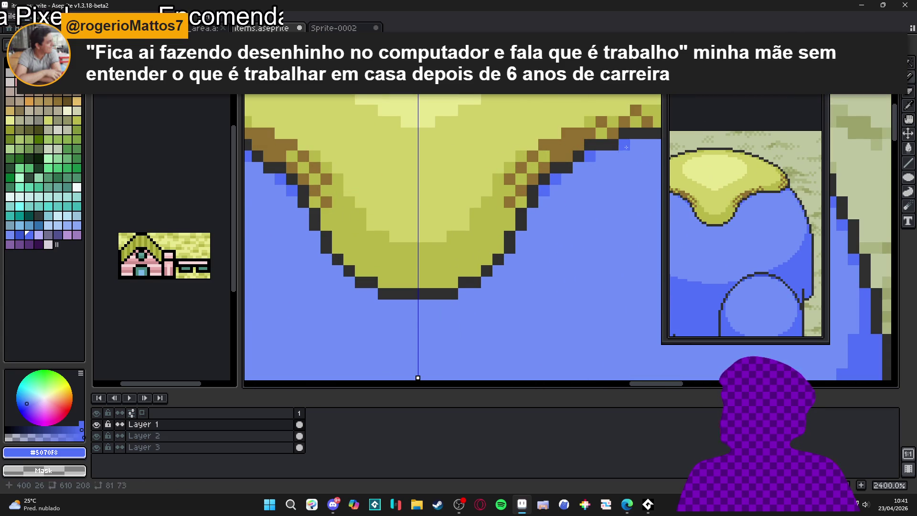
{"action": "scroll", "coordinate": [454, 215], "scroll_direction": "down", "scroll_amount": 2}
{"action": "scroll", "coordinate": [463, 252], "scroll_direction": "up", "scroll_amount": 2}
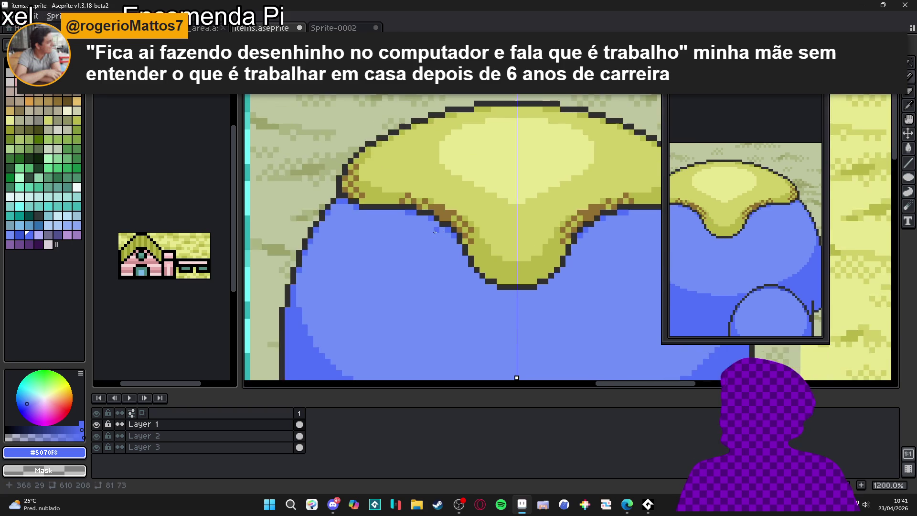
{"action": "left_click", "coordinate": [487, 278]}
{"action": "scroll", "coordinate": [543, 333], "scroll_direction": "down", "scroll_amount": 5}
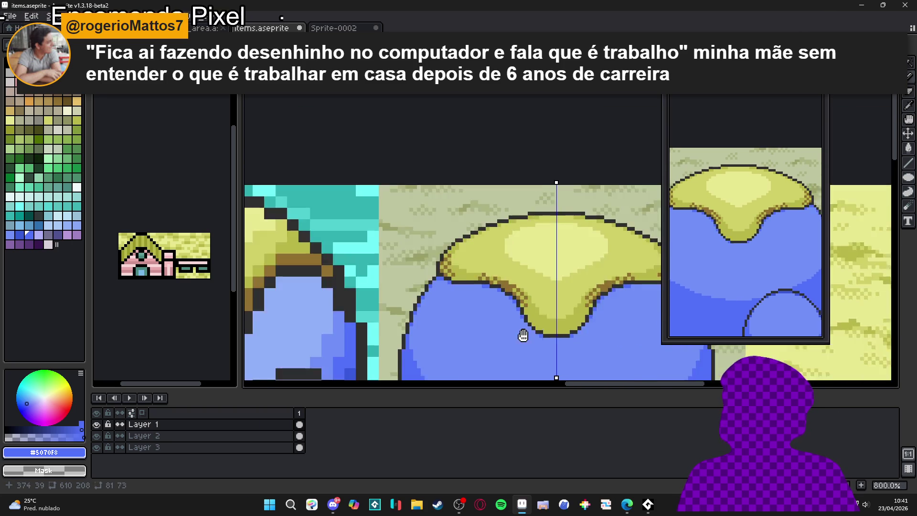
View the whole tree and eyedrop the lighter canopy blue #7090F8.
{"action": "mouse_move", "coordinate": [548, 356]}
{"action": "left_mouse_down"}
{"action": "mouse_move", "coordinate": [514, 268]}
{"action": "mouse_move", "coordinate": [475, 265]}
{"action": "left_mouse_up"}
{"action": "scroll", "coordinate": [515, 268], "scroll_direction": "down", "scroll_amount": 2}
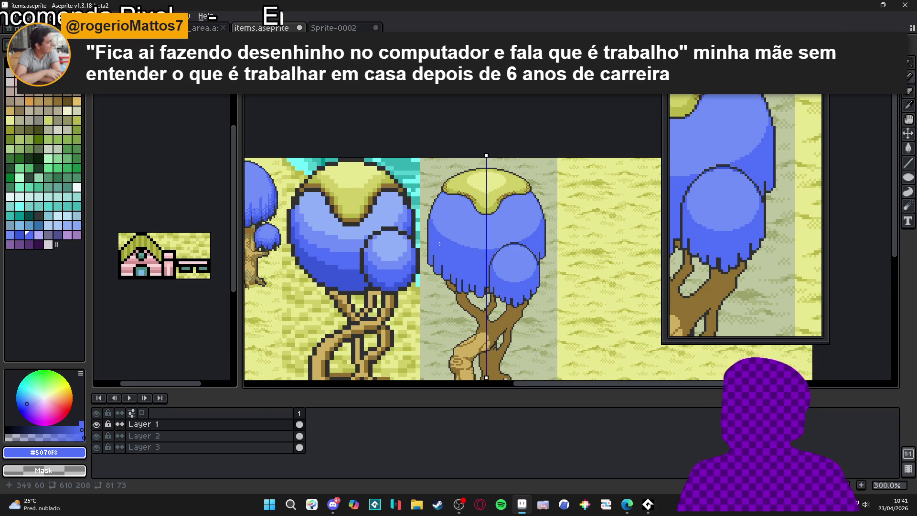
{"action": "scroll", "coordinate": [439, 244], "scroll_direction": "up", "scroll_amount": 1}
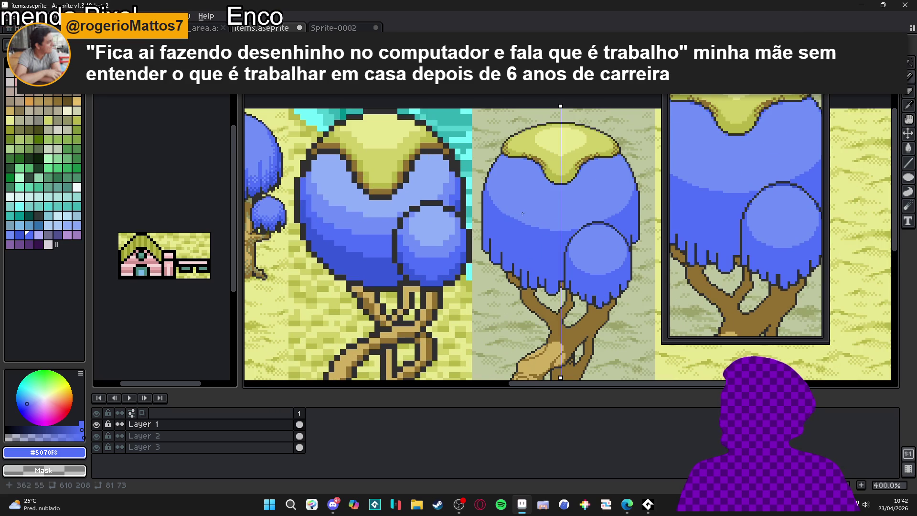
{"action": "scroll", "coordinate": [508, 218], "scroll_direction": "up", "scroll_amount": 5}
{"action": "left_click", "coordinate": [506, 191], "text": "alt"}
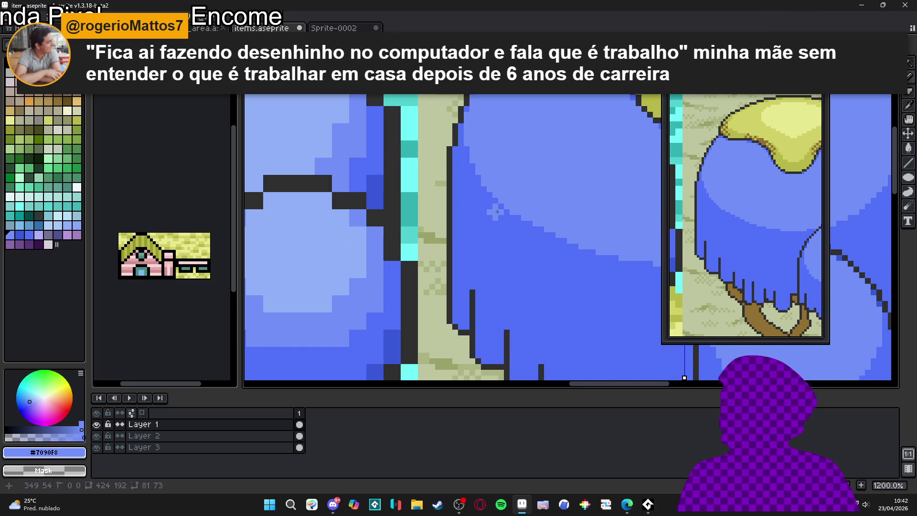
Draw a lighter-blue streak down the canopy and a darker #5070F8 streak up it.
{"action": "left_click_drag", "start_coordinate": [494, 203], "coordinate": [488, 230]}
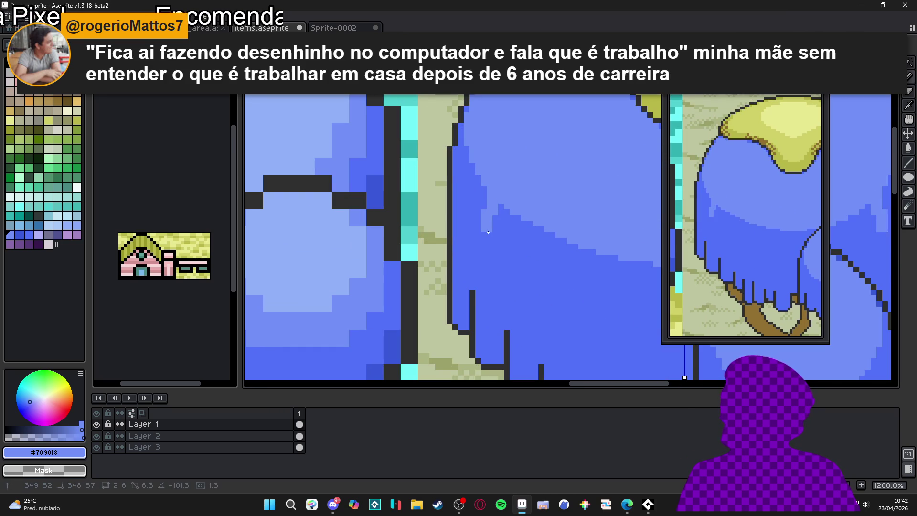
{"action": "scroll", "coordinate": [496, 233], "scroll_direction": "down", "scroll_amount": 5}
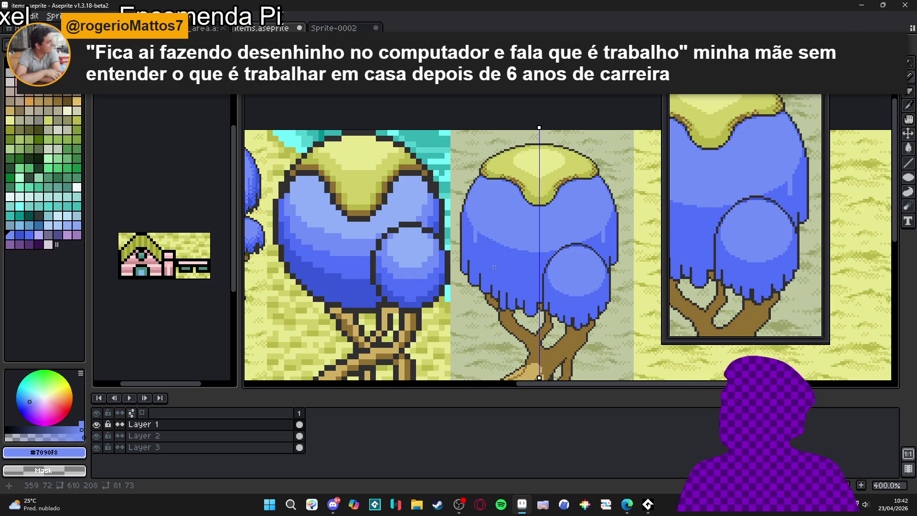
{"action": "scroll", "coordinate": [497, 248], "scroll_direction": "up", "scroll_amount": 6}
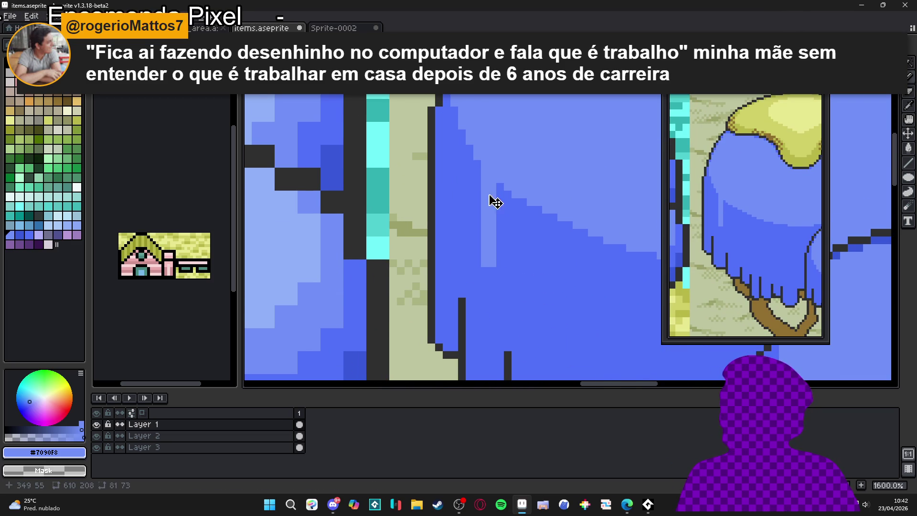
{"action": "left_click", "coordinate": [480, 203], "text": "alt"}
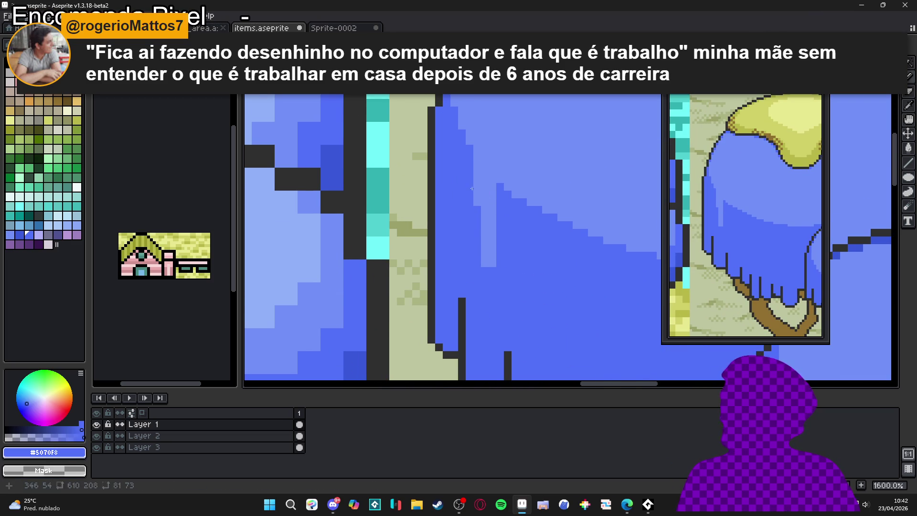
{"action": "left_click_drag", "start_coordinate": [477, 200], "coordinate": [473, 140]}
{"action": "left_click", "coordinate": [491, 263], "text": "alt"}
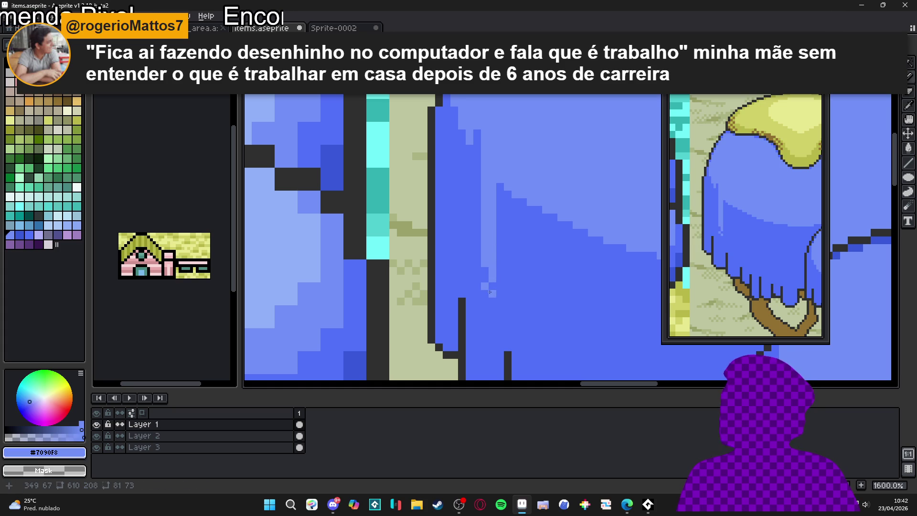
{"action": "scroll", "coordinate": [485, 299], "scroll_direction": "down", "scroll_amount": 5}
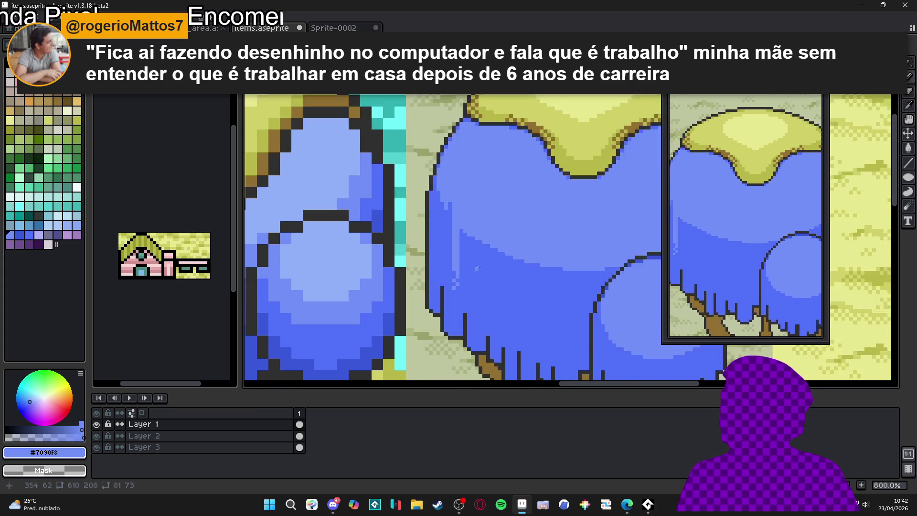
Shrink the brush to 1px and paint a long light-blue streak down the lower canopy.
{"action": "left_click_drag", "start_coordinate": [503, 253], "coordinate": [557, 256]}
{"action": "scroll", "coordinate": [558, 255], "scroll_direction": "down", "scroll_amount": 1}
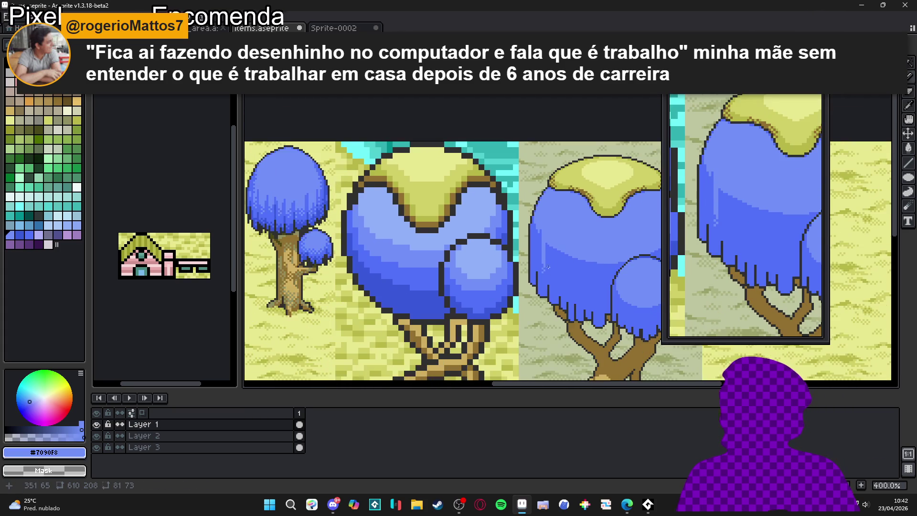
{"action": "scroll", "coordinate": [558, 256], "scroll_direction": "up", "scroll_amount": 2}
{"action": "scroll", "coordinate": [558, 255], "scroll_direction": "up", "scroll_amount": 3}
{"action": "mouse_move", "coordinate": [538, 305]}
{"action": "left_mouse_down"}
{"action": "mouse_move", "coordinate": [538, 210]}
{"action": "mouse_move", "coordinate": [538, 239]}
{"action": "left_mouse_up"}
{"action": "key", "text": "minus"}
{"action": "left_click_drag", "start_coordinate": [539, 153], "coordinate": [540, 274]}
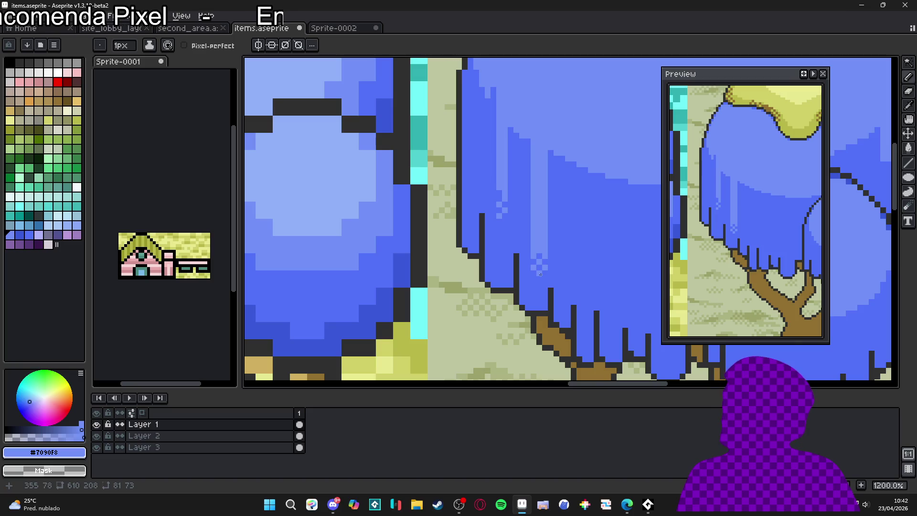
Paint a short darker-blue column on the canopy and save items.aseprite.
{"action": "scroll", "coordinate": [549, 277], "scroll_direction": "down", "scroll_amount": 1}
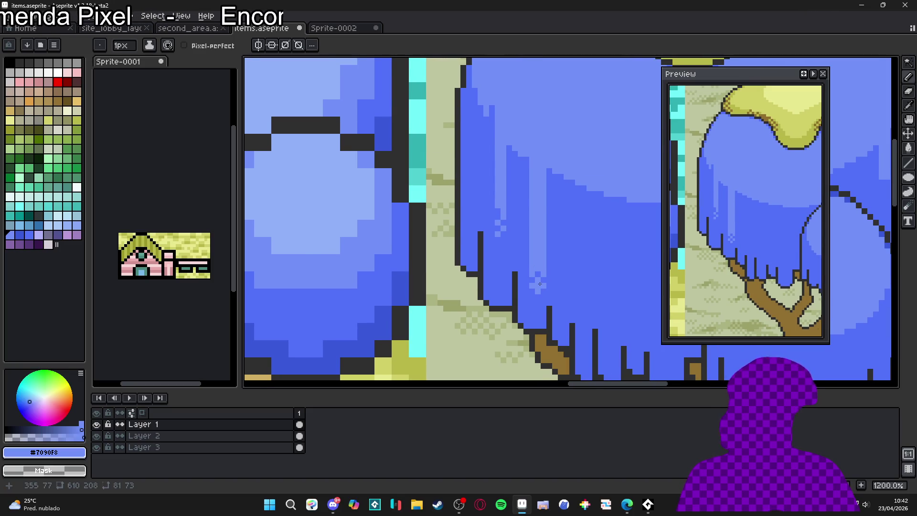
{"action": "scroll", "coordinate": [551, 276], "scroll_direction": "down", "scroll_amount": 1}
{"action": "scroll", "coordinate": [550, 276], "scroll_direction": "down", "scroll_amount": 2}
{"action": "scroll", "coordinate": [503, 191], "scroll_direction": "up", "scroll_amount": 4}
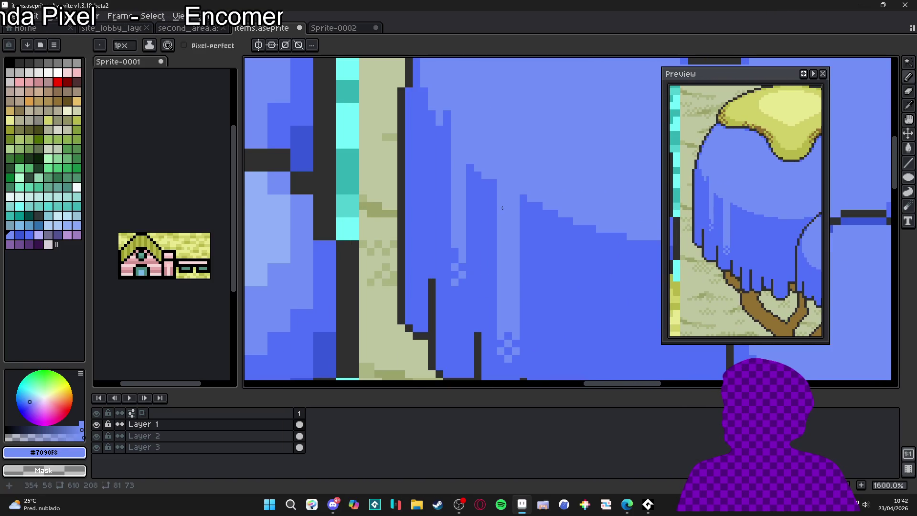
{"action": "left_click", "coordinate": [523, 203], "text": "alt"}
{"action": "left_click_drag", "start_coordinate": [524, 193], "coordinate": [526, 177]}
{"action": "scroll", "coordinate": [496, 173], "scroll_direction": "down", "scroll_amount": 3}
{"action": "key", "text": "ctrl+s"}
Open File Explorer in a new tab and browse into the commission's tiled folder.
{"action": "key", "text": "super+e"}
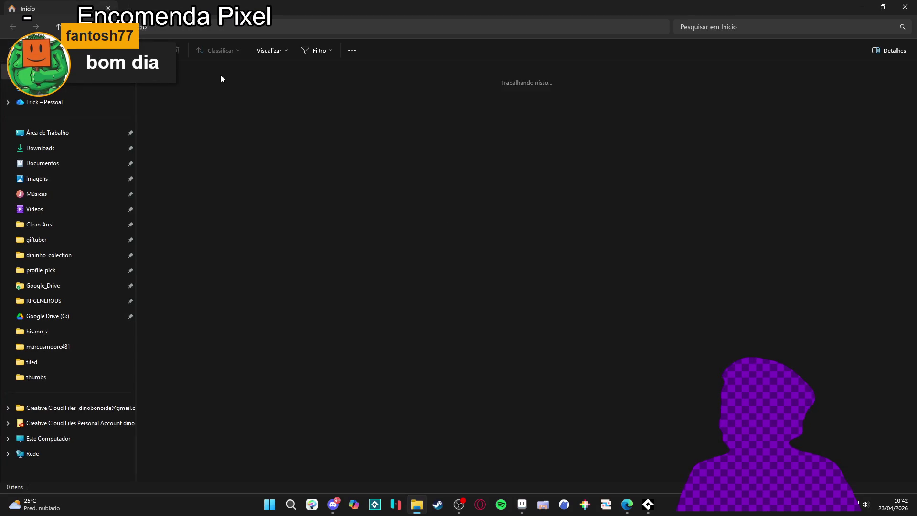
{"action": "key", "text": "ctrl+t"}
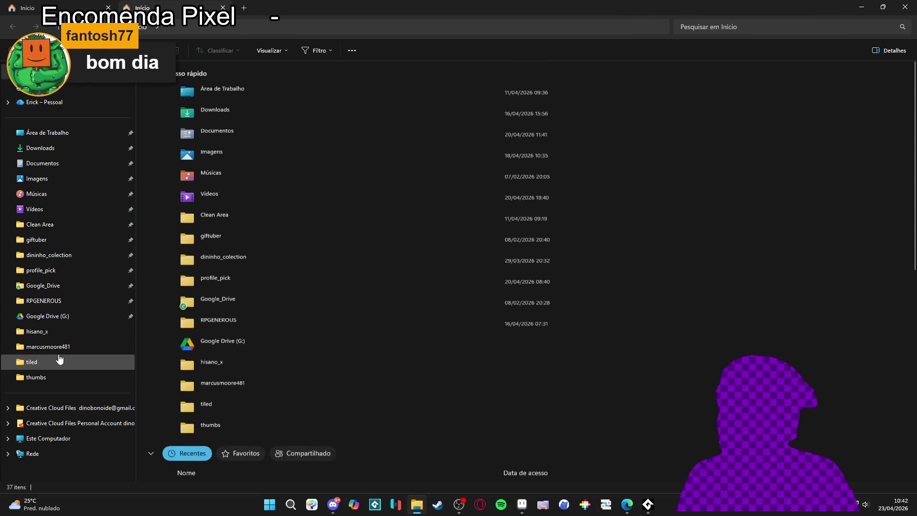
{"action": "left_click", "coordinate": [77, 342]}
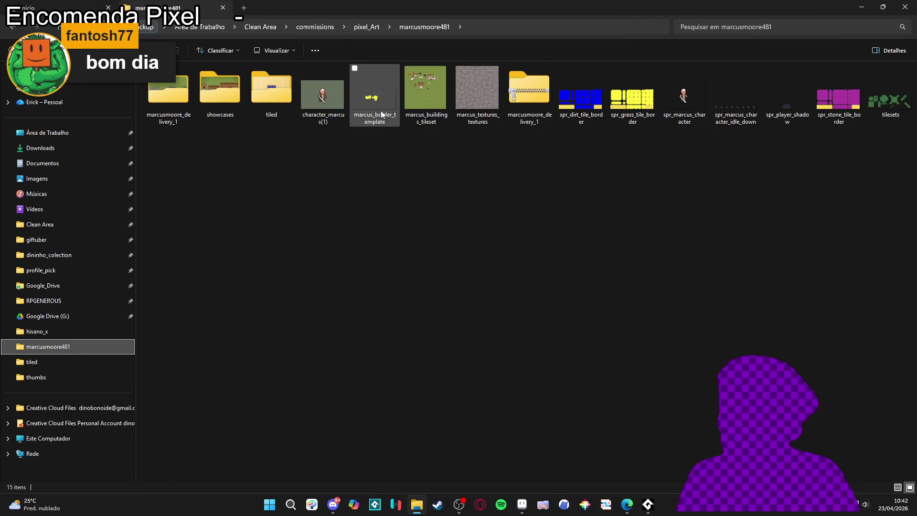
{"action": "double_click", "coordinate": [277, 98]}
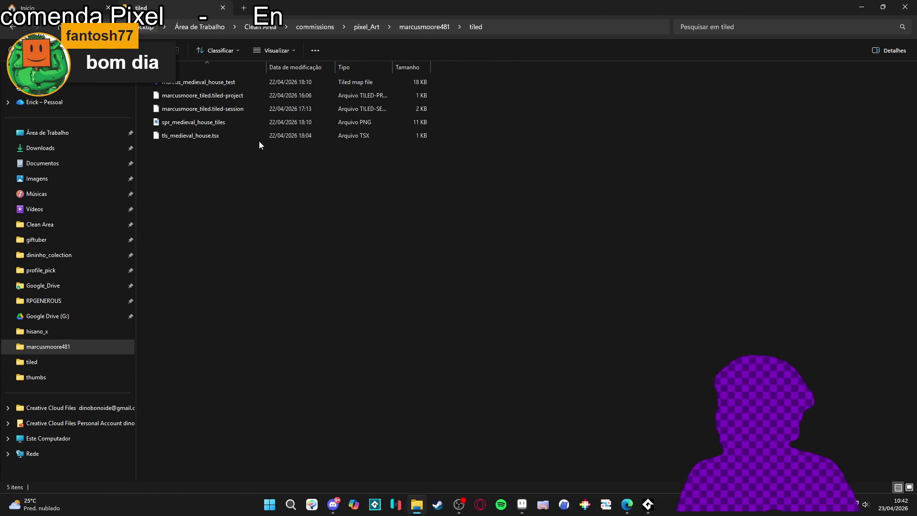
Create a new folder named Nova pasta inside tiled, then go back up to the commission folder.
{"action": "right_click", "coordinate": [286, 194]}
{"action": "mouse_move", "coordinate": [368, 342]}
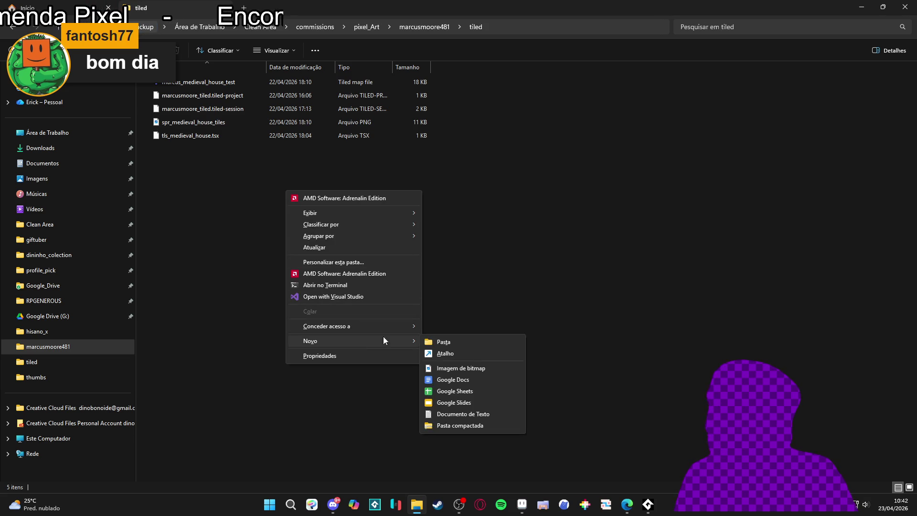
{"action": "left_click", "coordinate": [441, 342]}
{"action": "type", "text": "tiled_"}
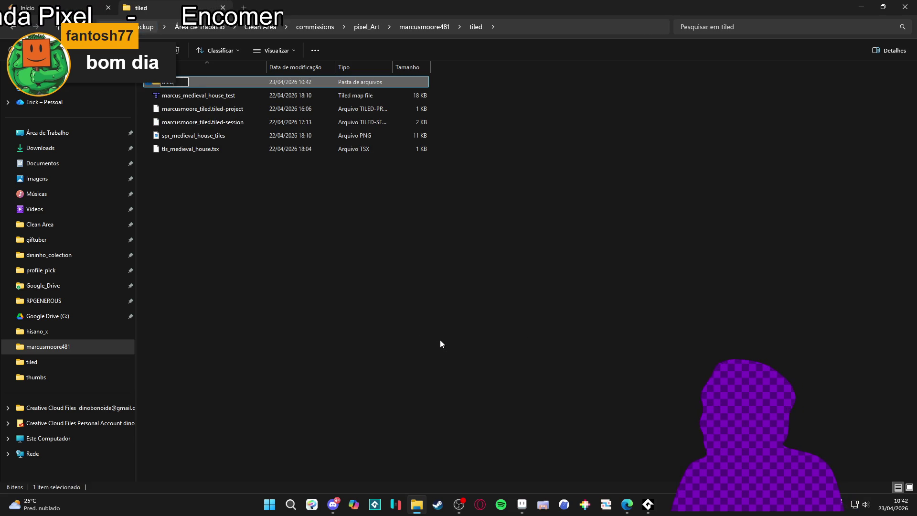
{"action": "key", "text": "BackSpace"}
{"action": "key", "text": "BackSpace"}
{"action": "key", "text": "BackSpace"}
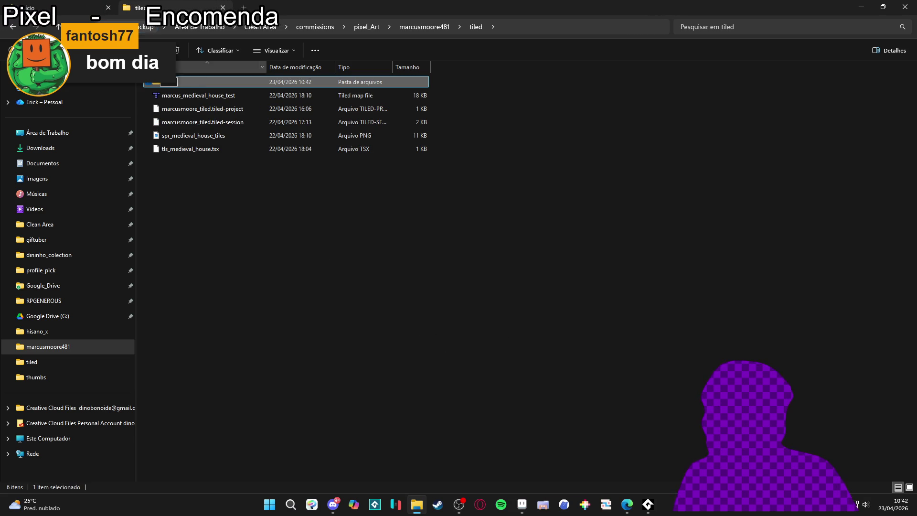
{"action": "left_click", "coordinate": [242, 213]}
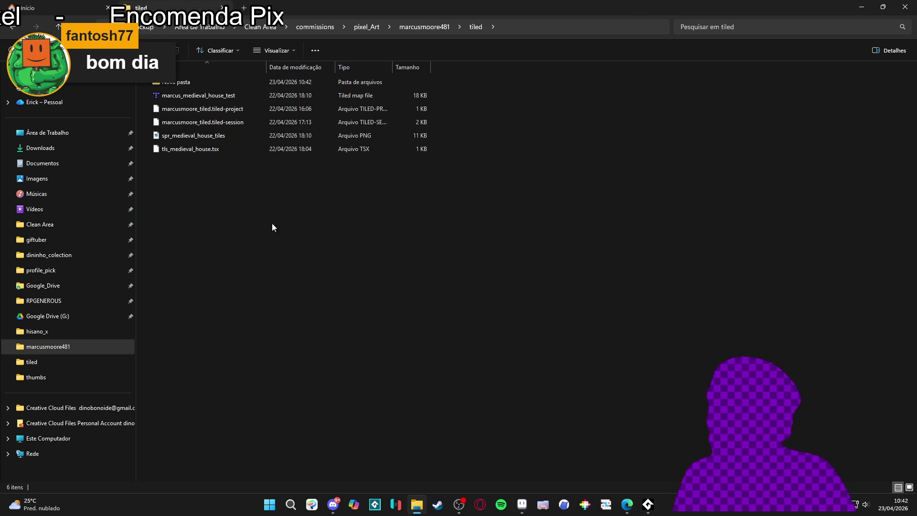
{"action": "key", "text": "alt+Up"}
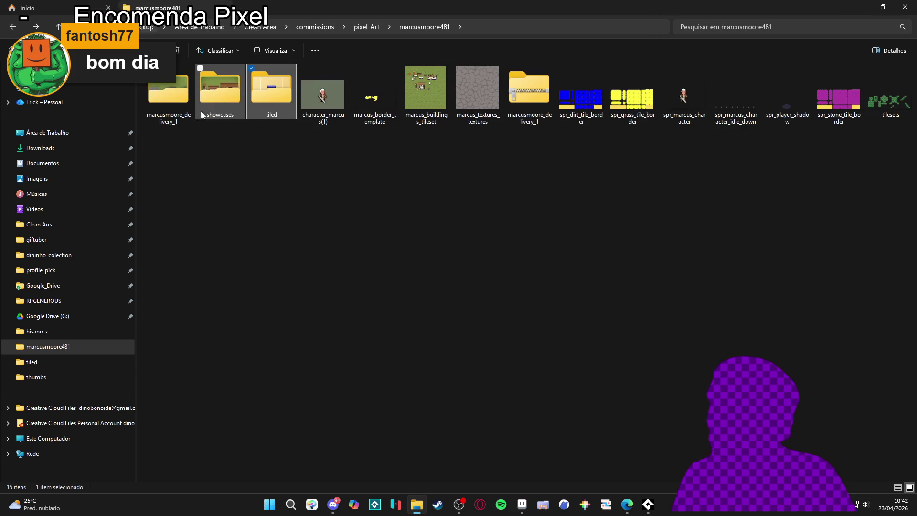
{"action": "right_click", "coordinate": [288, 99]}
Compress the tiled folder into tiled.zip with 7-Zip and bring Explorer back.
{"action": "mouse_move", "coordinate": [362, 186]}
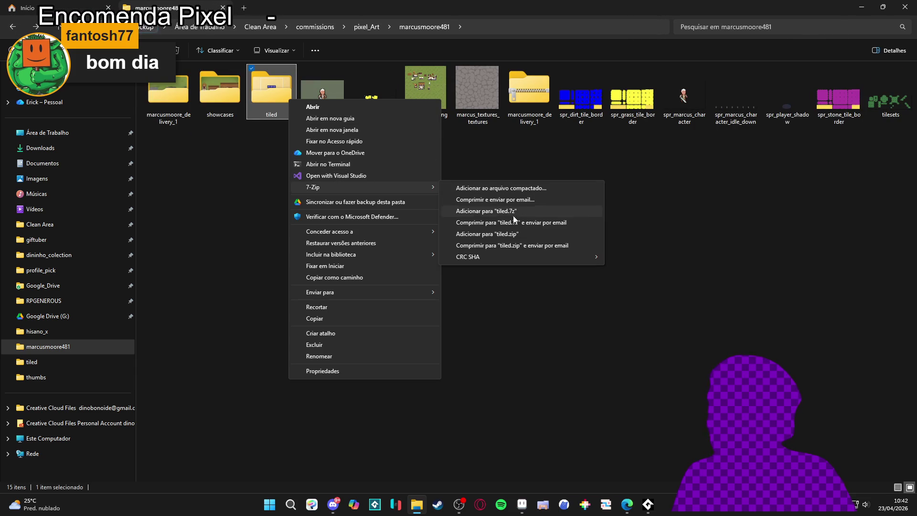
{"action": "left_click", "coordinate": [523, 234]}
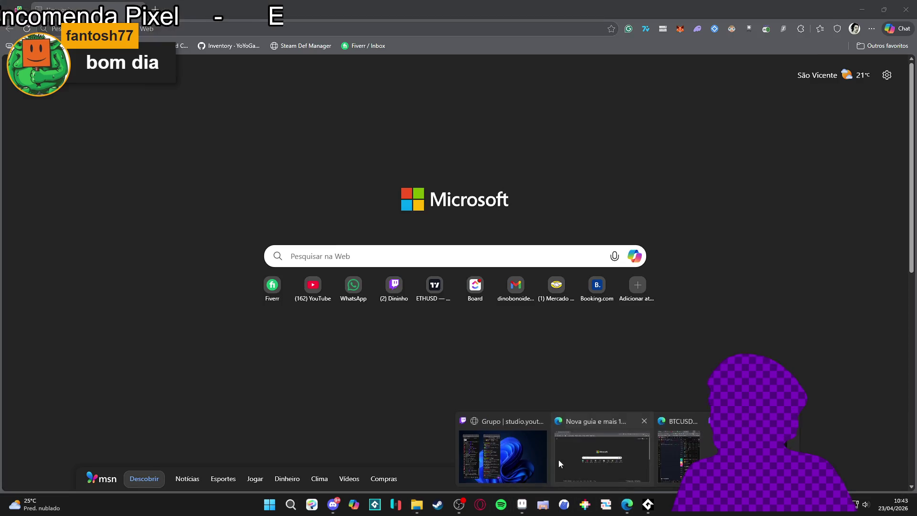
{"action": "left_click", "coordinate": [559, 461]}
{"action": "left_click", "coordinate": [627, 505]}
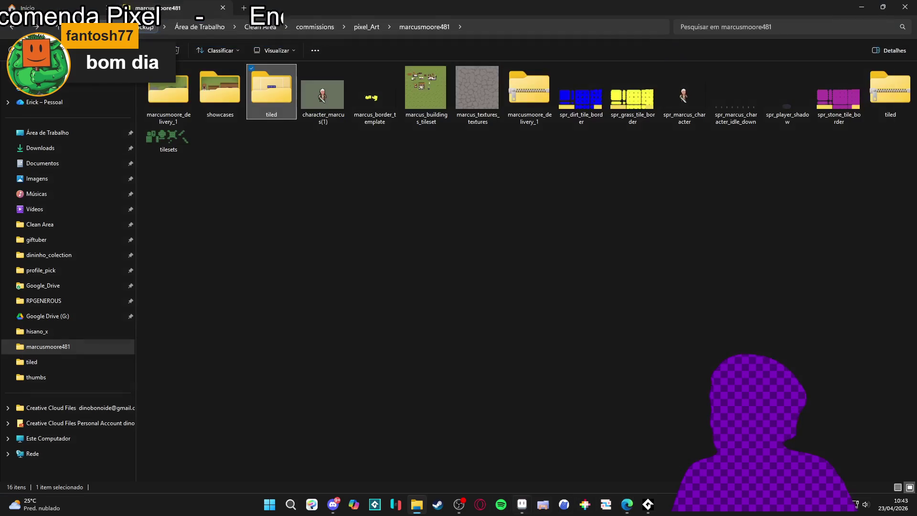
{"action": "left_click", "coordinate": [631, 506]}
{"action": "left_click", "coordinate": [627, 504]}
{"action": "left_click", "coordinate": [627, 504]}
{"action": "left_click", "coordinate": [627, 504]}
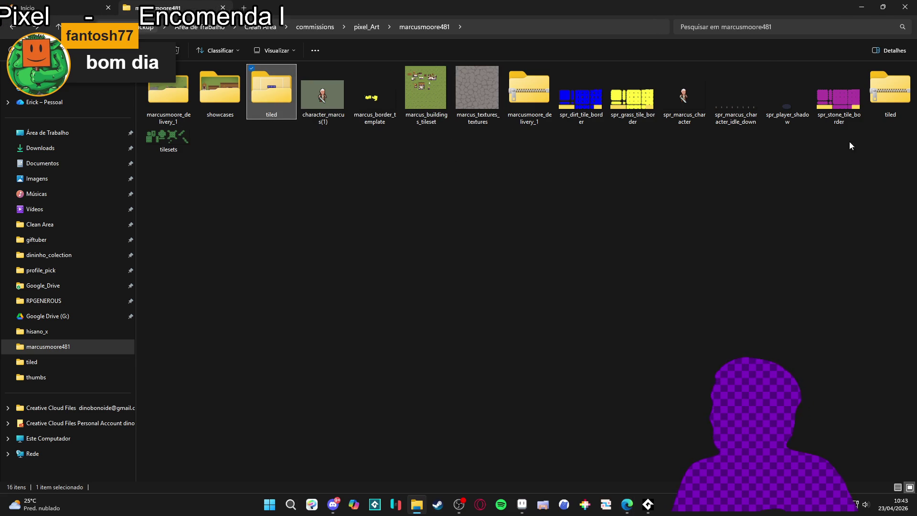
Select the new 13.6 KB tiled.zip archive, then minimize Explorer to reveal Aseprite.
{"action": "left_click", "coordinate": [890, 95]}
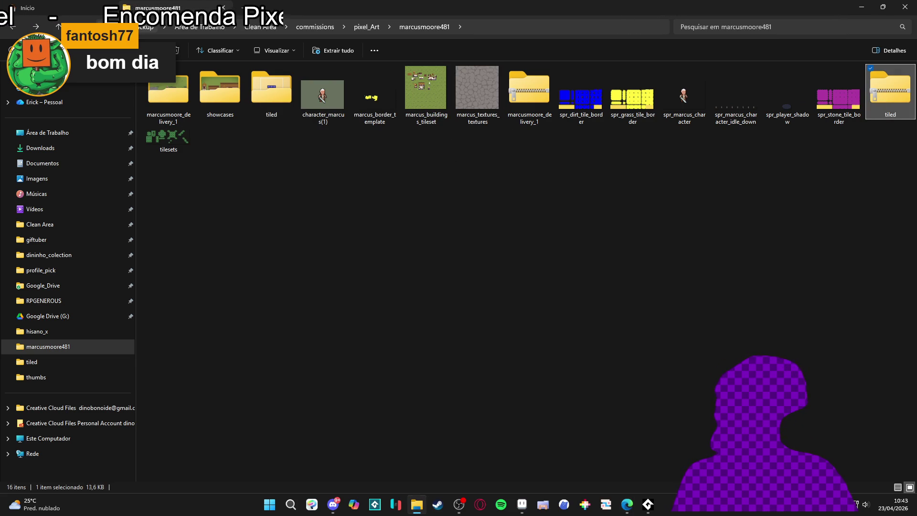
{"action": "key", "text": "alt+Tab"}
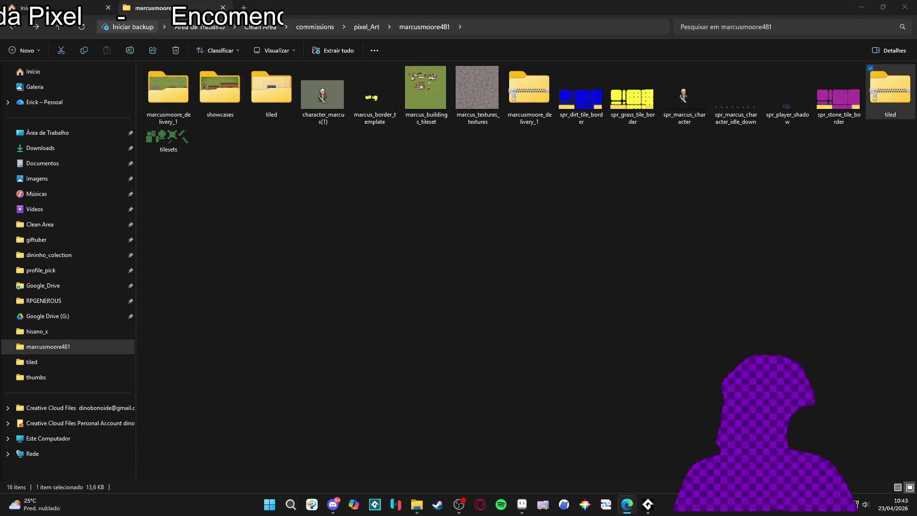
{"action": "key", "text": "alt+Tab"}
{"action": "left_click", "coordinate": [459, 504]}
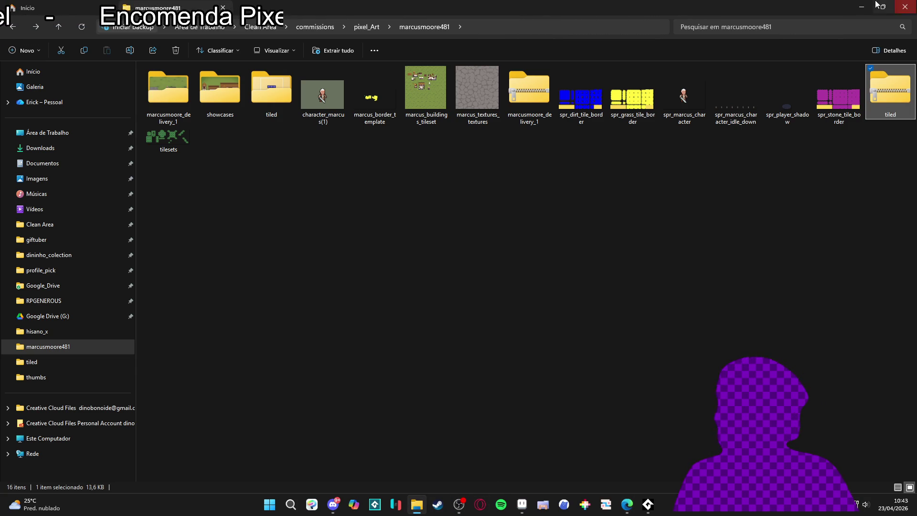
{"action": "left_click", "coordinate": [861, 6]}
{"action": "scroll", "coordinate": [550, 225], "scroll_direction": "down", "scroll_amount": 1}
{"action": "scroll", "coordinate": [490, 191], "scroll_direction": "up", "scroll_amount": 2}
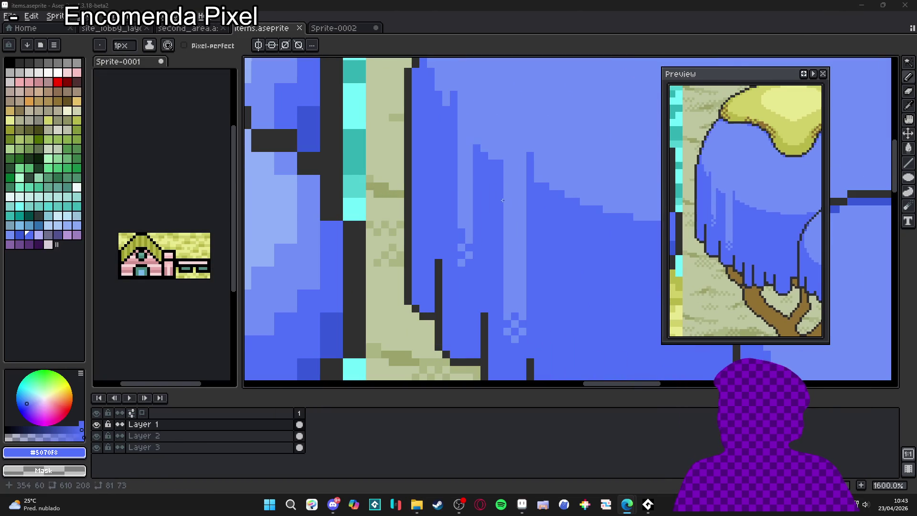
Pick light blue #7090F8, draw a highlight streak down the canopy after undoing a stray line, and save.
{"action": "left_click", "coordinate": [453, 123], "text": "alt"}
{"action": "left_click", "coordinate": [553, 208]}
{"action": "mouse_move", "coordinate": [553, 209]}
{"action": "left_mouse_down"}
{"action": "mouse_move", "coordinate": [524, 214]}
{"action": "mouse_move", "coordinate": [481, 141]}
{"action": "left_mouse_up"}
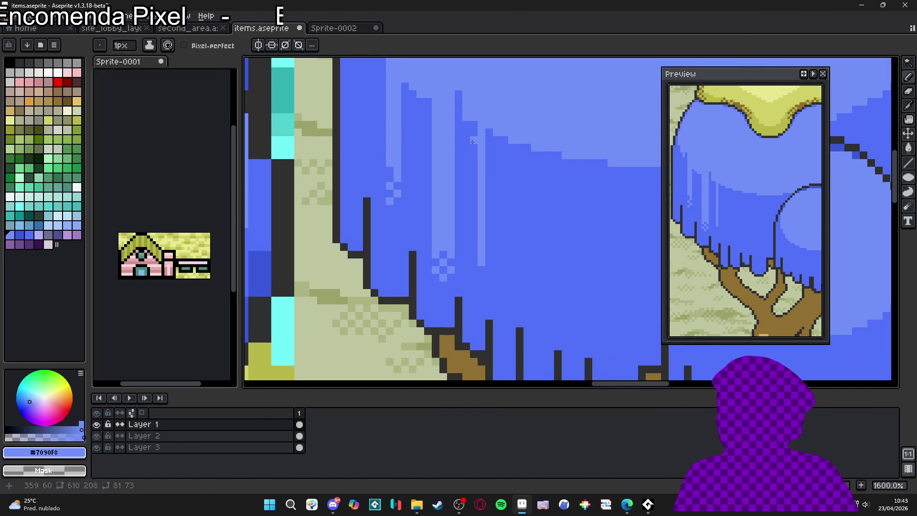
{"action": "key", "text": "ctrl+z"}
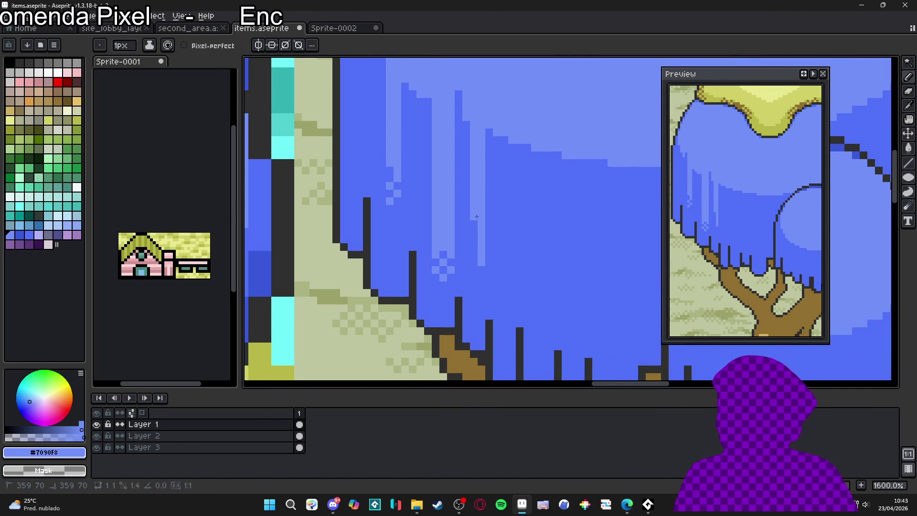
{"action": "scroll", "coordinate": [483, 241], "scroll_direction": "down", "scroll_amount": 4}
{"action": "scroll", "coordinate": [507, 220], "scroll_direction": "up", "scroll_amount": 2}
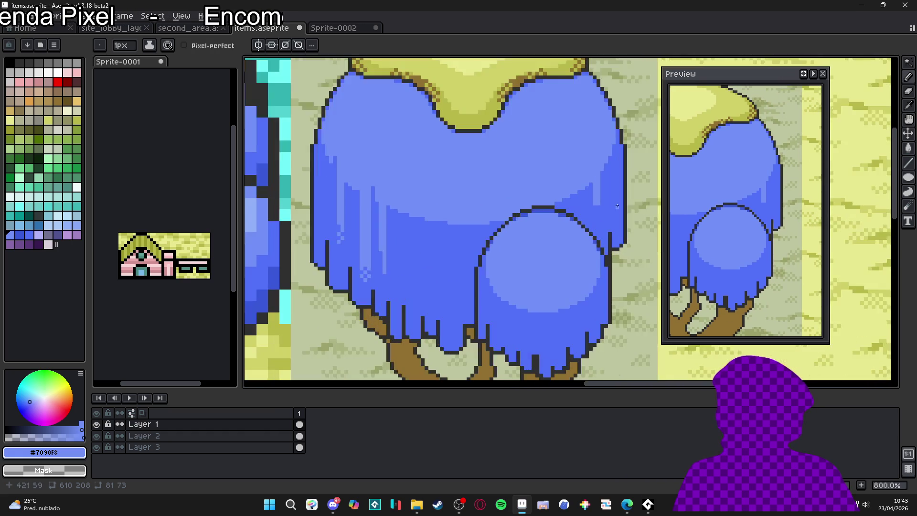
{"action": "scroll", "coordinate": [598, 205], "scroll_direction": "up", "scroll_amount": 1}
{"action": "left_click_drag", "start_coordinate": [591, 214], "coordinate": [591, 244]}
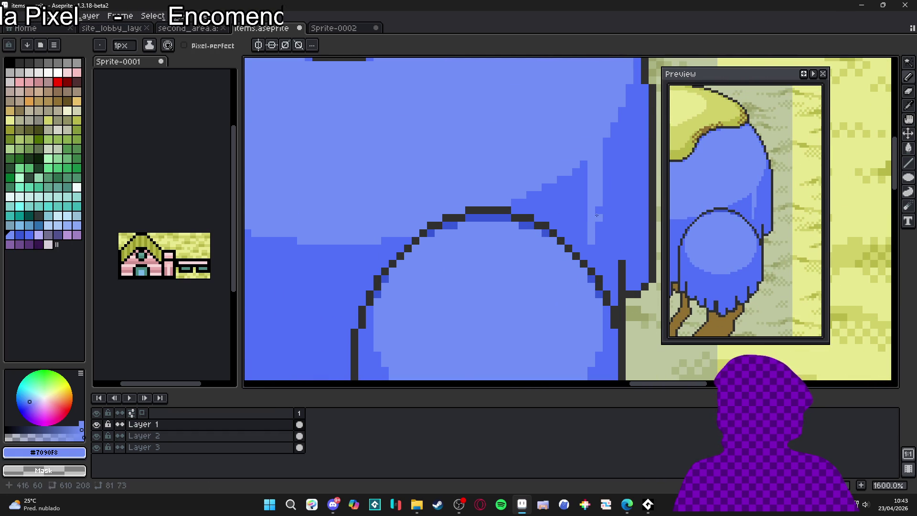
{"action": "key", "text": "ctrl+s"}
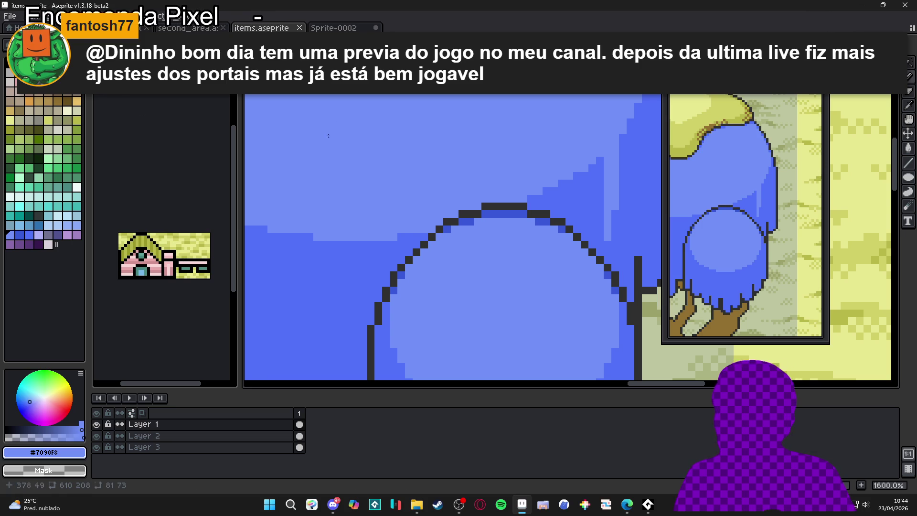
Redraw a light-blue highlight line on the canopy, undoing the misplaced first attempt.
{"action": "scroll", "coordinate": [323, 131], "scroll_direction": "down", "scroll_amount": 3}
{"action": "scroll", "coordinate": [359, 225], "scroll_direction": "up", "scroll_amount": 1}
{"action": "scroll", "coordinate": [359, 225], "scroll_direction": "up", "scroll_amount": 1}
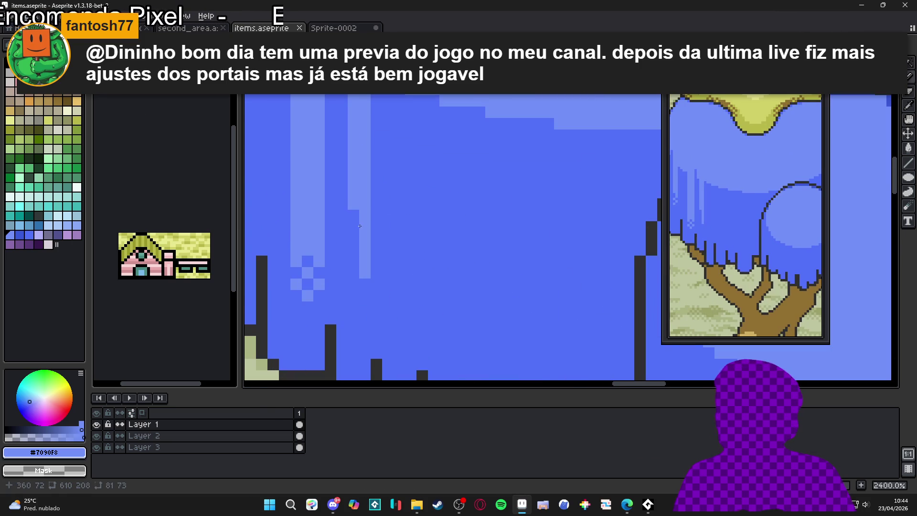
{"action": "scroll", "coordinate": [398, 229], "scroll_direction": "down", "scroll_amount": 5}
{"action": "scroll", "coordinate": [403, 196], "scroll_direction": "up", "scroll_amount": 3}
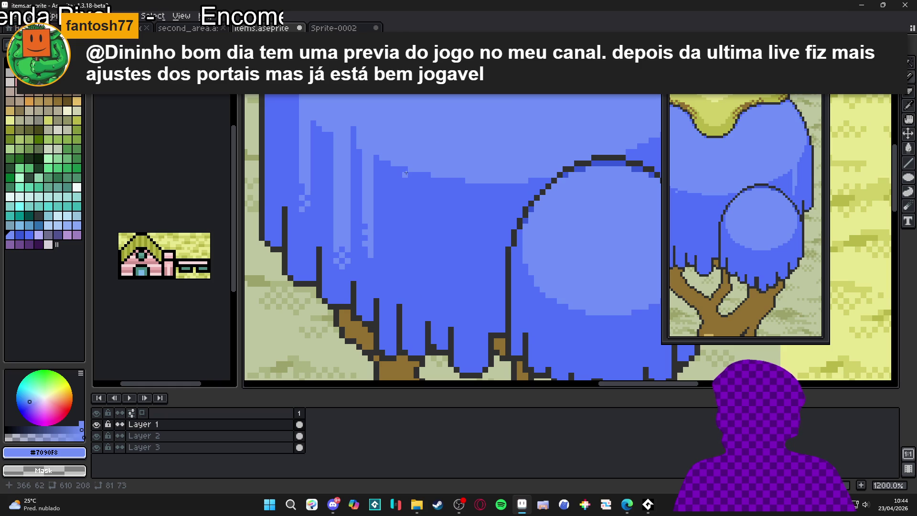
{"action": "left_click_drag", "start_coordinate": [406, 174], "coordinate": [412, 296]}
{"action": "key", "text": "ctrl+z"}
{"action": "mouse_move", "coordinate": [421, 180]}
{"action": "left_mouse_down"}
{"action": "mouse_move", "coordinate": [417, 232]}
{"action": "mouse_move", "coordinate": [416, 173]}
{"action": "left_mouse_up"}
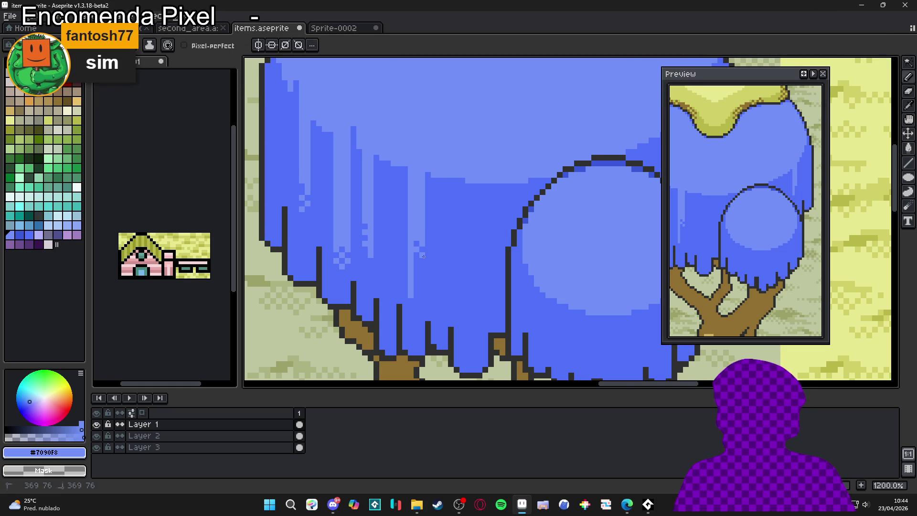
{"action": "scroll", "coordinate": [416, 261], "scroll_direction": "down", "scroll_amount": 5}
{"action": "scroll", "coordinate": [416, 256], "scroll_direction": "up", "scroll_amount": 3}
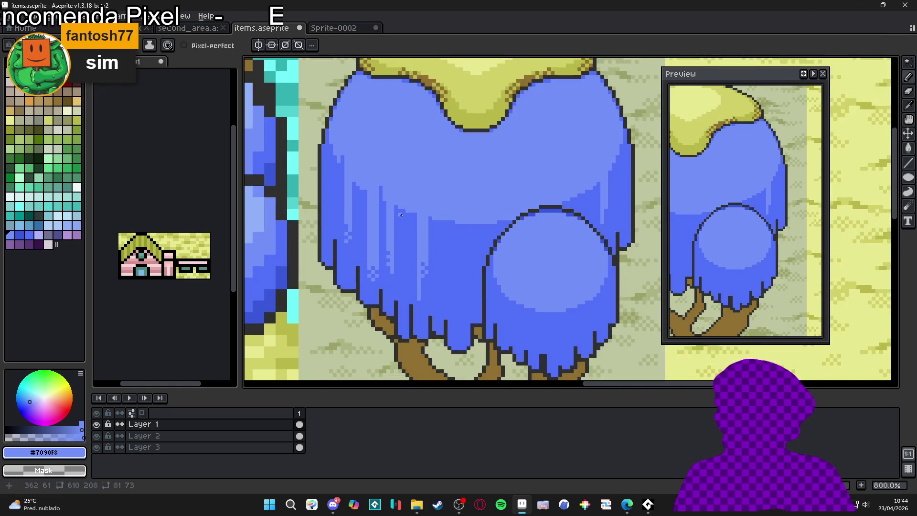
{"action": "scroll", "coordinate": [401, 216], "scroll_direction": "up", "scroll_amount": 2}
{"action": "scroll", "coordinate": [406, 239], "scroll_direction": "down", "scroll_amount": 2}
{"action": "scroll", "coordinate": [409, 251], "scroll_direction": "up", "scroll_amount": 1}
Add two more thin light-blue streaks down the blue foliage.
{"action": "left_click_drag", "start_coordinate": [408, 251], "coordinate": [408, 207]}
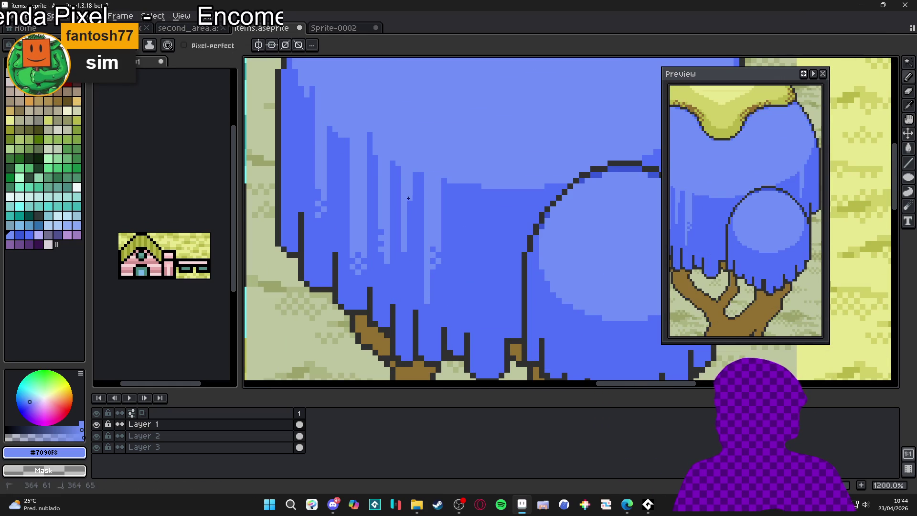
{"action": "scroll", "coordinate": [443, 253], "scroll_direction": "down", "scroll_amount": 6}
{"action": "scroll", "coordinate": [482, 210], "scroll_direction": "up", "scroll_amount": 6}
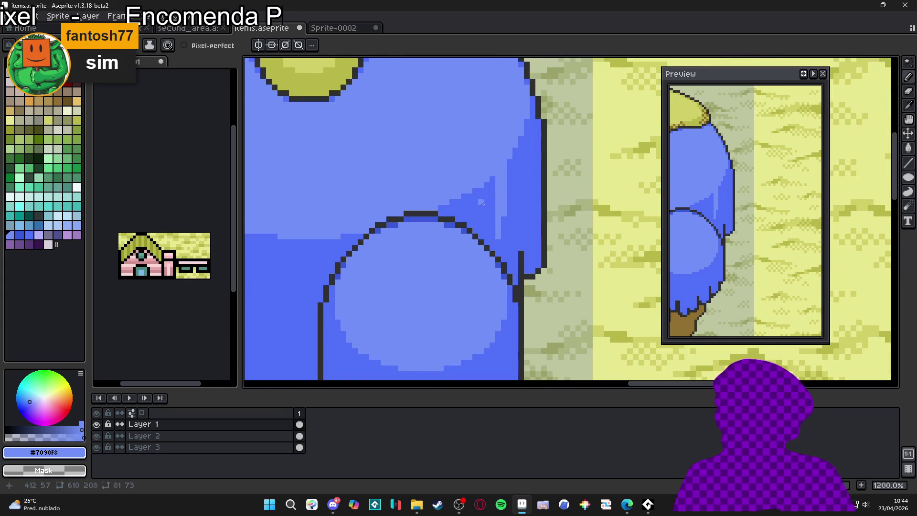
{"action": "scroll", "coordinate": [503, 225], "scroll_direction": "down", "scroll_amount": 6}
{"action": "scroll", "coordinate": [430, 248], "scroll_direction": "up", "scroll_amount": 6}
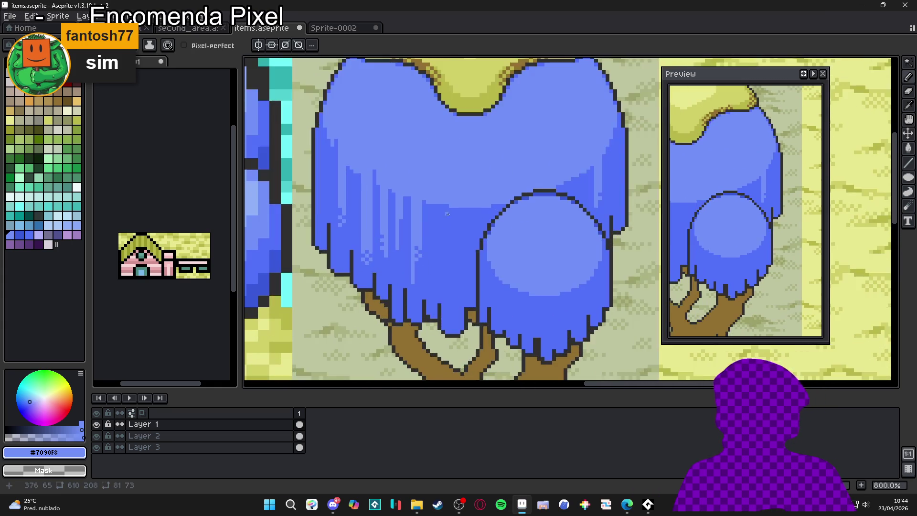
{"action": "scroll", "coordinate": [444, 208], "scroll_direction": "down", "scroll_amount": 3}
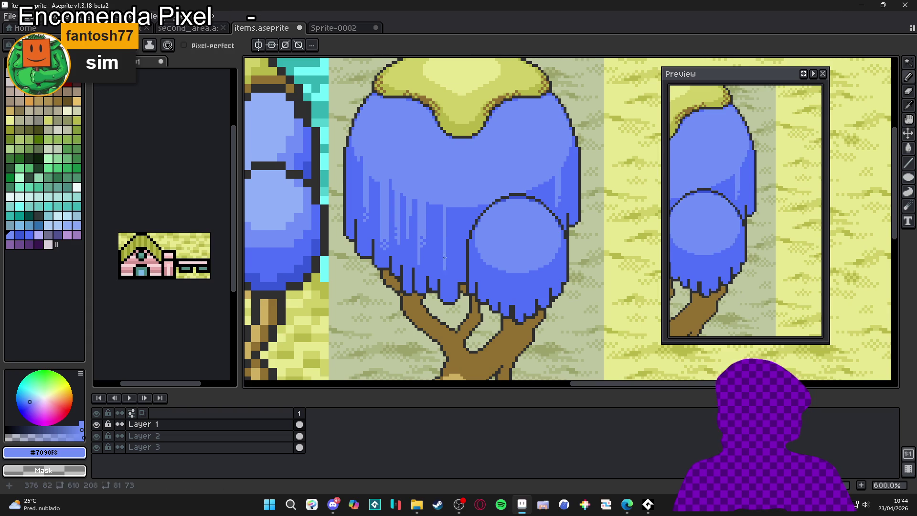
{"action": "scroll", "coordinate": [444, 205], "scroll_direction": "up", "scroll_amount": 1}
{"action": "left_click_drag", "start_coordinate": [450, 201], "coordinate": [445, 280]}
{"action": "scroll", "coordinate": [453, 274], "scroll_direction": "up", "scroll_amount": 2}
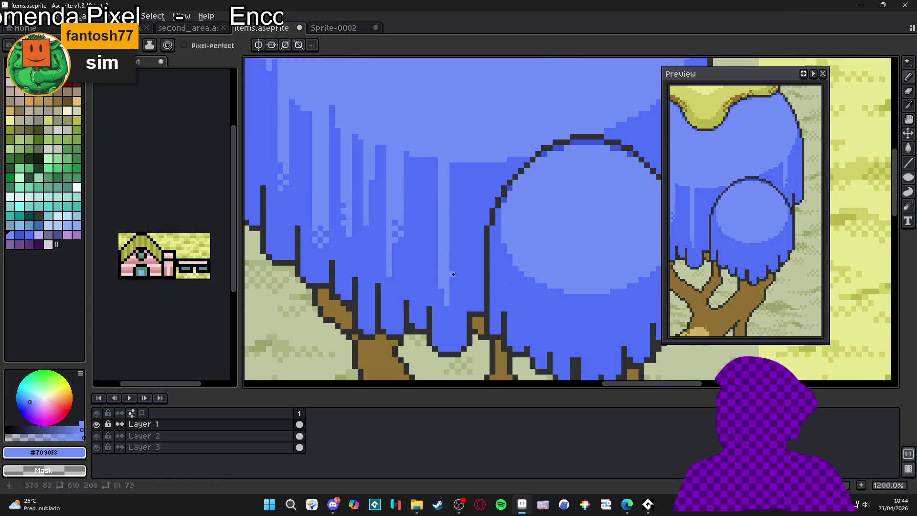
{"action": "scroll", "coordinate": [452, 264], "scroll_direction": "down", "scroll_amount": 5}
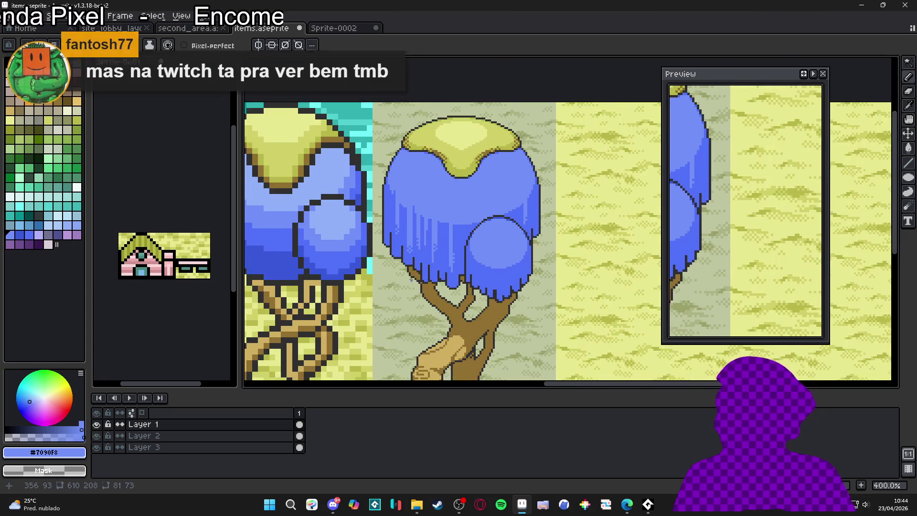
Zoom out to review both trees and save items.aseprite with Ctrl+S.
{"action": "scroll", "coordinate": [418, 280], "scroll_direction": "down", "scroll_amount": 1}
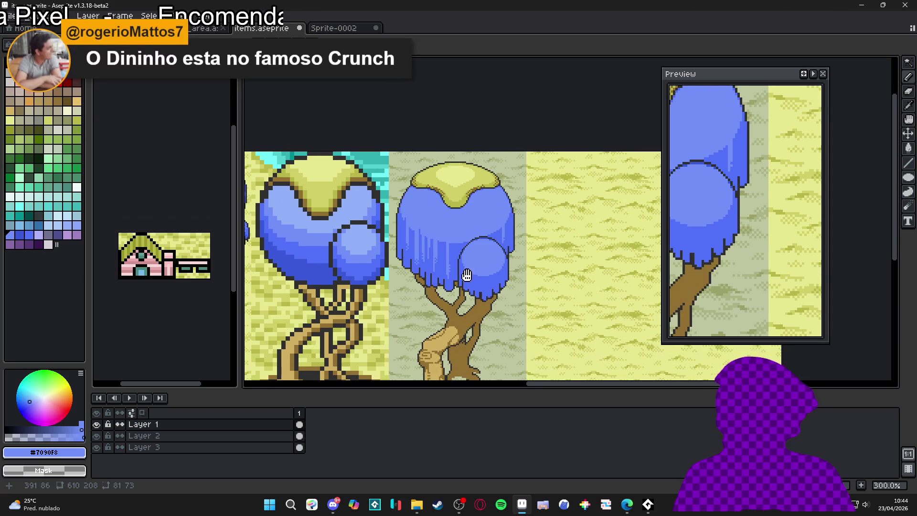
{"action": "scroll", "coordinate": [432, 230], "scroll_direction": "down", "scroll_amount": 1}
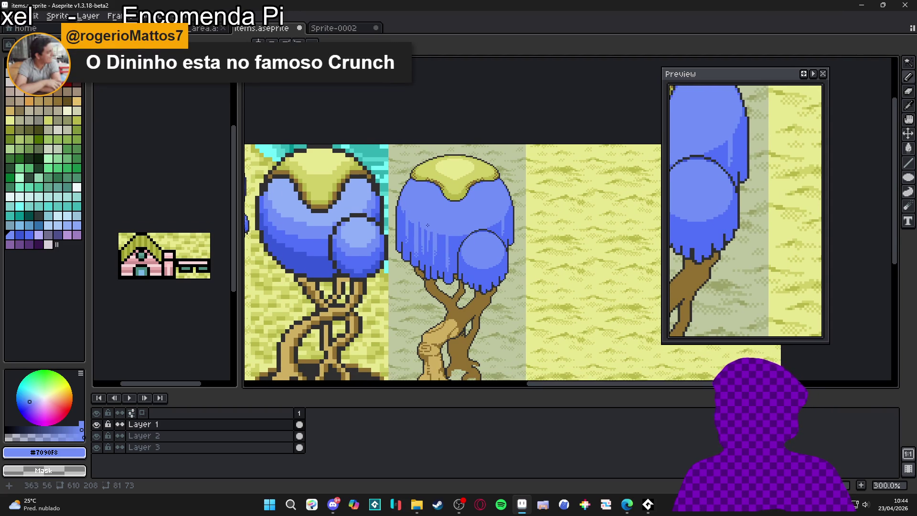
{"action": "scroll", "coordinate": [437, 241], "scroll_direction": "down", "scroll_amount": 2}
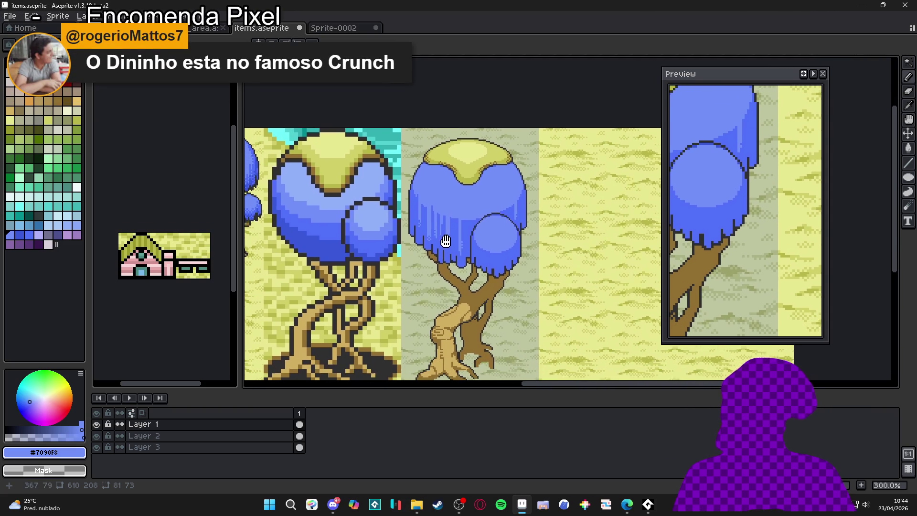
{"action": "key", "text": "ctrl+s"}
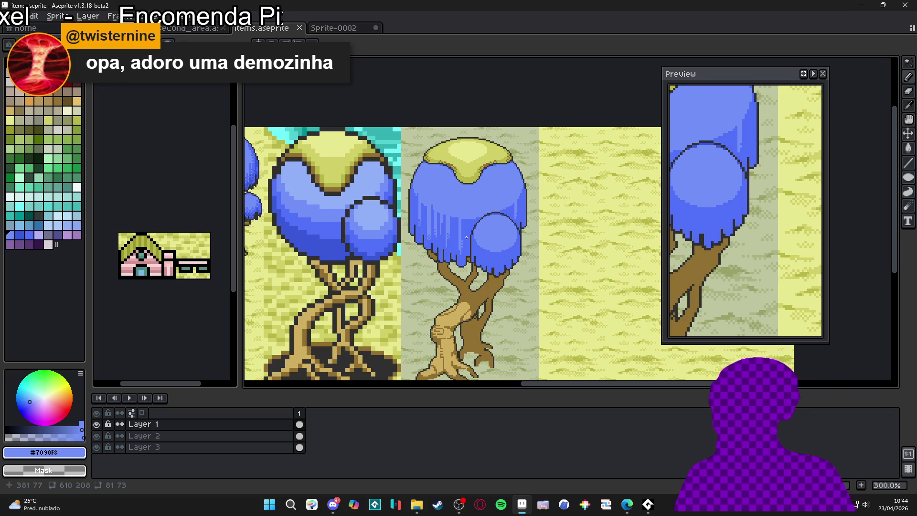
{"action": "scroll", "coordinate": [466, 238], "scroll_direction": "down", "scroll_amount": 1}
{"action": "scroll", "coordinate": [481, 218], "scroll_direction": "up", "scroll_amount": 5}
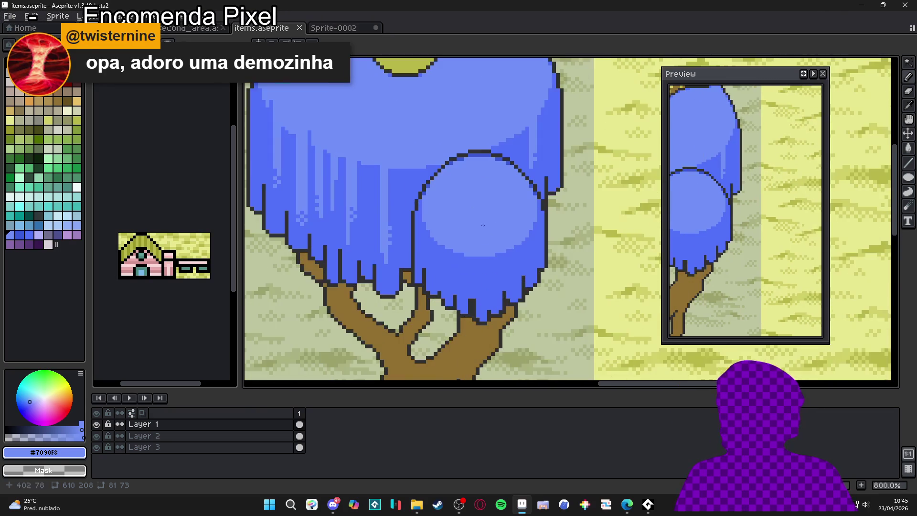
Draw four light-blue #7090F8 highlight streaks down the front round lobe.
{"action": "scroll", "coordinate": [498, 248], "scroll_direction": "up", "scroll_amount": 2}
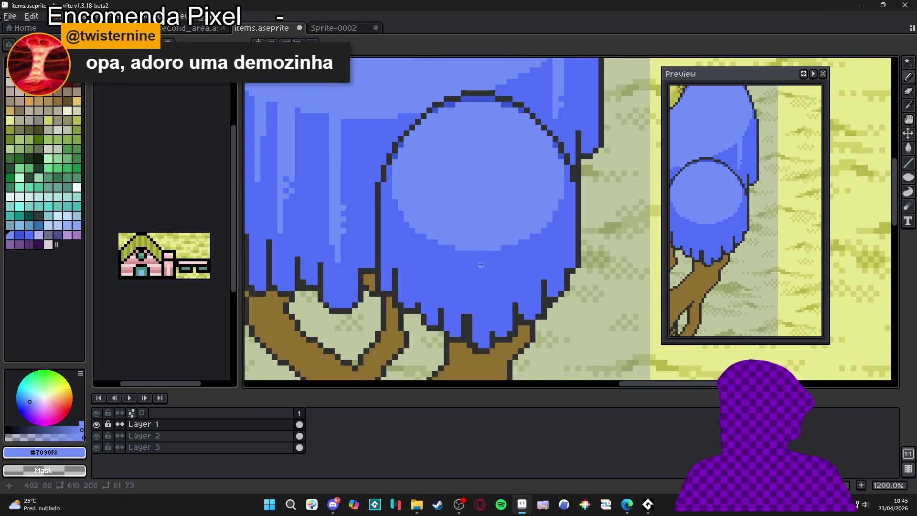
{"action": "mouse_move", "coordinate": [480, 254]}
{"action": "left_mouse_down"}
{"action": "mouse_move", "coordinate": [475, 329]}
{"action": "mouse_move", "coordinate": [474, 267]}
{"action": "mouse_move", "coordinate": [474, 297]}
{"action": "left_mouse_up"}
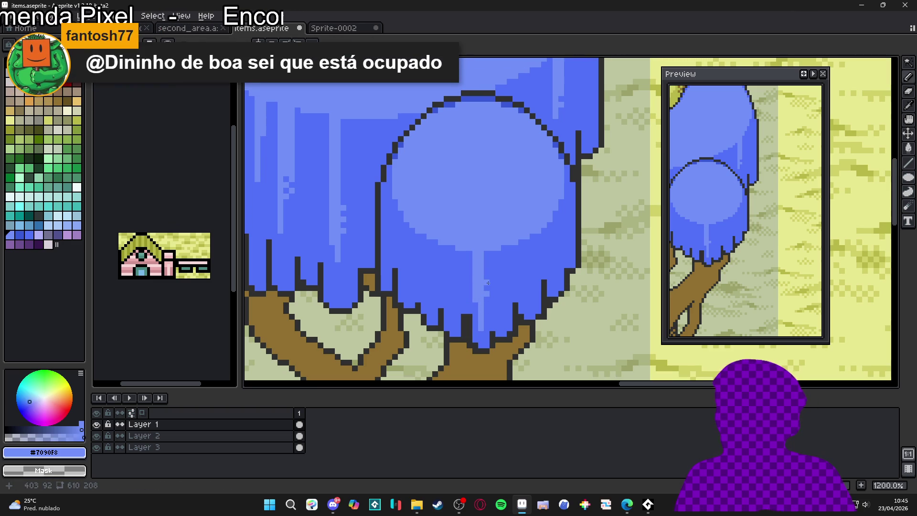
{"action": "left_click_drag", "start_coordinate": [454, 264], "coordinate": [454, 302]}
{"action": "mouse_move", "coordinate": [453, 248]}
{"action": "left_mouse_down"}
{"action": "mouse_move", "coordinate": [454, 266]}
{"action": "mouse_move", "coordinate": [435, 246]}
{"action": "mouse_move", "coordinate": [438, 273]}
{"action": "mouse_move", "coordinate": [430, 273]}
{"action": "mouse_move", "coordinate": [447, 294]}
{"action": "left_mouse_up"}
{"action": "left_click_drag", "start_coordinate": [443, 256], "coordinate": [445, 303]}
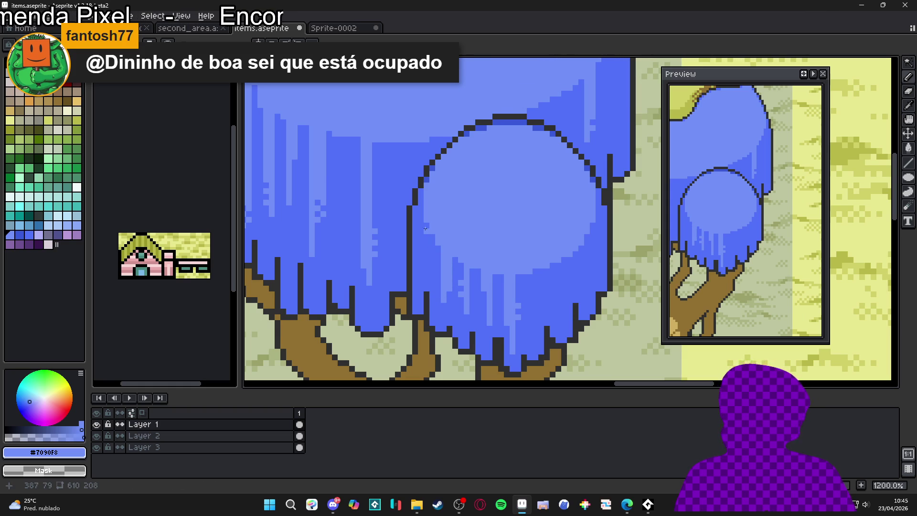
Add more light-blue drips on the lobe, sampling #5070F8 and returning to #7090F8.
{"action": "scroll", "coordinate": [541, 286], "scroll_direction": "up", "scroll_amount": 1}
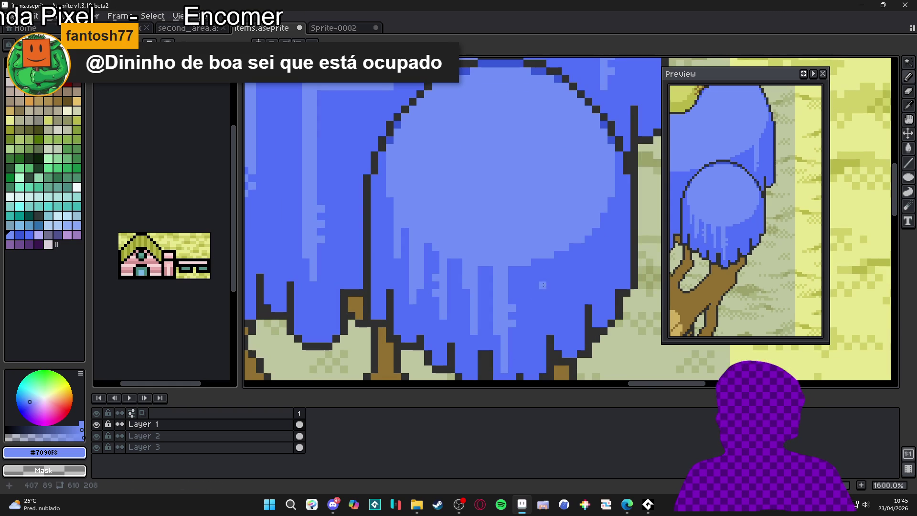
{"action": "mouse_move", "coordinate": [527, 274]}
{"action": "left_mouse_down"}
{"action": "mouse_move", "coordinate": [527, 311]}
{"action": "mouse_move", "coordinate": [534, 273]}
{"action": "mouse_move", "coordinate": [532, 287]}
{"action": "left_mouse_up"}
{"action": "left_click", "coordinate": [524, 276], "text": "alt"}
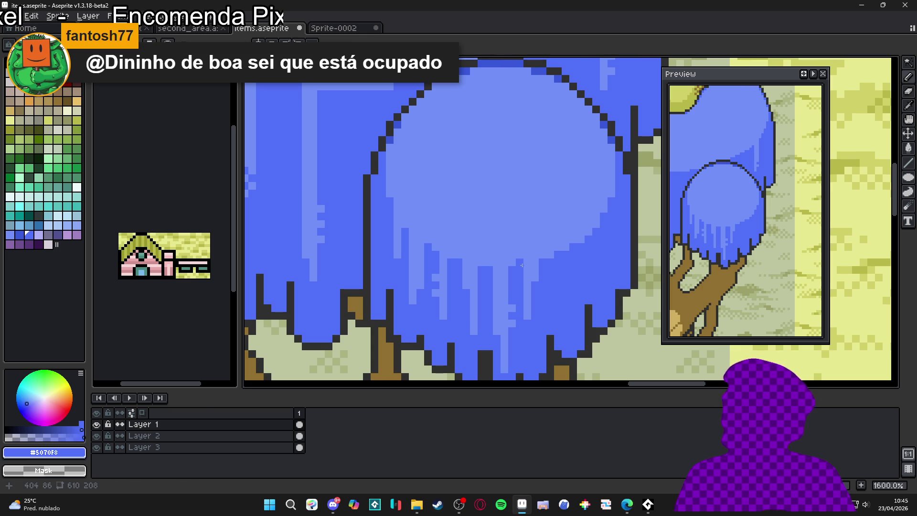
{"action": "left_click", "coordinate": [566, 243], "text": "alt"}
{"action": "left_click_drag", "start_coordinate": [568, 240], "coordinate": [564, 309]}
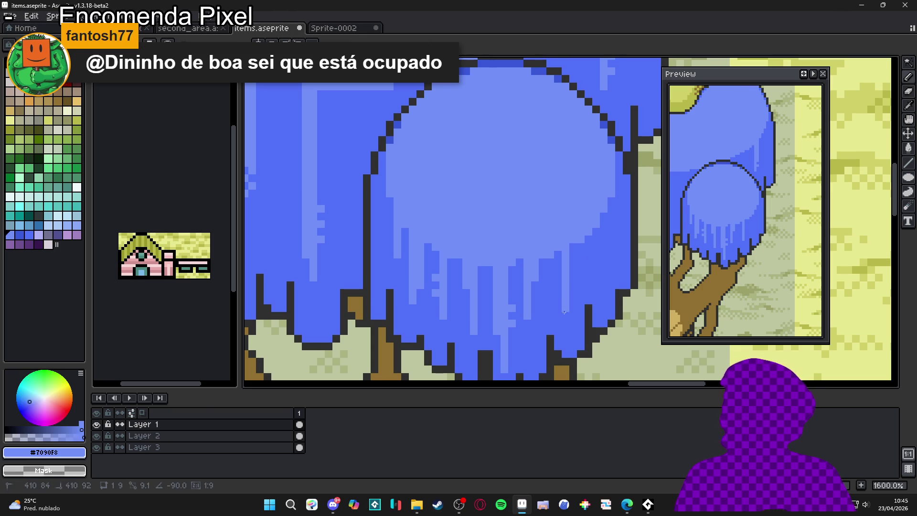
{"action": "left_click", "coordinate": [572, 280], "text": "alt"}
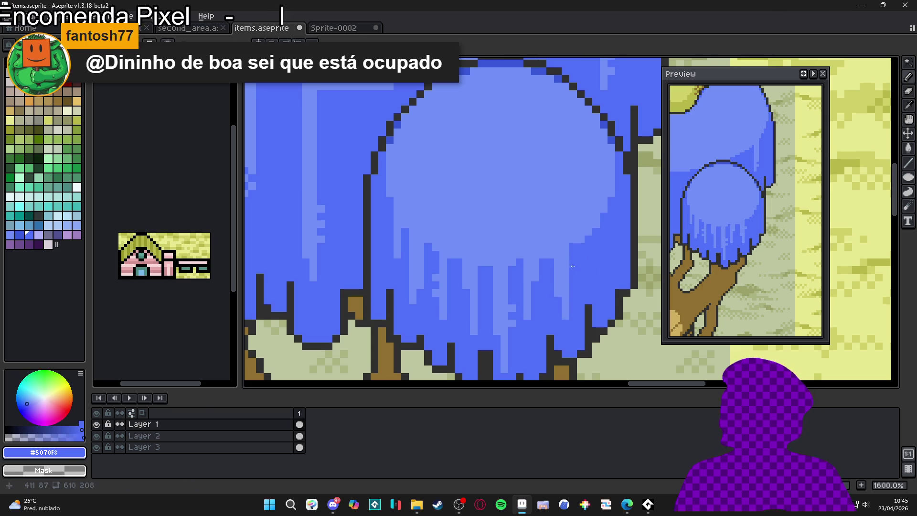
{"action": "left_click", "coordinate": [600, 243], "text": "alt"}
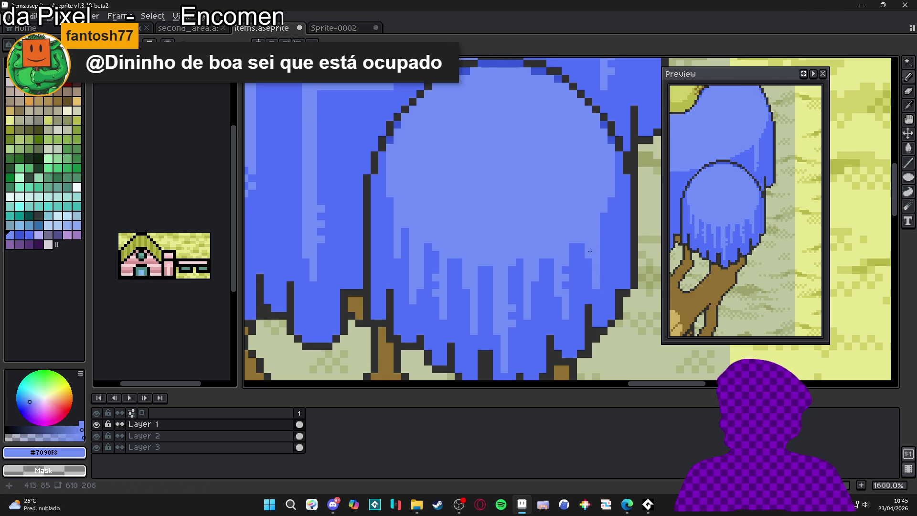
{"action": "scroll", "coordinate": [589, 252], "scroll_direction": "down", "scroll_amount": 5}
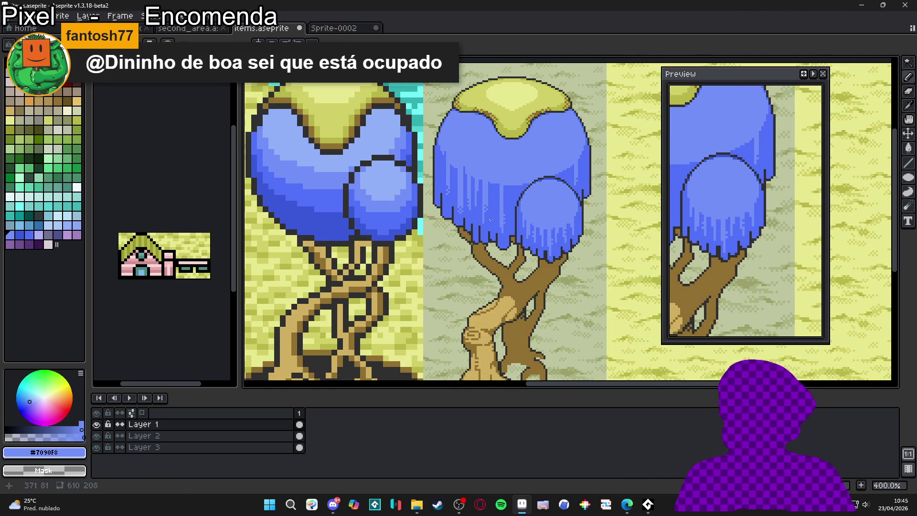
Review the trees, sample the darker blue #5070F8, and save items.aseprite.
{"action": "scroll", "coordinate": [490, 219], "scroll_direction": "down", "scroll_amount": 1}
{"action": "scroll", "coordinate": [499, 171], "scroll_direction": "up", "scroll_amount": 1}
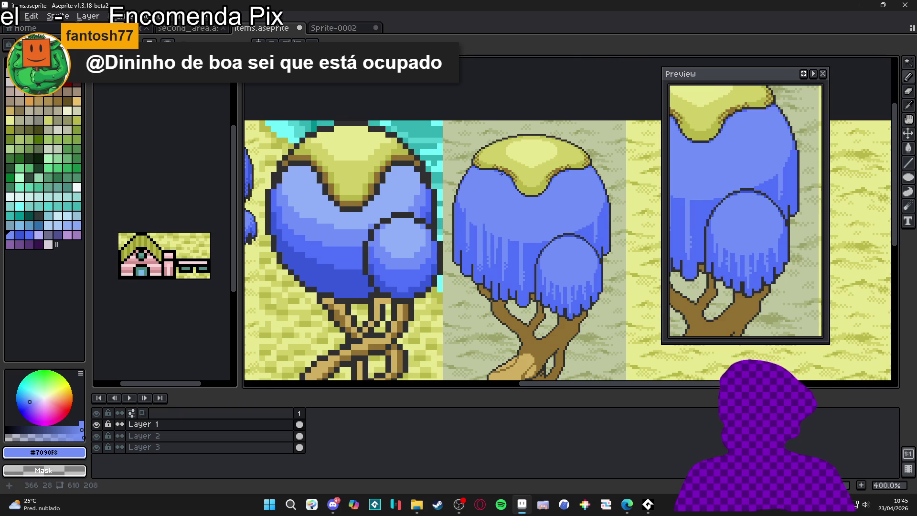
{"action": "scroll", "coordinate": [500, 173], "scroll_direction": "down", "scroll_amount": 1}
{"action": "scroll", "coordinate": [526, 200], "scroll_direction": "down", "scroll_amount": 1}
{"action": "scroll", "coordinate": [534, 209], "scroll_direction": "up", "scroll_amount": 1}
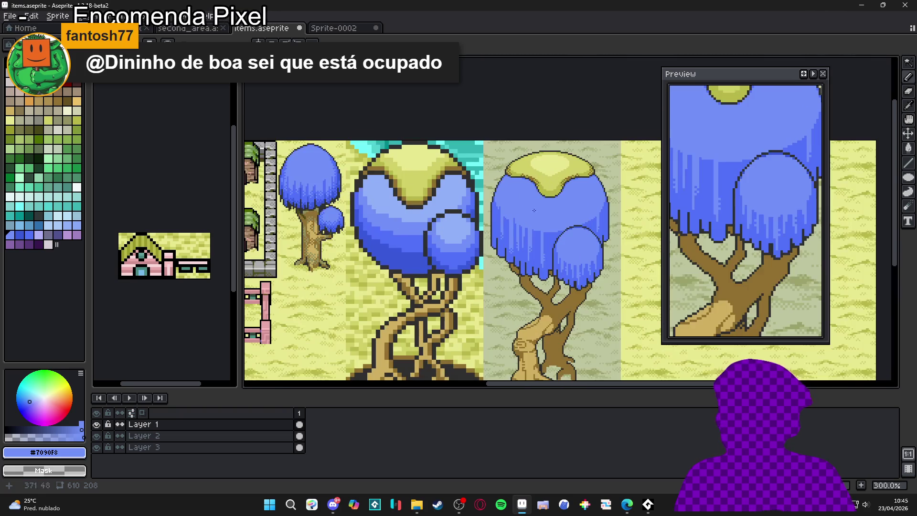
{"action": "scroll", "coordinate": [518, 247], "scroll_direction": "up", "scroll_amount": 4}
{"action": "left_click", "coordinate": [542, 236], "text": "alt"}
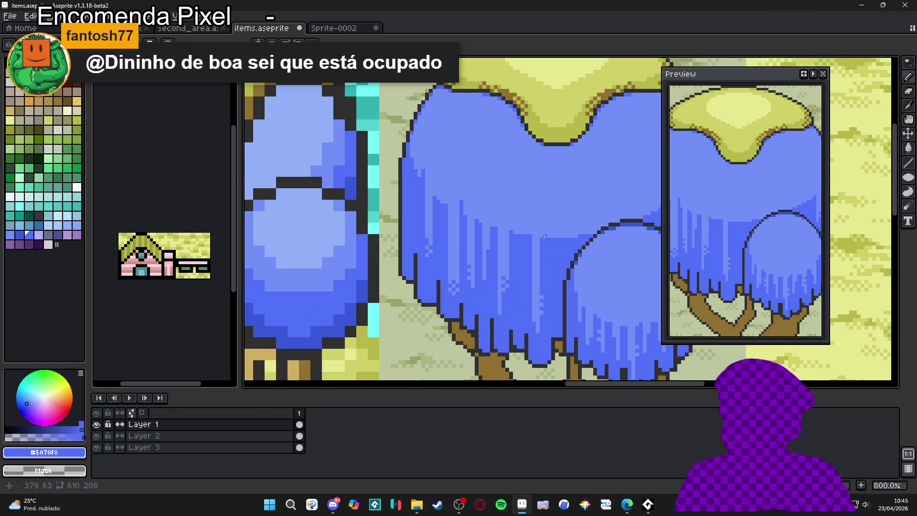
{"action": "scroll", "coordinate": [541, 233], "scroll_direction": "down", "scroll_amount": 3}
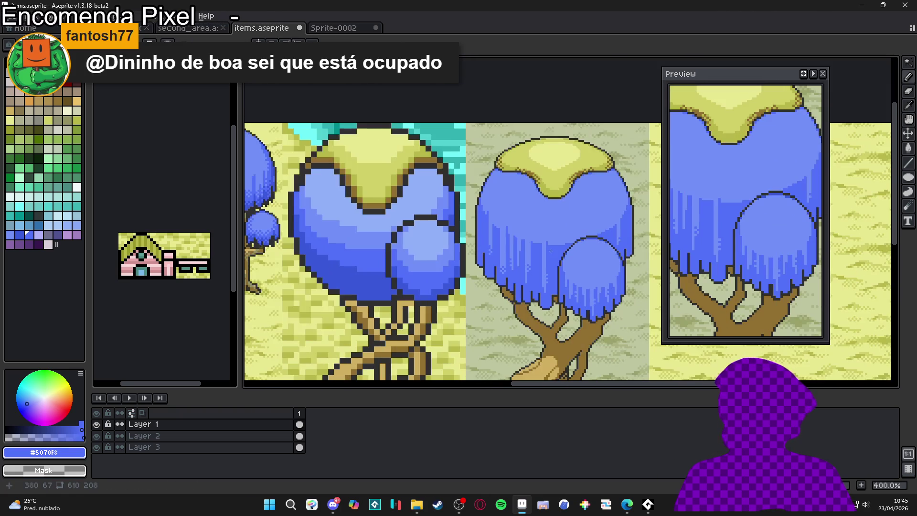
{"action": "scroll", "coordinate": [570, 235], "scroll_direction": "down", "scroll_amount": 1}
{"action": "key", "text": "ctrl+s"}
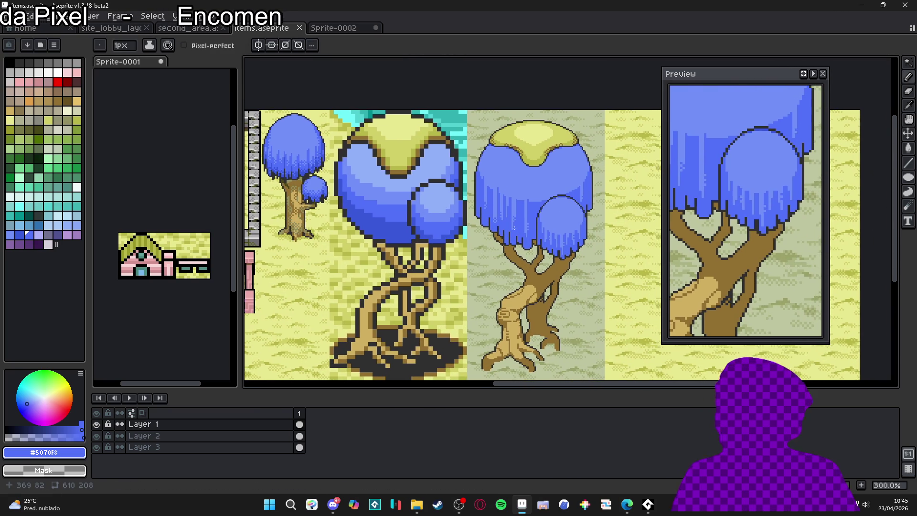
{"action": "scroll", "coordinate": [514, 236], "scroll_direction": "down", "scroll_amount": 1}
{"action": "scroll", "coordinate": [521, 207], "scroll_direction": "up", "scroll_amount": 4}
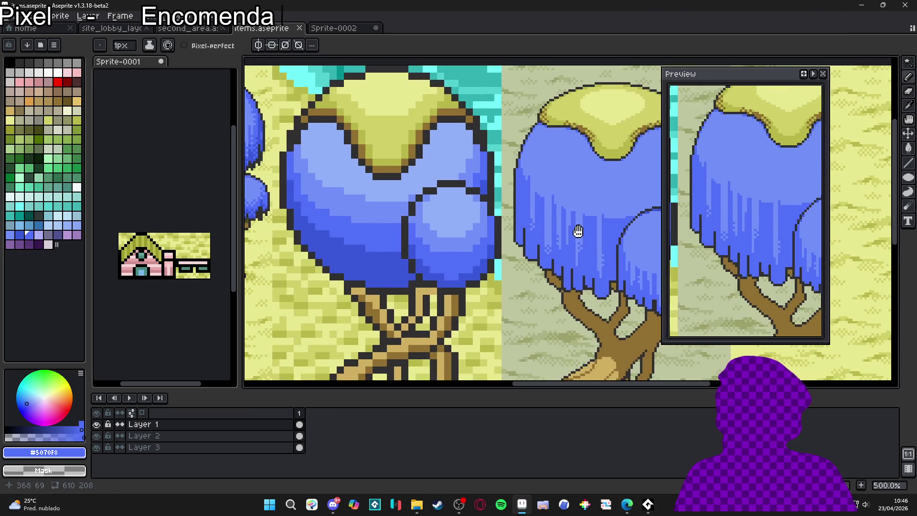
{"action": "scroll", "coordinate": [578, 231], "scroll_direction": "down", "scroll_amount": 2}
{"action": "scroll", "coordinate": [325, 232], "scroll_direction": "up", "scroll_amount": 5}
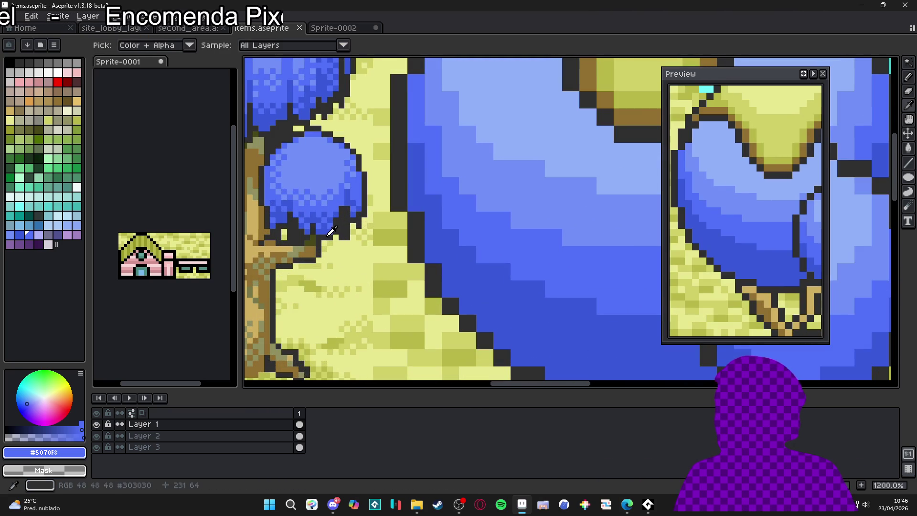
Sample the dark outline colour and save items.aseprite again.
{"action": "left_click", "coordinate": [325, 231], "text": "alt"}
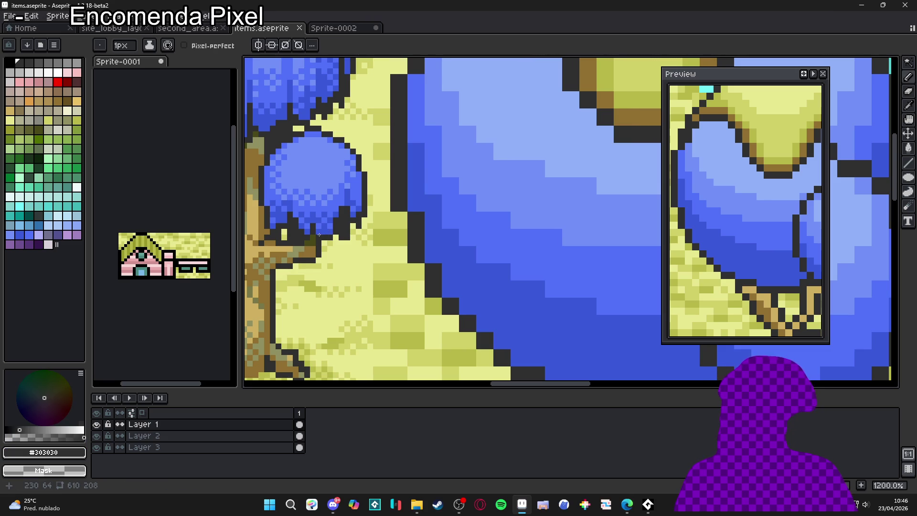
{"action": "scroll", "coordinate": [583, 248], "scroll_direction": "down", "scroll_amount": 4}
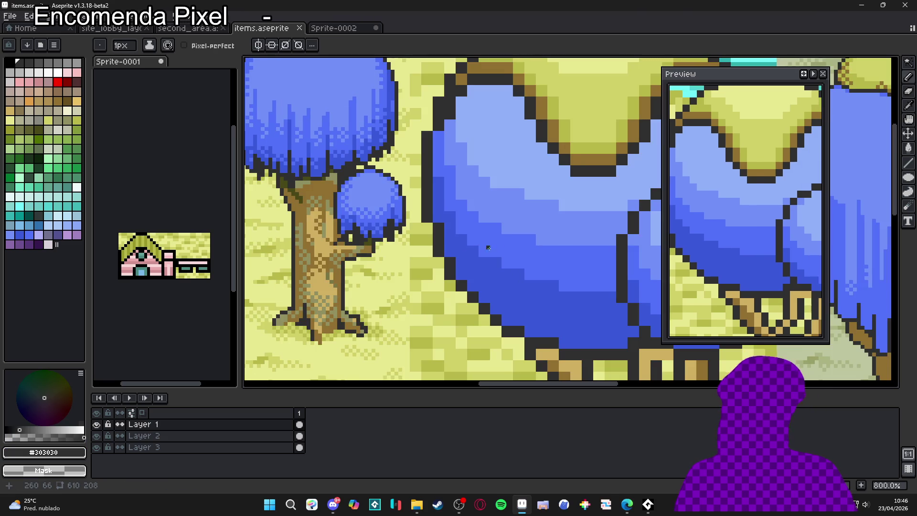
{"action": "scroll", "coordinate": [588, 236], "scroll_direction": "up", "scroll_amount": 1}
{"action": "key", "text": "ctrl+s"}
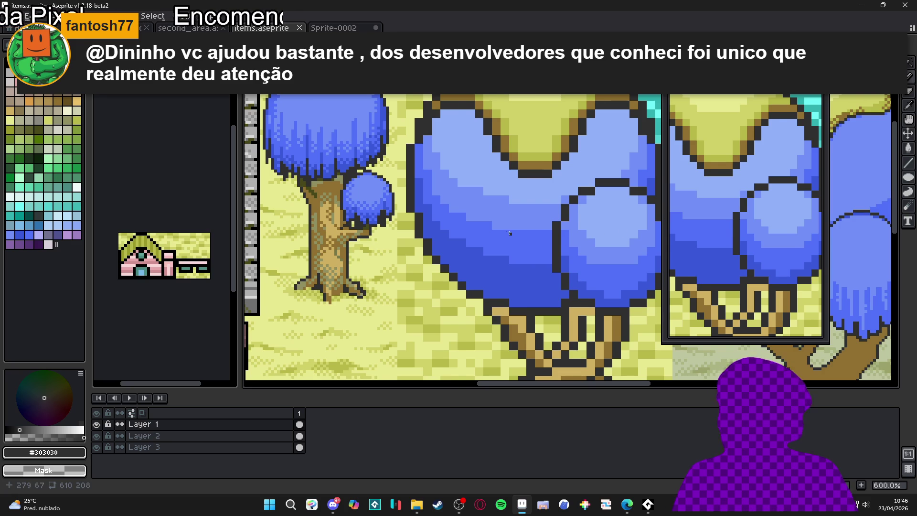
Sample blue #3858d8 and paint a darker column into the canopy, undoing a stray block.
{"action": "scroll", "coordinate": [568, 230], "scroll_direction": "down", "scroll_amount": 3}
{"action": "scroll", "coordinate": [568, 230], "scroll_direction": "up", "scroll_amount": 7}
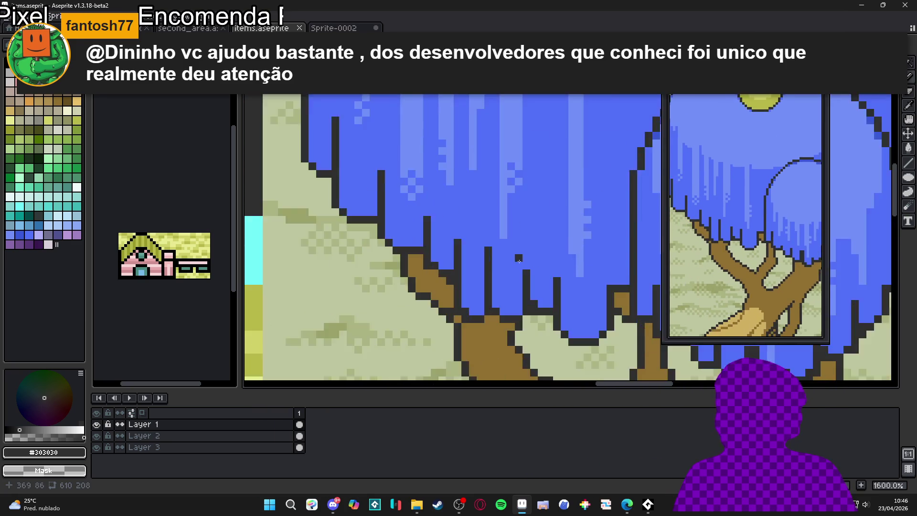
{"action": "scroll", "coordinate": [410, 235], "scroll_direction": "down", "scroll_amount": 3}
{"action": "scroll", "coordinate": [410, 234], "scroll_direction": "down", "scroll_amount": 2}
{"action": "scroll", "coordinate": [448, 244], "scroll_direction": "up", "scroll_amount": 2}
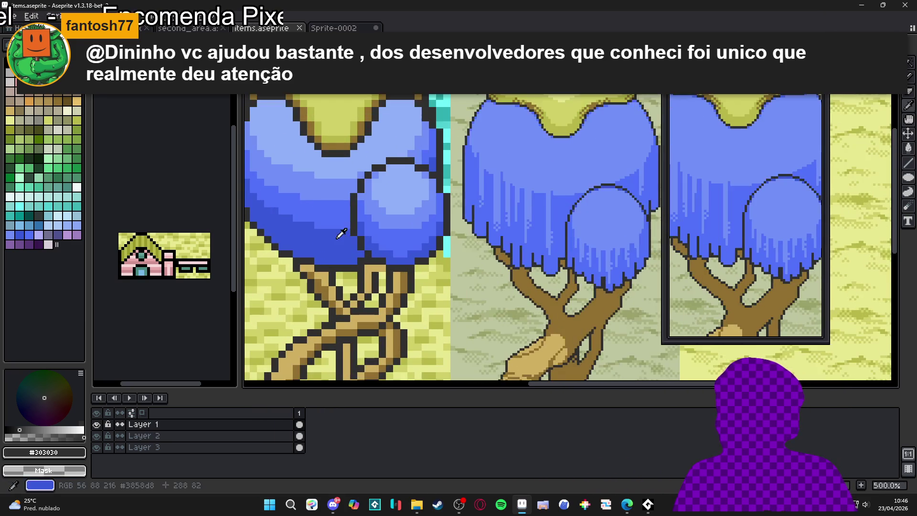
{"action": "left_click", "coordinate": [532, 244], "text": "alt"}
{"action": "scroll", "coordinate": [532, 244], "scroll_direction": "up", "scroll_amount": 3}
{"action": "scroll", "coordinate": [532, 244], "scroll_direction": "up", "scroll_amount": 2}
{"action": "left_click_drag", "start_coordinate": [548, 208], "coordinate": [548, 239]}
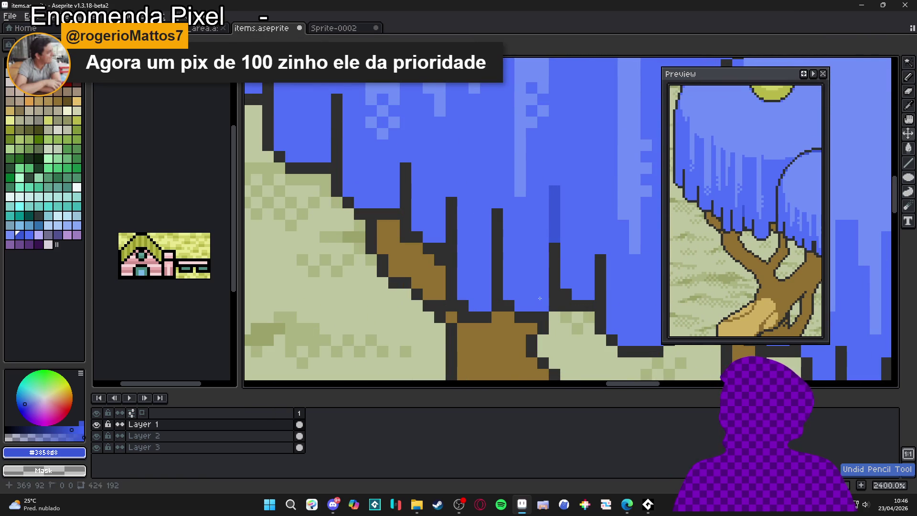
{"action": "mouse_move", "coordinate": [538, 305]}
{"action": "left_mouse_down"}
{"action": "mouse_move", "coordinate": [514, 286]}
{"action": "mouse_move", "coordinate": [509, 244]}
{"action": "left_mouse_up"}
{"action": "key", "text": "ctrl+z"}
Add darker blue strips and pixels along the canopy's lower-left fringe.
{"action": "left_click_drag", "start_coordinate": [497, 202], "coordinate": [498, 141]}
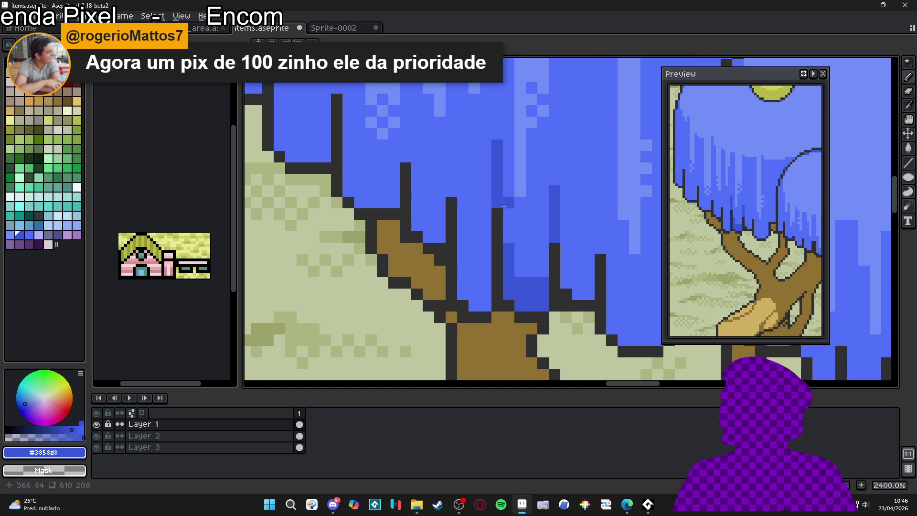
{"action": "mouse_move", "coordinate": [577, 293]}
{"action": "left_mouse_down"}
{"action": "mouse_move", "coordinate": [589, 293]}
{"action": "mouse_move", "coordinate": [577, 283]}
{"action": "left_mouse_up"}
{"action": "mouse_move", "coordinate": [601, 248]}
{"action": "left_mouse_down"}
{"action": "mouse_move", "coordinate": [600, 201]}
{"action": "mouse_move", "coordinate": [589, 271]}
{"action": "mouse_move", "coordinate": [521, 291]}
{"action": "mouse_move", "coordinate": [528, 287]}
{"action": "mouse_move", "coordinate": [513, 272]}
{"action": "mouse_move", "coordinate": [520, 253]}
{"action": "mouse_move", "coordinate": [515, 256]}
{"action": "left_mouse_up"}
{"action": "scroll", "coordinate": [543, 290], "scroll_direction": "down", "scroll_amount": 1}
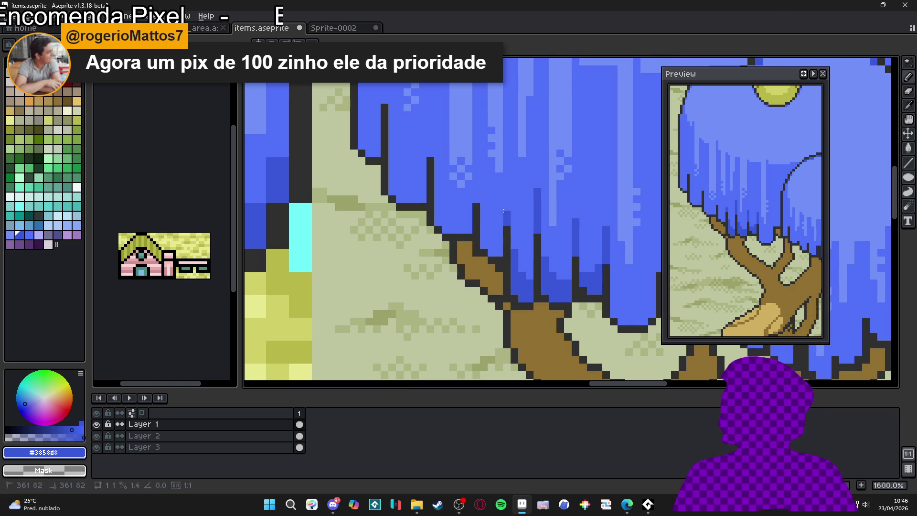
{"action": "left_click_drag", "start_coordinate": [502, 258], "coordinate": [494, 245]}
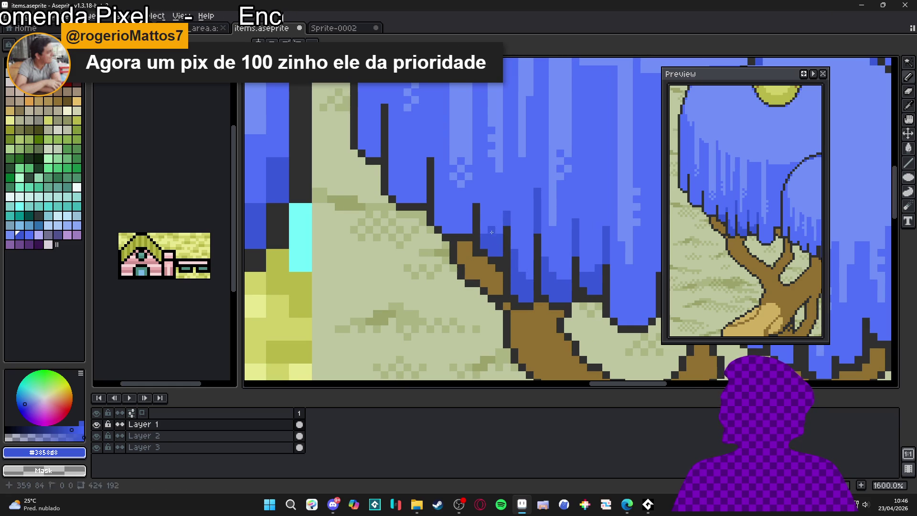
{"action": "left_click", "coordinate": [470, 197]}
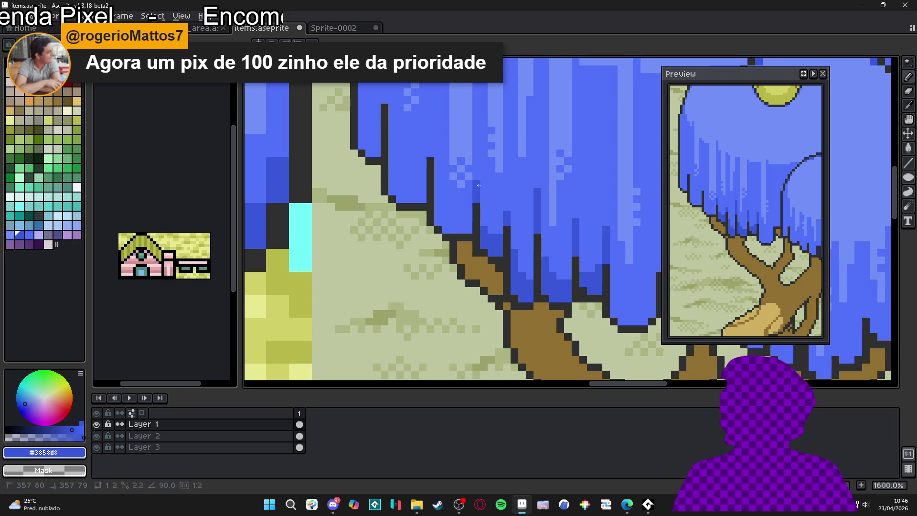
{"action": "mouse_move", "coordinate": [447, 224]}
{"action": "left_mouse_down"}
{"action": "mouse_move", "coordinate": [472, 228]}
{"action": "mouse_move", "coordinate": [447, 219]}
{"action": "left_mouse_up"}
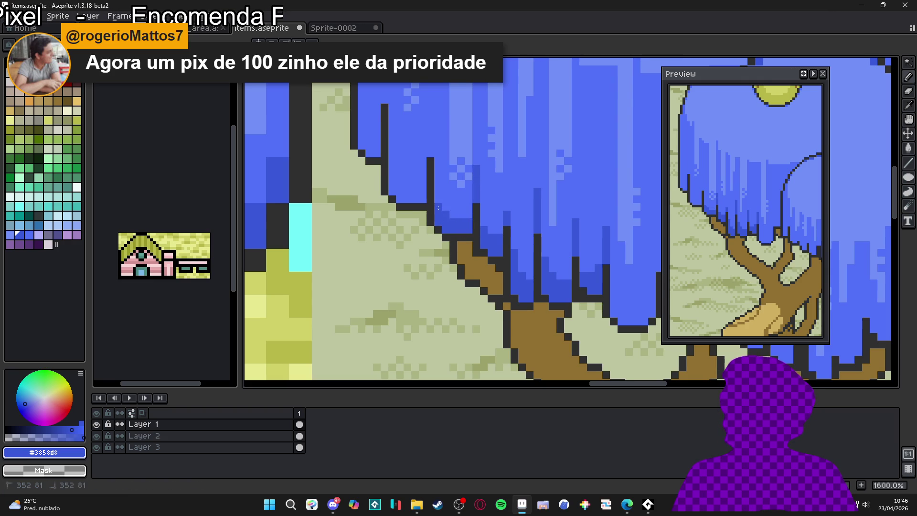
{"action": "scroll", "coordinate": [439, 207], "scroll_direction": "down", "scroll_amount": 3}
{"action": "scroll", "coordinate": [449, 242], "scroll_direction": "up", "scroll_amount": 3}
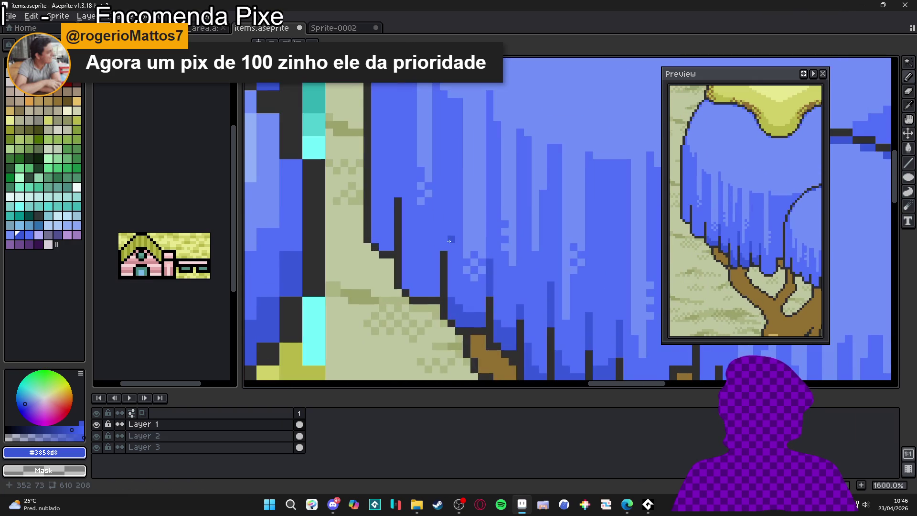
Paint two darker blue vertical bands beside the canopy's left outline.
{"action": "mouse_move", "coordinate": [443, 243]}
{"action": "left_mouse_down"}
{"action": "mouse_move", "coordinate": [443, 152]}
{"action": "mouse_move", "coordinate": [417, 208]}
{"action": "left_mouse_up"}
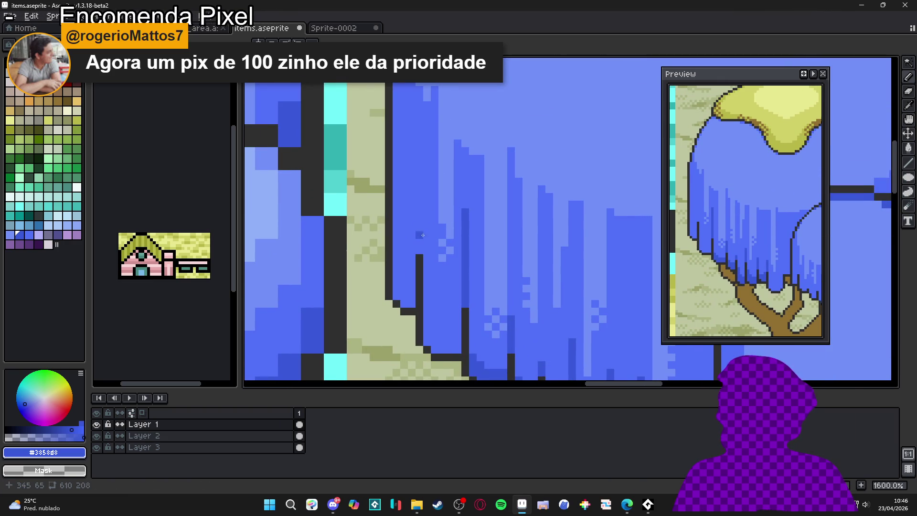
{"action": "mouse_move", "coordinate": [420, 251]}
{"action": "left_mouse_down"}
{"action": "mouse_move", "coordinate": [411, 157]}
{"action": "mouse_move", "coordinate": [419, 209]}
{"action": "mouse_move", "coordinate": [443, 240]}
{"action": "left_mouse_up"}
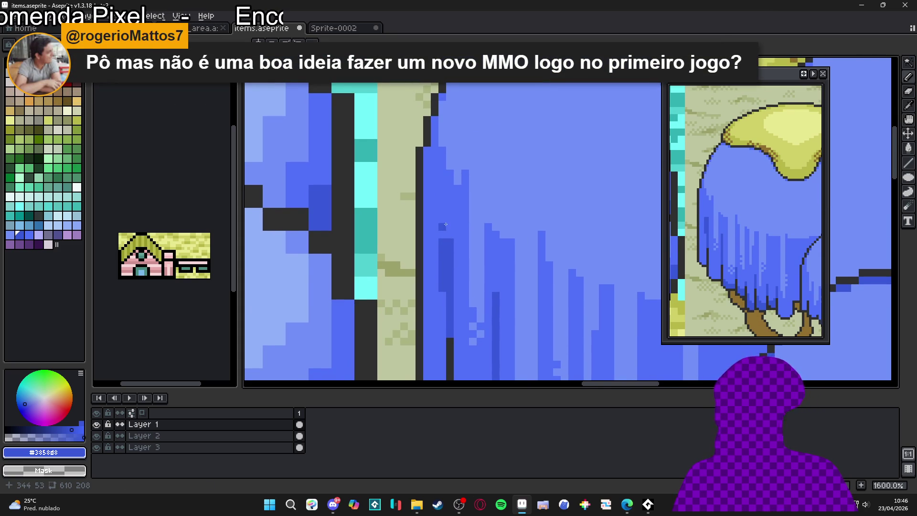
{"action": "scroll", "coordinate": [446, 225], "scroll_direction": "up", "scroll_amount": 2}
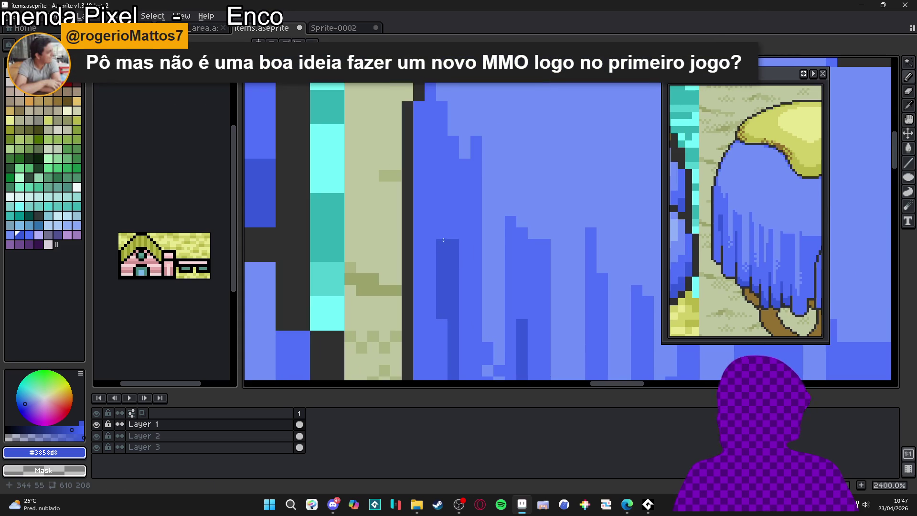
Place a stepped diagonal of darker blue pixels, undoing an unwanted line first.
{"action": "left_click", "coordinate": [423, 213], "text": "shift"}
{"action": "key", "text": "ctrl+z"}
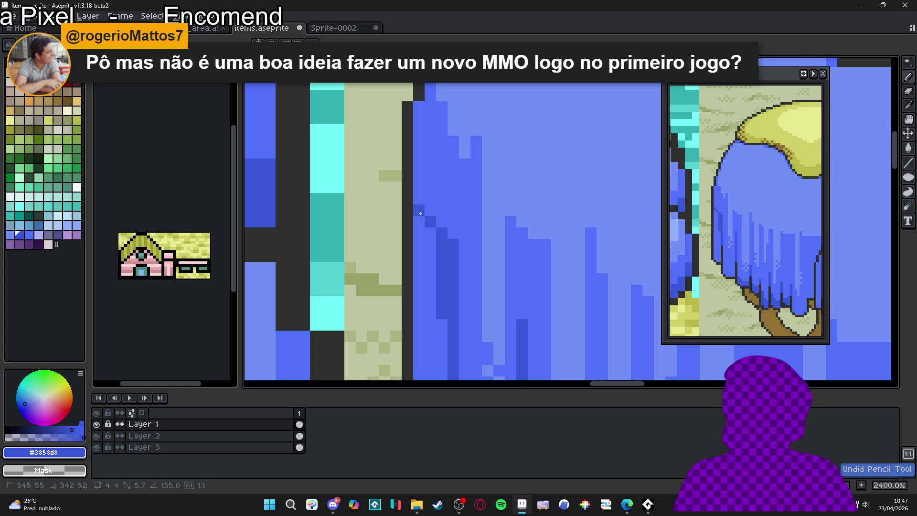
{"action": "scroll", "coordinate": [424, 244], "scroll_direction": "up", "scroll_amount": 2}
{"action": "left_click", "coordinate": [449, 257]}
{"action": "left_click", "coordinate": [470, 281]}
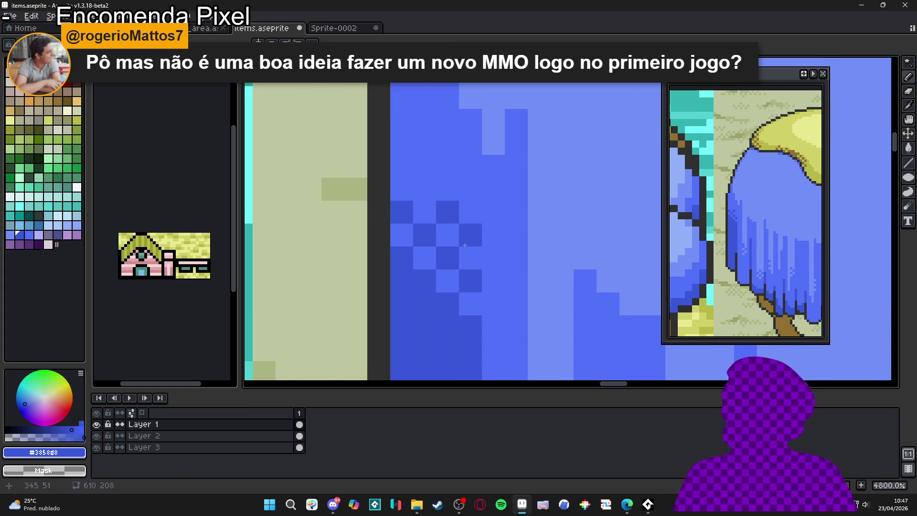
{"action": "scroll", "coordinate": [458, 239], "scroll_direction": "down", "scroll_amount": 1}
{"action": "scroll", "coordinate": [458, 260], "scroll_direction": "up", "scroll_amount": 1}
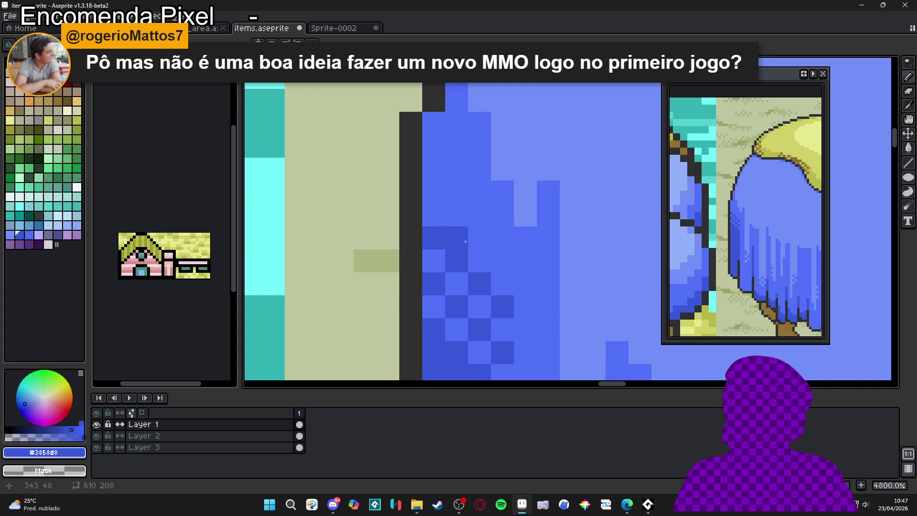
{"action": "left_click", "coordinate": [455, 243]}
{"action": "scroll", "coordinate": [455, 243], "scroll_direction": "down", "scroll_amount": 10}
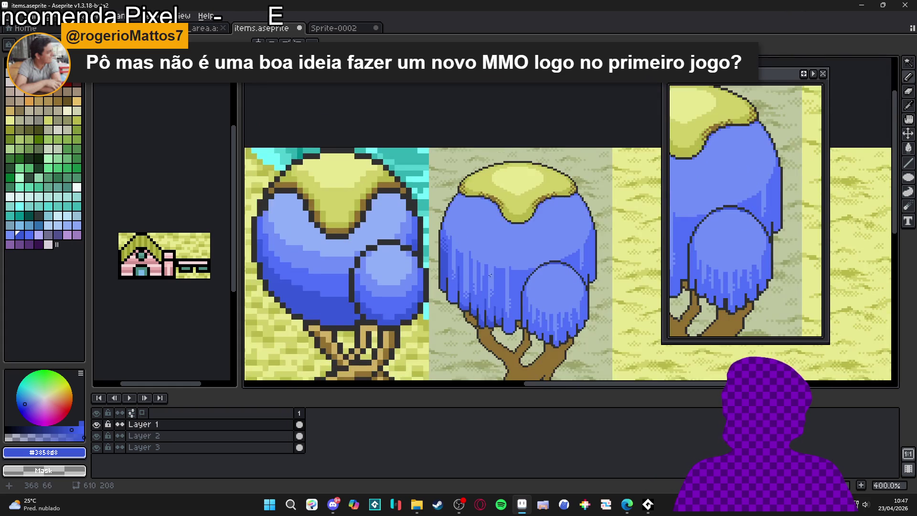
Draw two darker #3858d8 columns up the canopy's right edge.
{"action": "scroll", "coordinate": [565, 265], "scroll_direction": "up", "scroll_amount": 4}
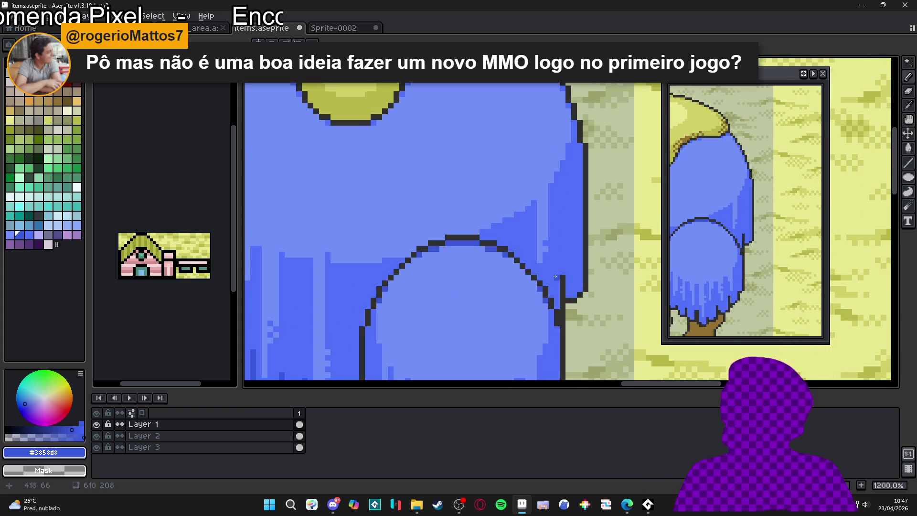
{"action": "mouse_move", "coordinate": [569, 292]}
{"action": "left_mouse_down"}
{"action": "mouse_move", "coordinate": [569, 205]}
{"action": "mouse_move", "coordinate": [578, 193]}
{"action": "left_mouse_up"}
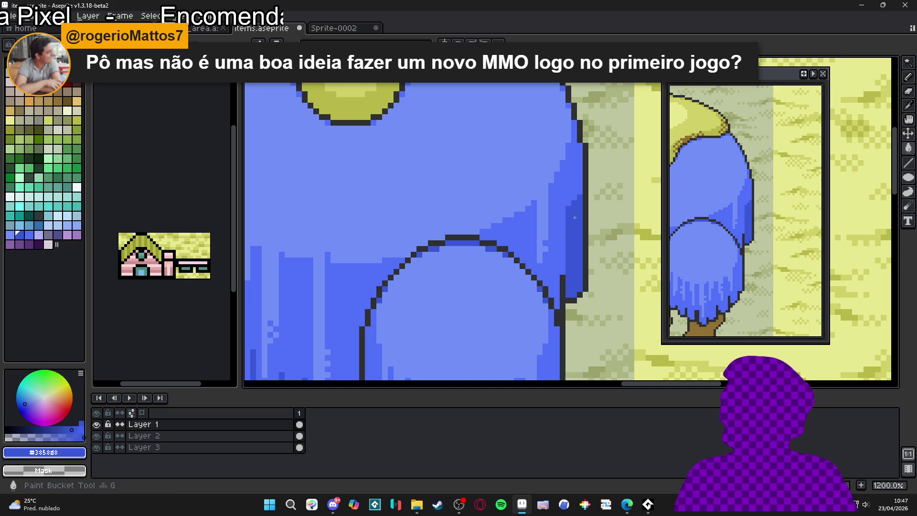
{"action": "left_click_drag", "start_coordinate": [577, 296], "coordinate": [578, 199]}
{"action": "scroll", "coordinate": [579, 191], "scroll_direction": "up", "scroll_amount": 3}
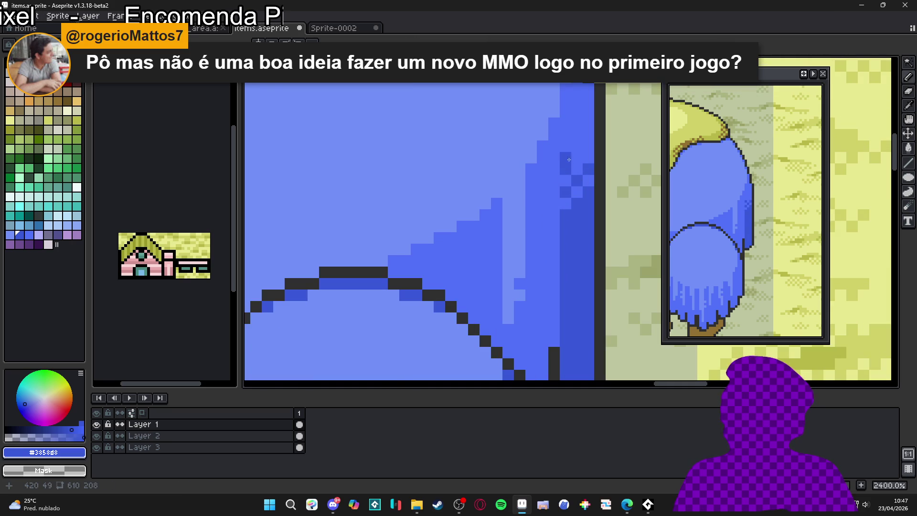
{"action": "scroll", "coordinate": [565, 144], "scroll_direction": "down", "scroll_amount": 5}
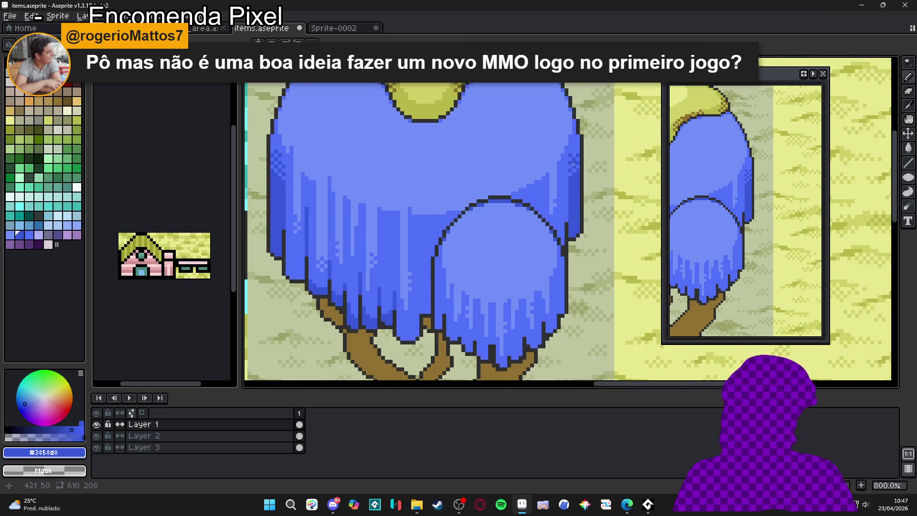
{"action": "scroll", "coordinate": [396, 231], "scroll_direction": "up", "scroll_amount": 5}
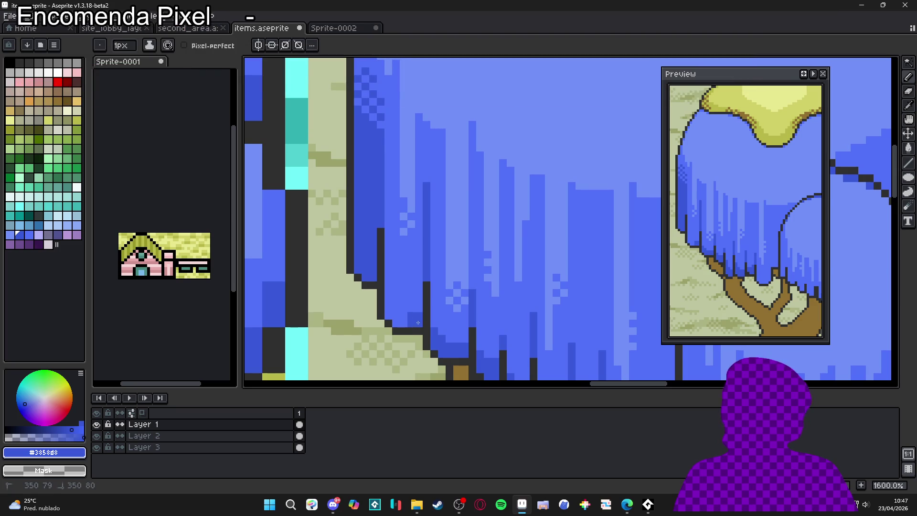
{"action": "scroll", "coordinate": [411, 301], "scroll_direction": "left", "scroll_amount": 2}
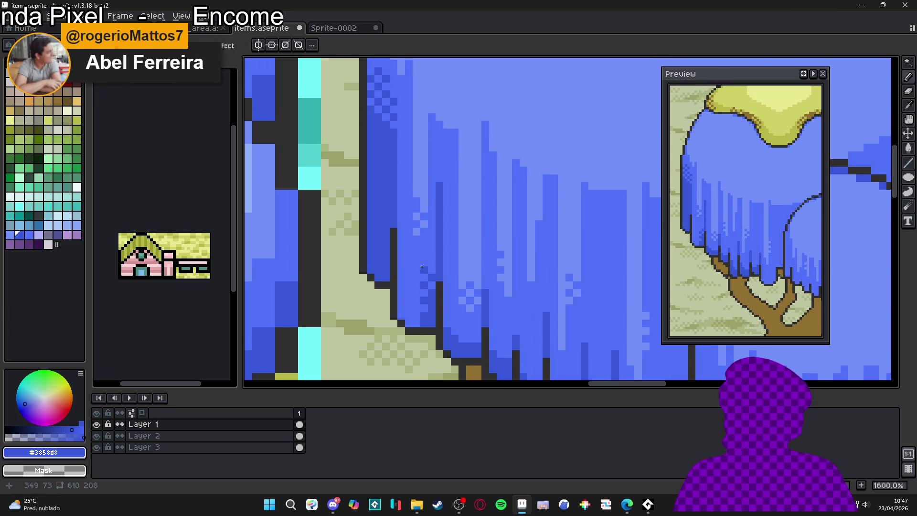
{"action": "scroll", "coordinate": [428, 259], "scroll_direction": "down", "scroll_amount": 5}
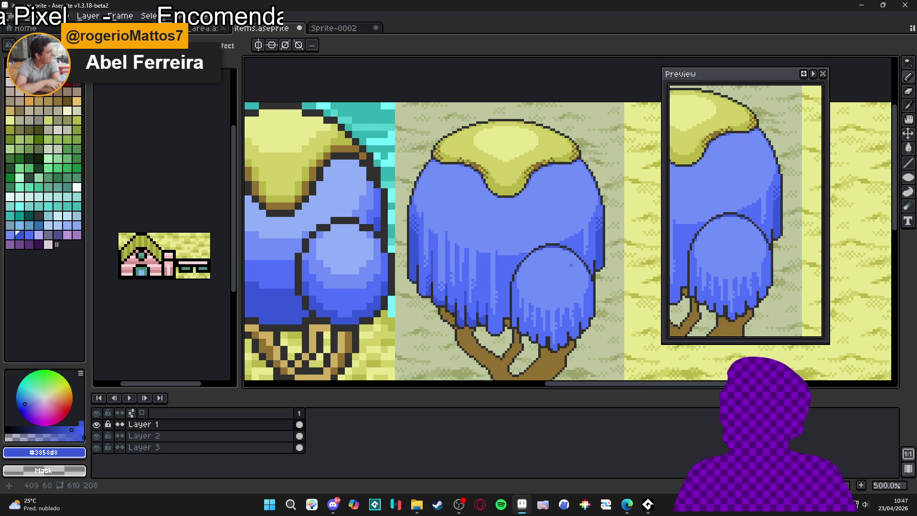
{"action": "scroll", "coordinate": [588, 260], "scroll_direction": "up", "scroll_amount": 2}
{"action": "scroll", "coordinate": [588, 260], "scroll_direction": "up", "scroll_amount": 3}
Add more darker blue streaks down the front canopy, re-sampling the canopy blue afterward.
{"action": "left_click_drag", "start_coordinate": [574, 252], "coordinate": [573, 231]}
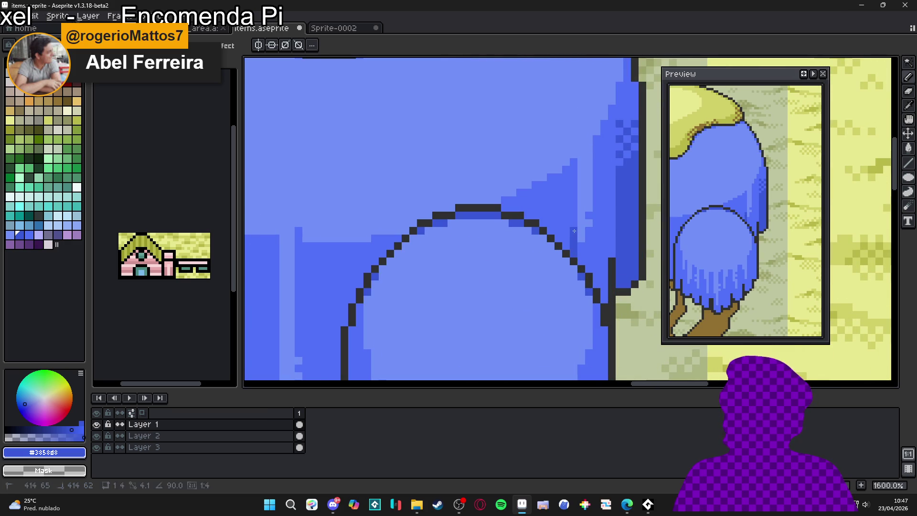
{"action": "scroll", "coordinate": [569, 252], "scroll_direction": "down", "scroll_amount": 1}
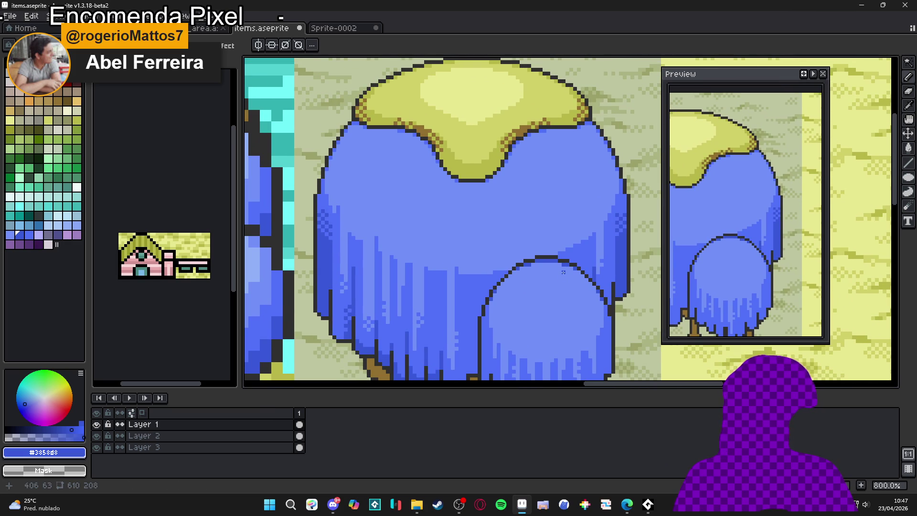
{"action": "scroll", "coordinate": [564, 272], "scroll_direction": "down", "scroll_amount": 2}
{"action": "scroll", "coordinate": [519, 338], "scroll_direction": "up", "scroll_amount": 5}
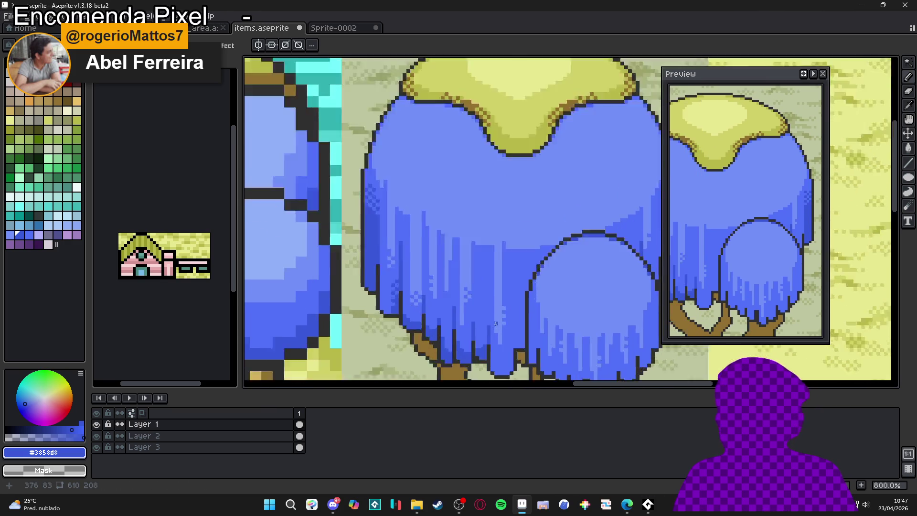
{"action": "mouse_move", "coordinate": [517, 361]}
{"action": "left_mouse_down"}
{"action": "mouse_move", "coordinate": [519, 302]}
{"action": "mouse_move", "coordinate": [532, 354]}
{"action": "mouse_move", "coordinate": [532, 338]}
{"action": "left_mouse_up"}
{"action": "left_click", "coordinate": [528, 366], "text": "alt"}
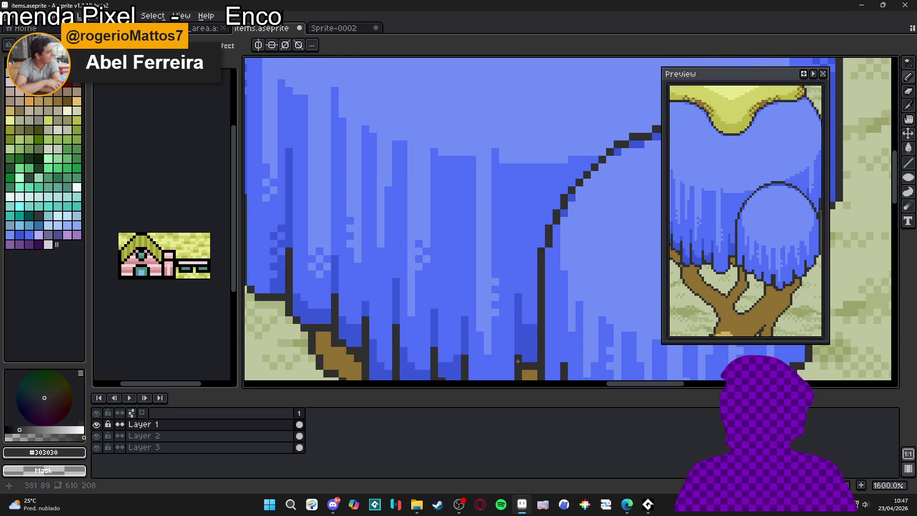
{"action": "left_click", "coordinate": [531, 316], "text": "alt"}
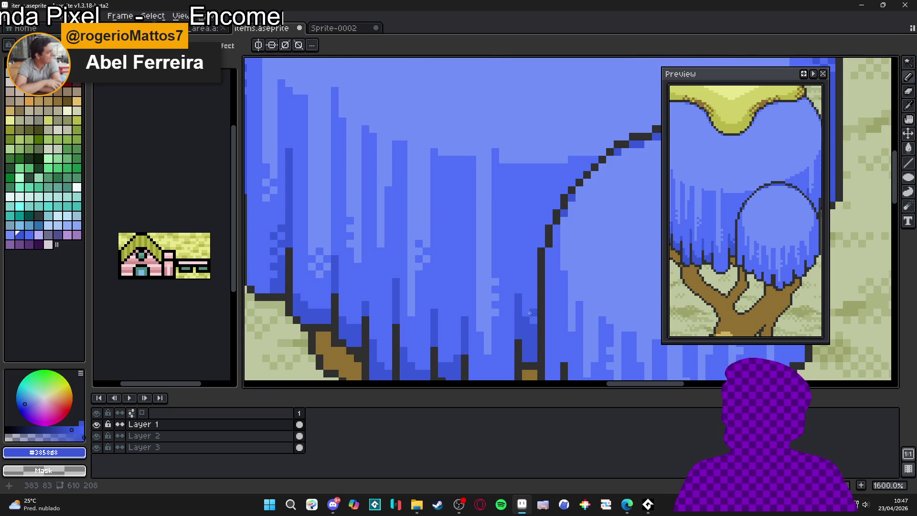
{"action": "scroll", "coordinate": [530, 298], "scroll_direction": "down", "scroll_amount": 4}
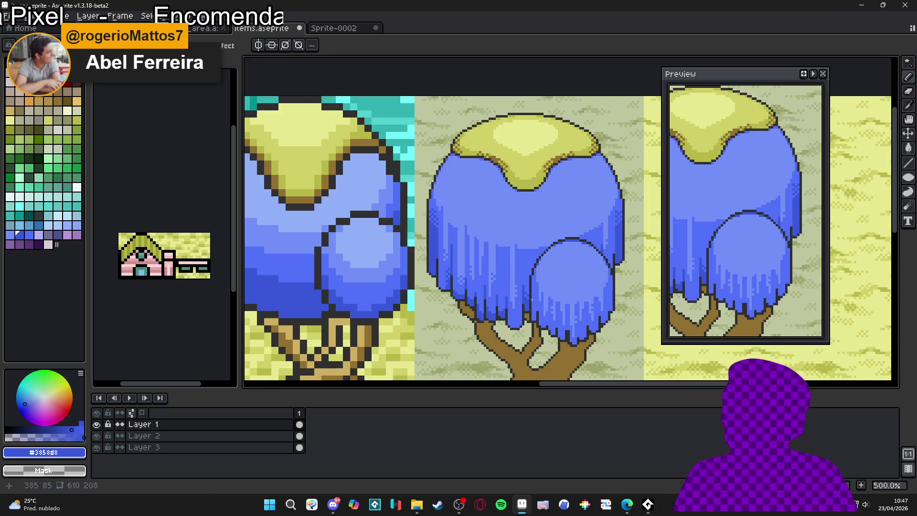
Paint three darker blue drip streaks on the front canopy's lower edge and save items.aseprite.
{"action": "scroll", "coordinate": [534, 307], "scroll_direction": "down", "scroll_amount": 2}
{"action": "scroll", "coordinate": [532, 291], "scroll_direction": "up", "scroll_amount": 1}
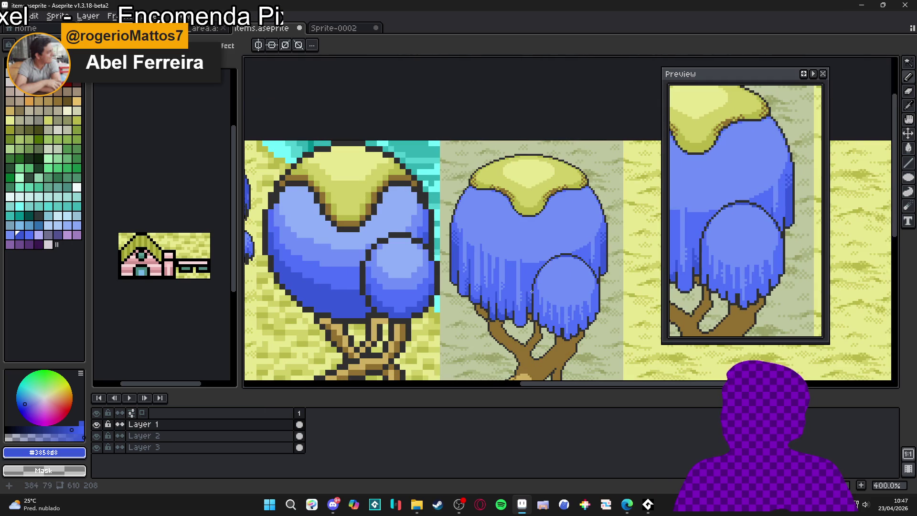
{"action": "scroll", "coordinate": [531, 291], "scroll_direction": "down", "scroll_amount": 2}
{"action": "scroll", "coordinate": [524, 273], "scroll_direction": "up", "scroll_amount": 1}
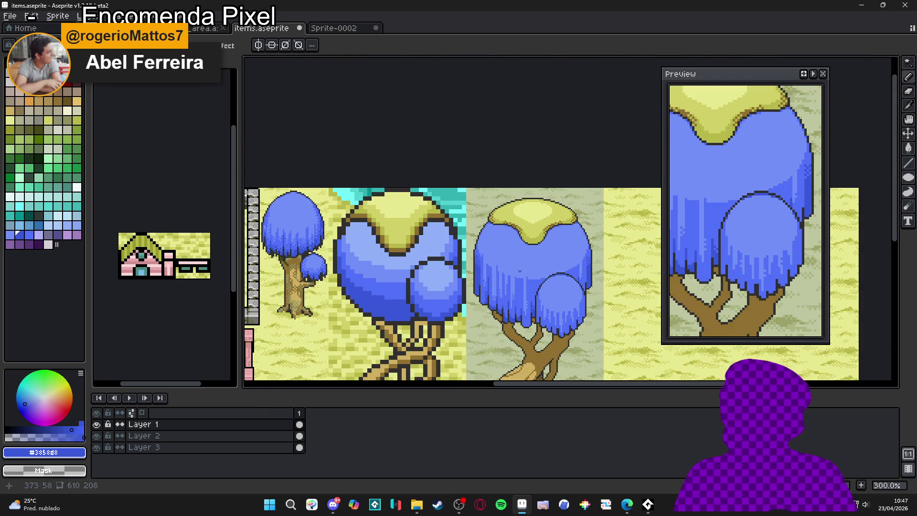
{"action": "scroll", "coordinate": [519, 272], "scroll_direction": "down", "scroll_amount": 1}
{"action": "scroll", "coordinate": [496, 234], "scroll_direction": "up", "scroll_amount": 5}
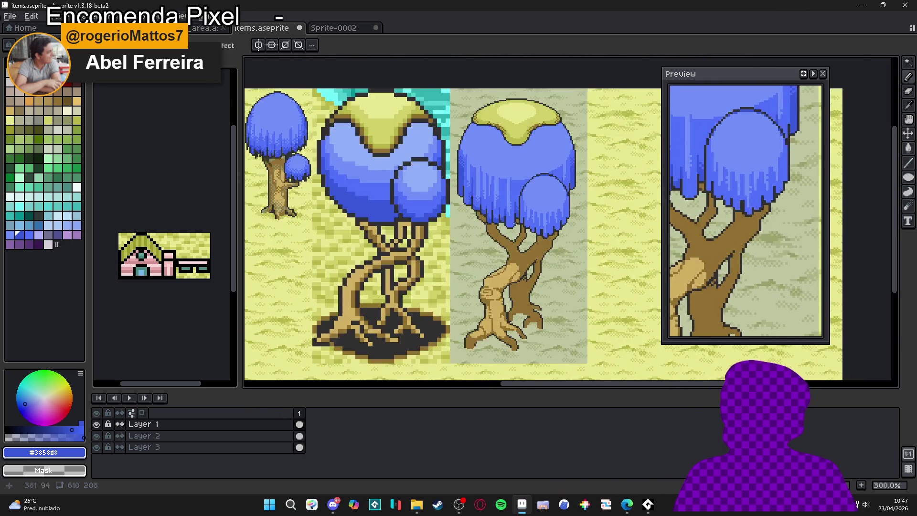
{"action": "scroll", "coordinate": [491, 220], "scroll_direction": "down", "scroll_amount": 3}
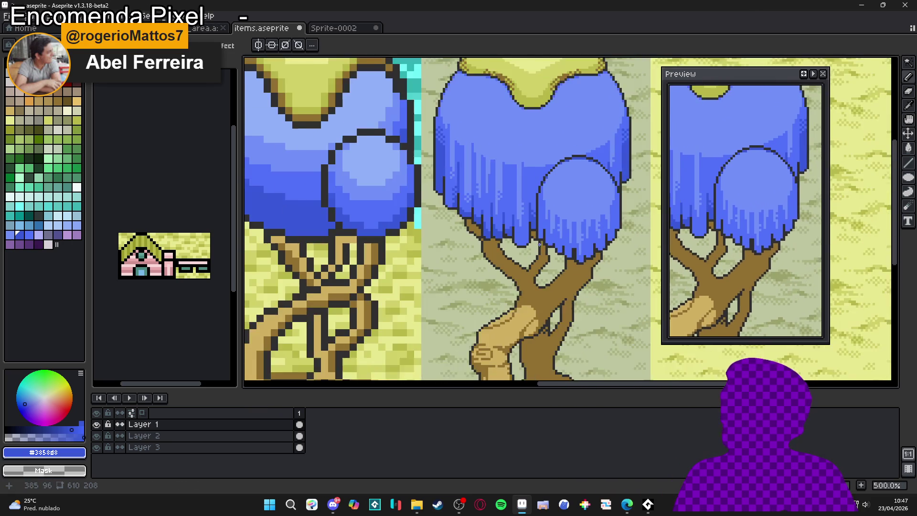
{"action": "scroll", "coordinate": [597, 200], "scroll_direction": "down", "scroll_amount": 2}
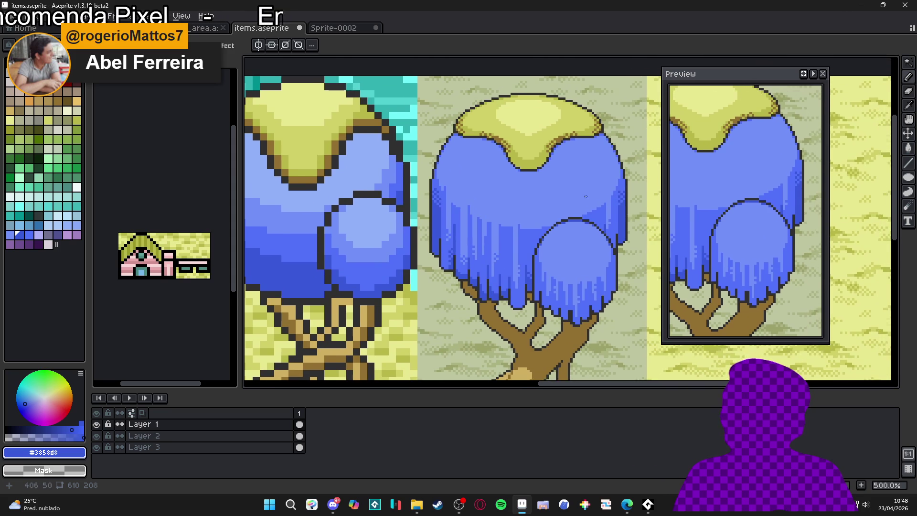
{"action": "scroll", "coordinate": [562, 217], "scroll_direction": "up", "scroll_amount": 6}
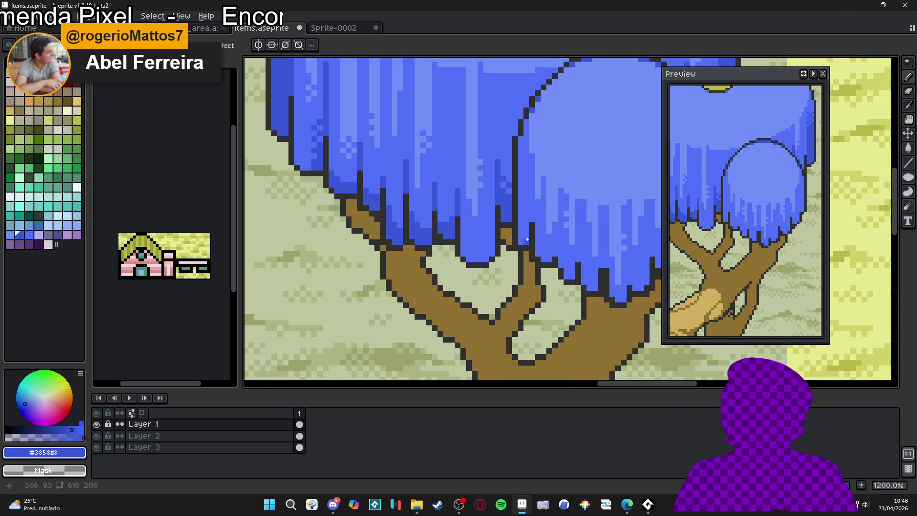
{"action": "key", "text": "m"}
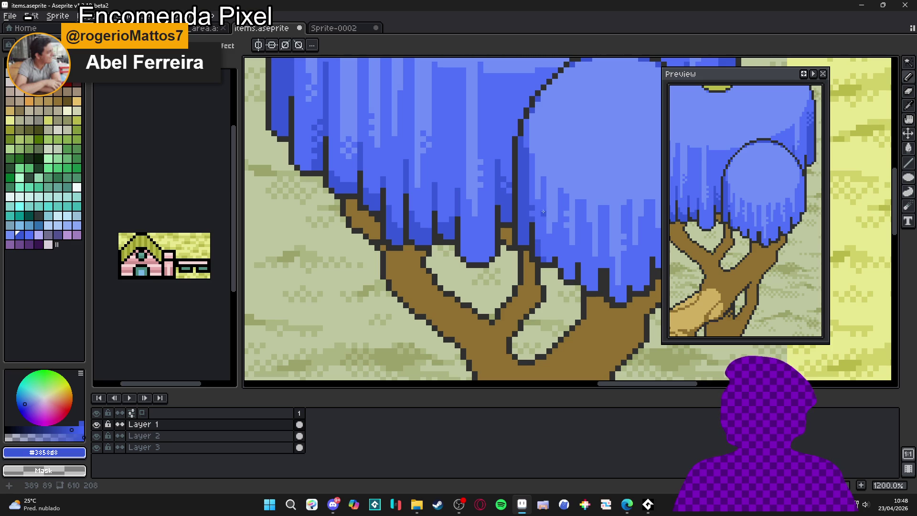
{"action": "left_click_drag", "start_coordinate": [541, 198], "coordinate": [543, 228]}
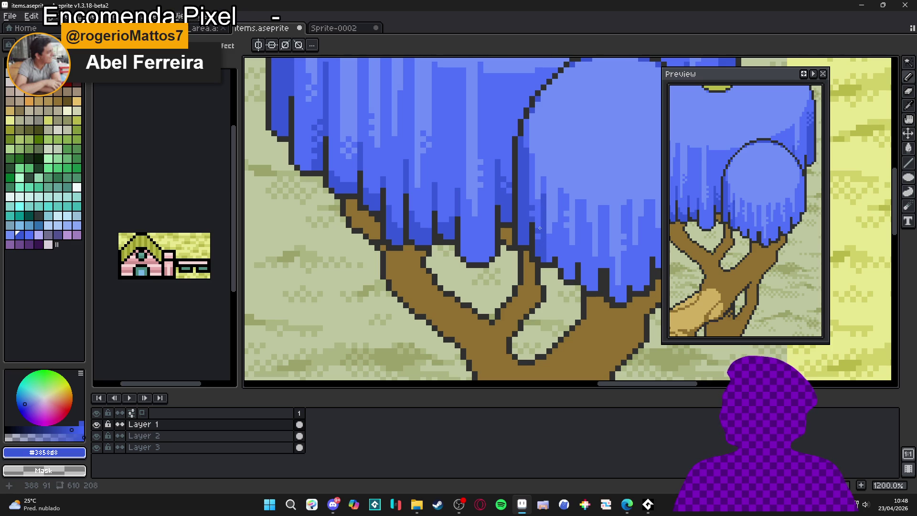
{"action": "scroll", "coordinate": [539, 222], "scroll_direction": "down", "scroll_amount": 3}
{"action": "scroll", "coordinate": [571, 271], "scroll_direction": "up", "scroll_amount": 4}
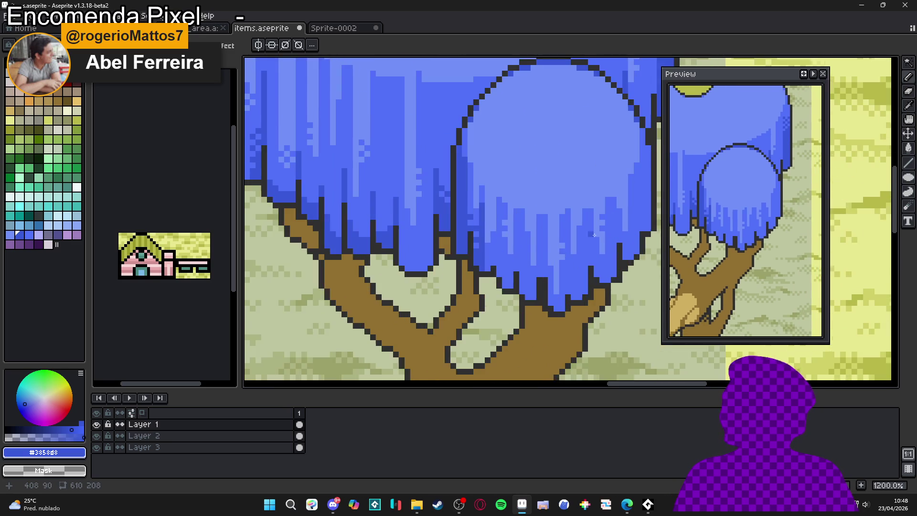
{"action": "left_click_drag", "start_coordinate": [568, 275], "coordinate": [568, 222]}
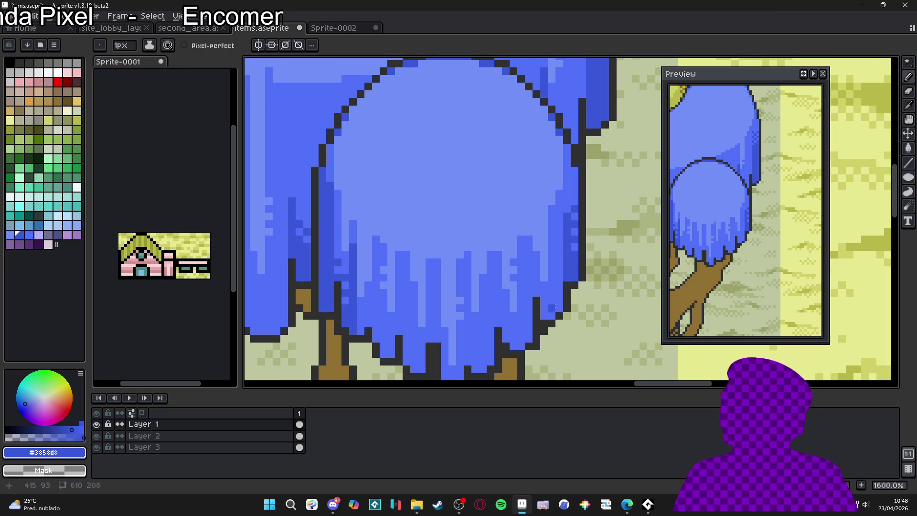
{"action": "left_click_drag", "start_coordinate": [540, 300], "coordinate": [537, 261]}
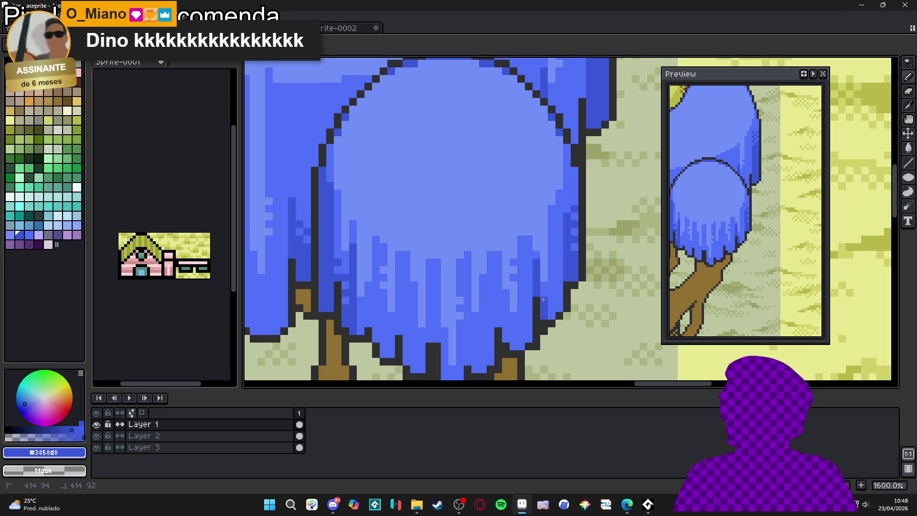
{"action": "mouse_move", "coordinate": [549, 312]}
{"action": "left_mouse_down"}
{"action": "mouse_move", "coordinate": [559, 285]}
{"action": "mouse_move", "coordinate": [559, 301]}
{"action": "mouse_move", "coordinate": [552, 297]}
{"action": "left_mouse_up"}
{"action": "key", "text": "ctrl+s"}
Draw one more dark blue streak up the canopy's lower edge, then save items.aseprite again.
{"action": "scroll", "coordinate": [554, 292], "scroll_direction": "down", "scroll_amount": 1}
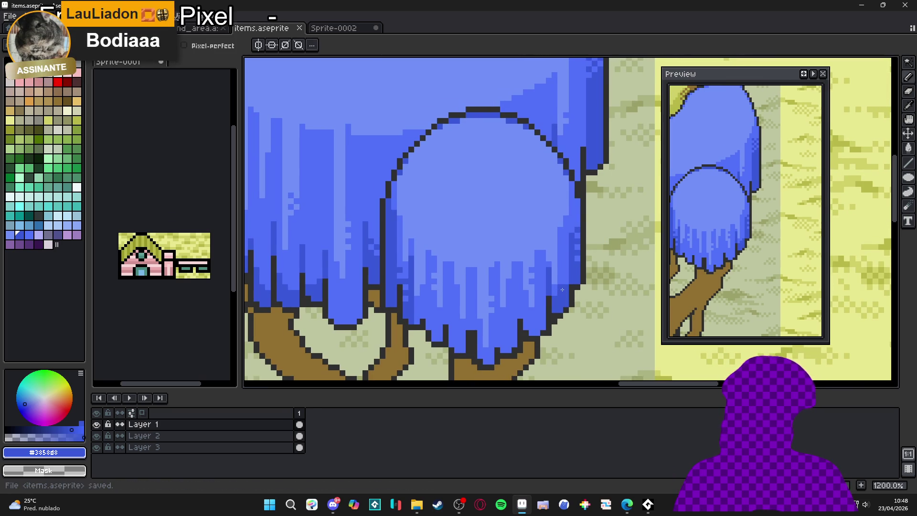
{"action": "scroll", "coordinate": [558, 281], "scroll_direction": "down", "scroll_amount": 3}
{"action": "scroll", "coordinate": [534, 314], "scroll_direction": "up", "scroll_amount": 1}
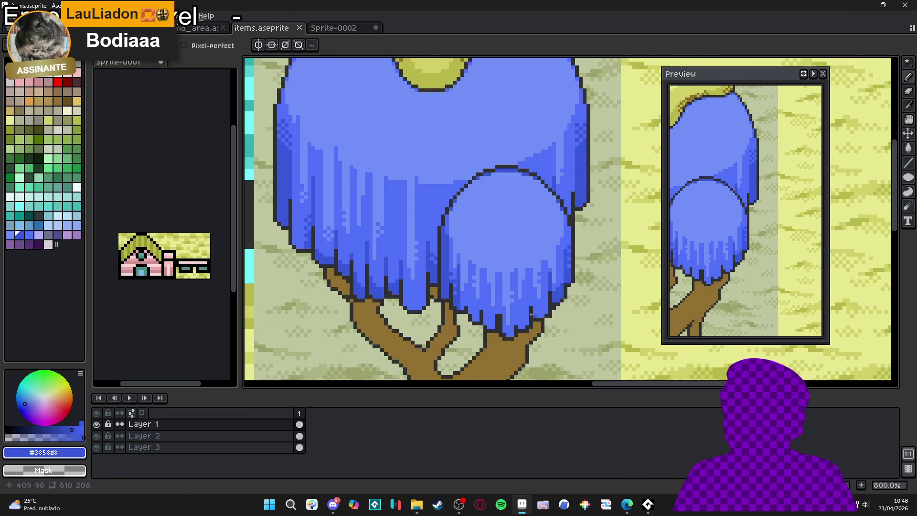
{"action": "scroll", "coordinate": [534, 314], "scroll_direction": "up", "scroll_amount": 3}
{"action": "left_click", "coordinate": [487, 308]}
{"action": "mouse_move", "coordinate": [486, 307]}
{"action": "left_mouse_down"}
{"action": "mouse_move", "coordinate": [488, 283]}
{"action": "mouse_move", "coordinate": [449, 279]}
{"action": "left_mouse_up"}
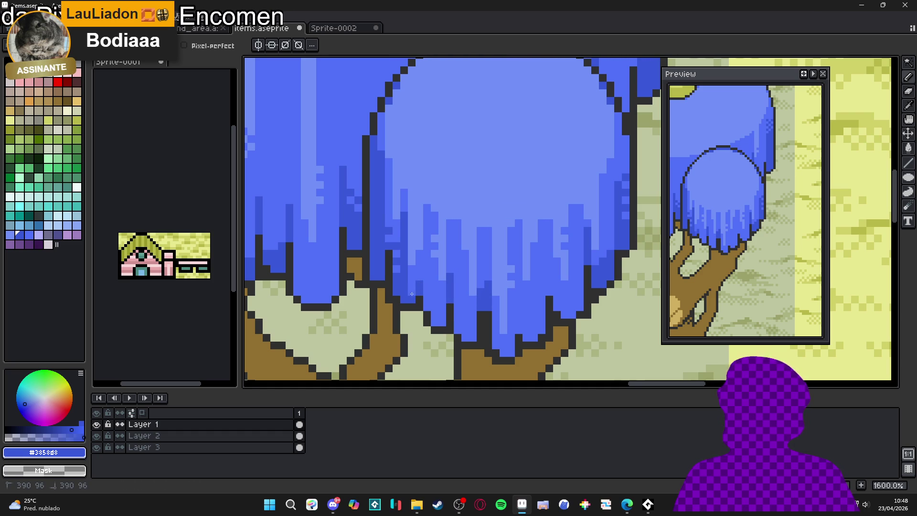
{"action": "scroll", "coordinate": [416, 293], "scroll_direction": "down", "scroll_amount": 5}
{"action": "left_click_drag", "start_coordinate": [458, 281], "coordinate": [511, 283]}
{"action": "scroll", "coordinate": [466, 288], "scroll_direction": "down", "scroll_amount": 1}
{"action": "scroll", "coordinate": [501, 286], "scroll_direction": "down", "scroll_amount": 1}
{"action": "key", "text": "ctrl+s"}
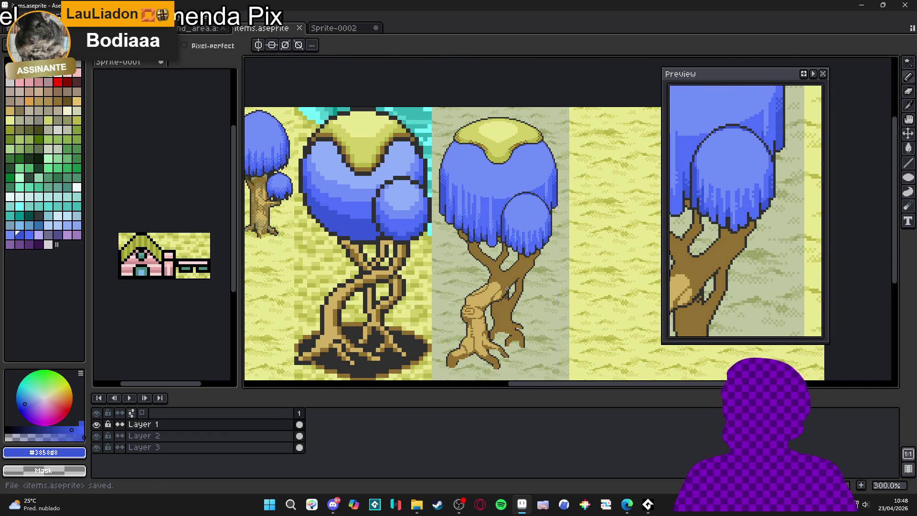
{"action": "key", "text": "alt"}
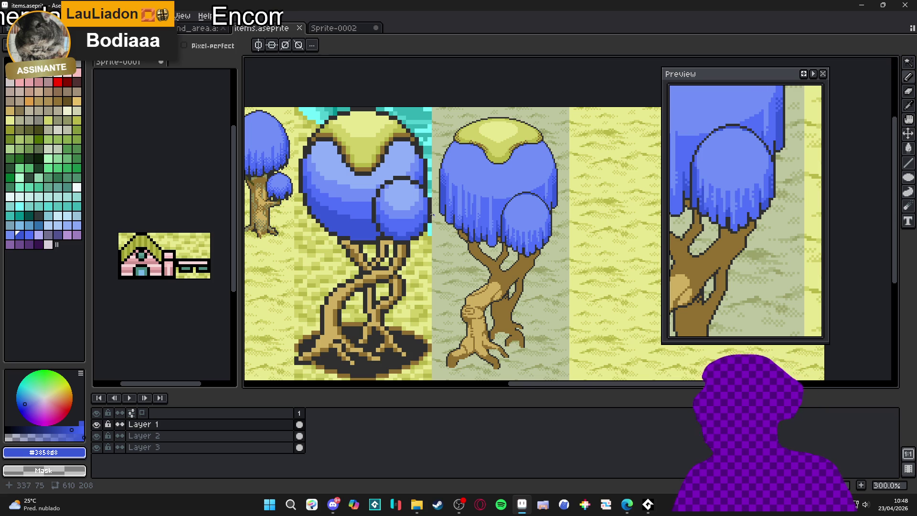
{"action": "scroll", "coordinate": [511, 270], "scroll_direction": "down", "scroll_amount": 1}
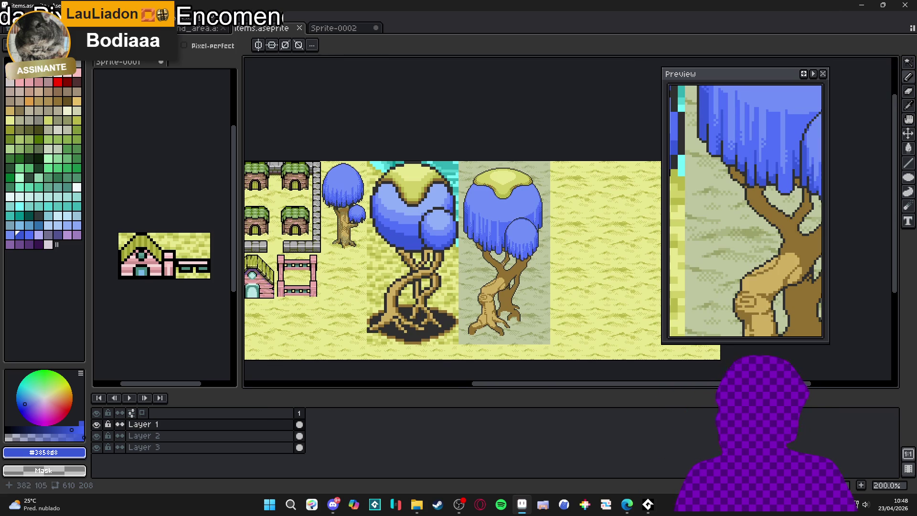
Sample the tan trunk colour and make a brush from a 2x2 pixel selection.
{"action": "scroll", "coordinate": [510, 288], "scroll_direction": "up", "scroll_amount": 5}
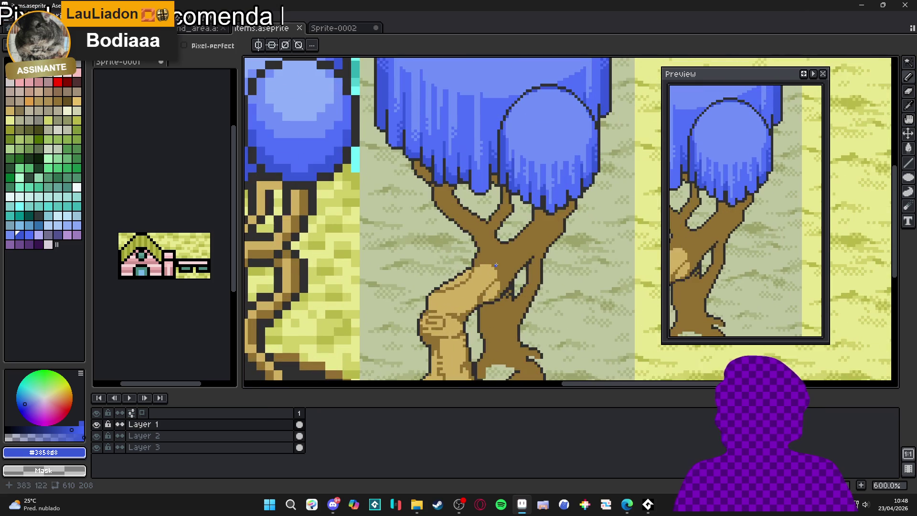
{"action": "scroll", "coordinate": [496, 263], "scroll_direction": "up", "scroll_amount": 4}
{"action": "left_click", "coordinate": [499, 260], "text": "alt"}
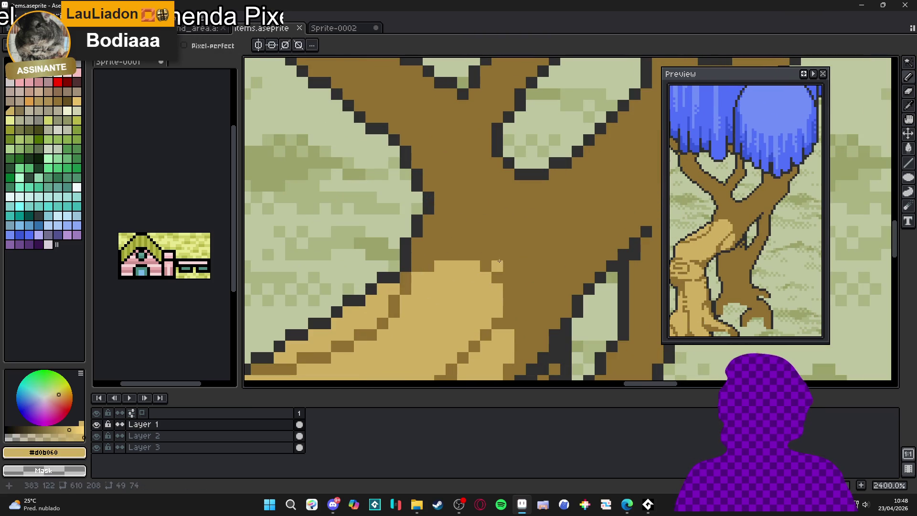
{"action": "key", "text": "ctrl+a"}
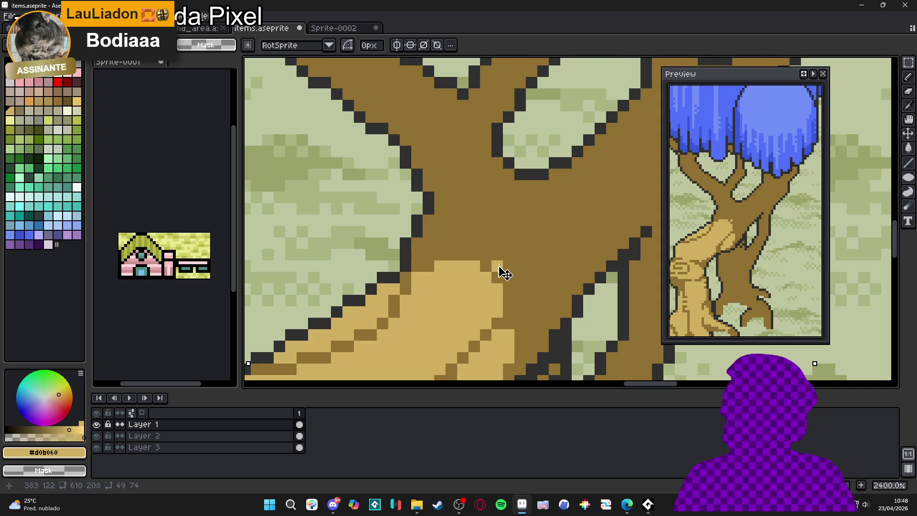
{"action": "key", "text": "b"}
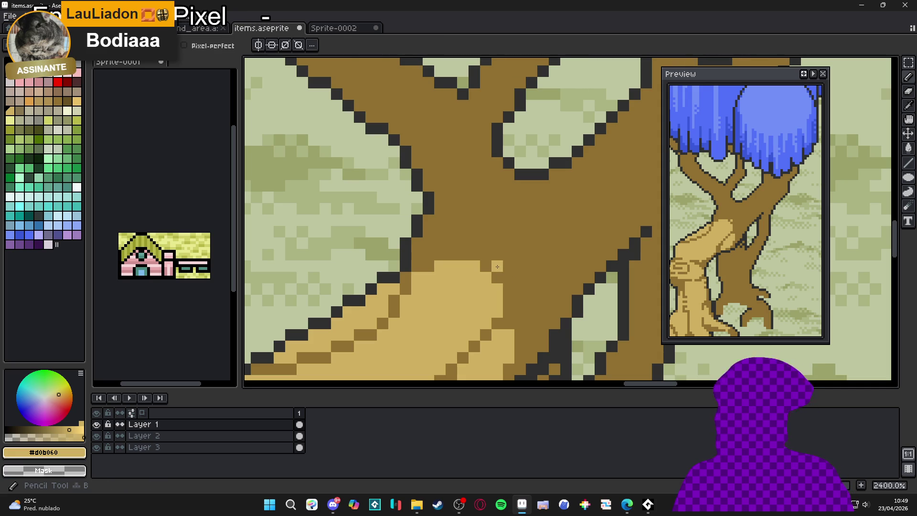
{"action": "key", "text": "m"}
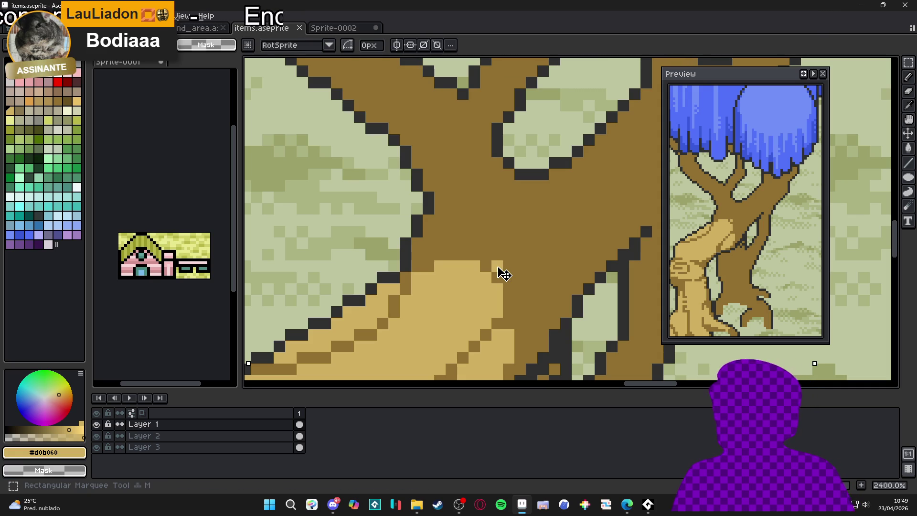
{"action": "left_click_drag", "start_coordinate": [482, 261], "coordinate": [502, 282]}
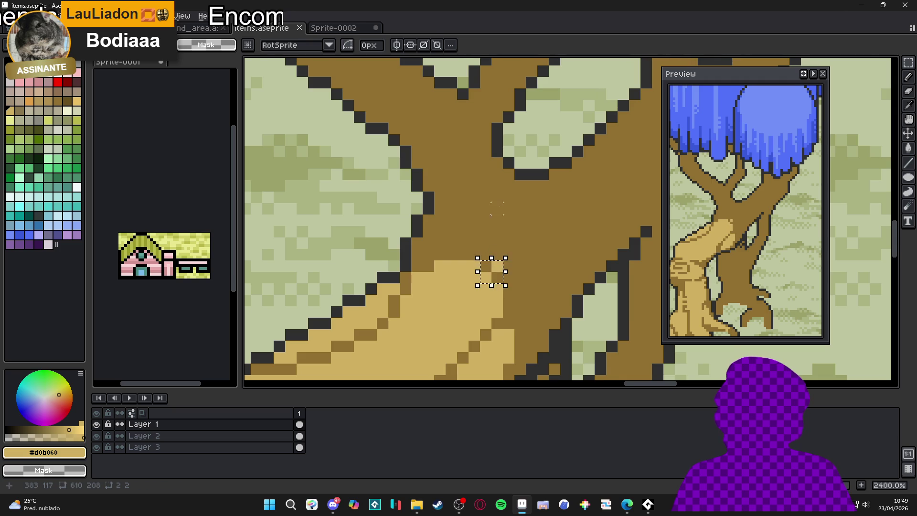
{"action": "key", "text": "b"}
Set the brush to 'Pattern aligned to source' and dither checker shading onto the upper trunk.
{"action": "scroll", "coordinate": [497, 208], "scroll_direction": "down", "scroll_amount": 1}
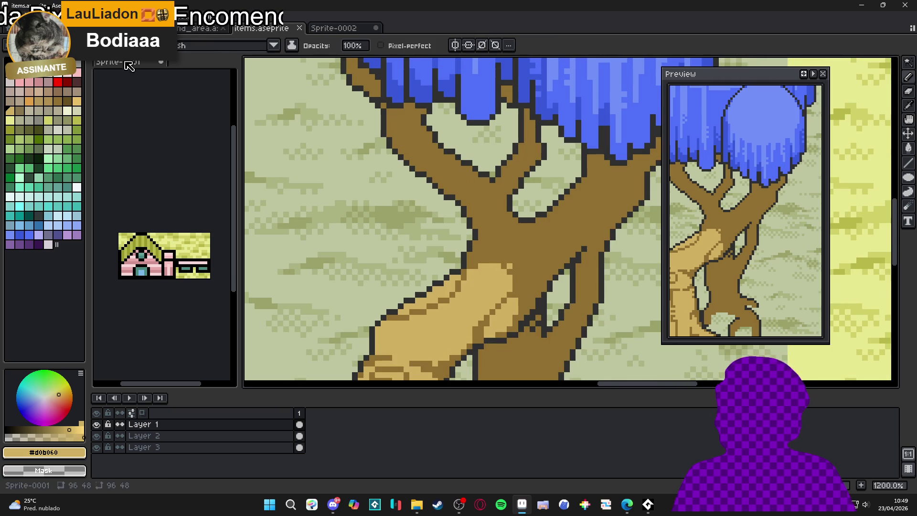
{"action": "left_click", "coordinate": [210, 46]}
{"action": "left_click", "coordinate": [234, 62]}
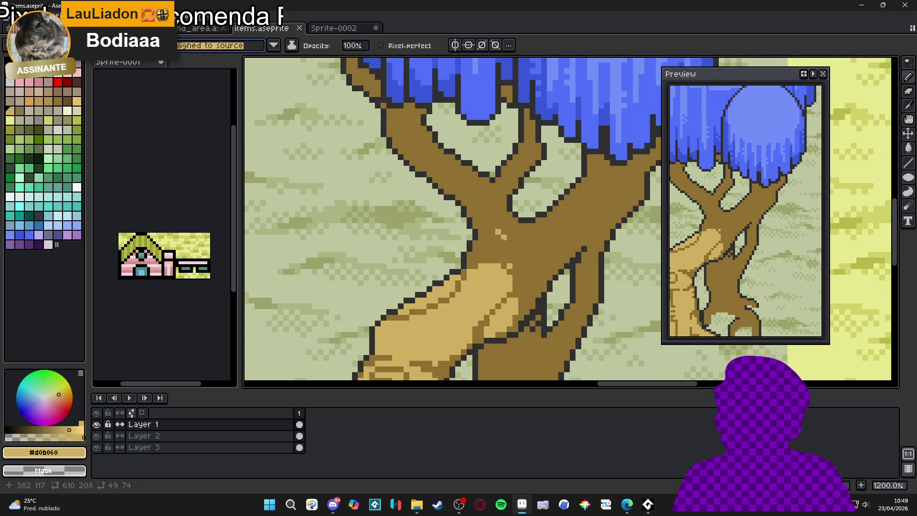
{"action": "mouse_move", "coordinate": [501, 250]}
{"action": "left_mouse_down"}
{"action": "mouse_move", "coordinate": [520, 285]}
{"action": "mouse_move", "coordinate": [530, 249]}
{"action": "mouse_move", "coordinate": [498, 259]}
{"action": "left_mouse_up"}
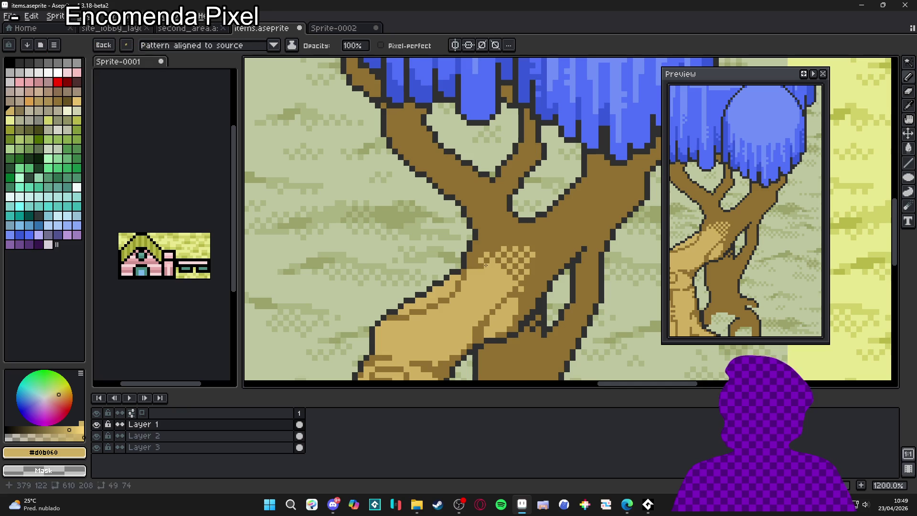
{"action": "scroll", "coordinate": [501, 268], "scroll_direction": "down", "scroll_amount": 3}
Undo the last stroke, then dither tan checker shading onto the lower right dark-brown root.
{"action": "scroll", "coordinate": [510, 297], "scroll_direction": "up", "scroll_amount": 4}
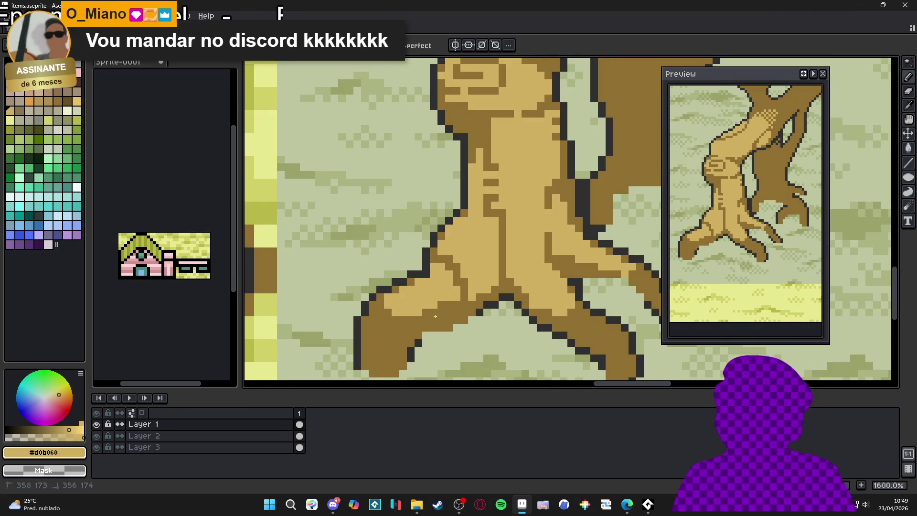
{"action": "scroll", "coordinate": [444, 308], "scroll_direction": "down", "scroll_amount": 2}
{"action": "scroll", "coordinate": [503, 287], "scroll_direction": "up", "scroll_amount": 3}
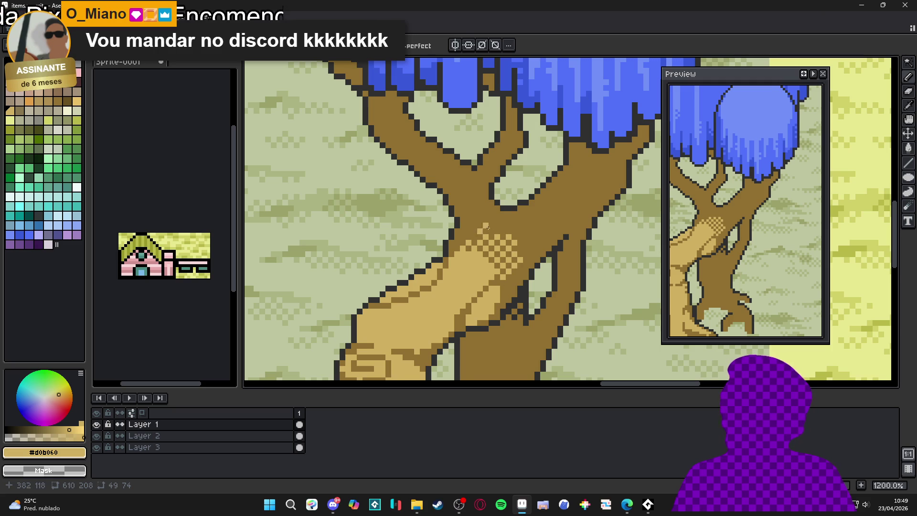
{"action": "scroll", "coordinate": [488, 228], "scroll_direction": "down", "scroll_amount": 3}
{"action": "scroll", "coordinate": [494, 256], "scroll_direction": "up", "scroll_amount": 2}
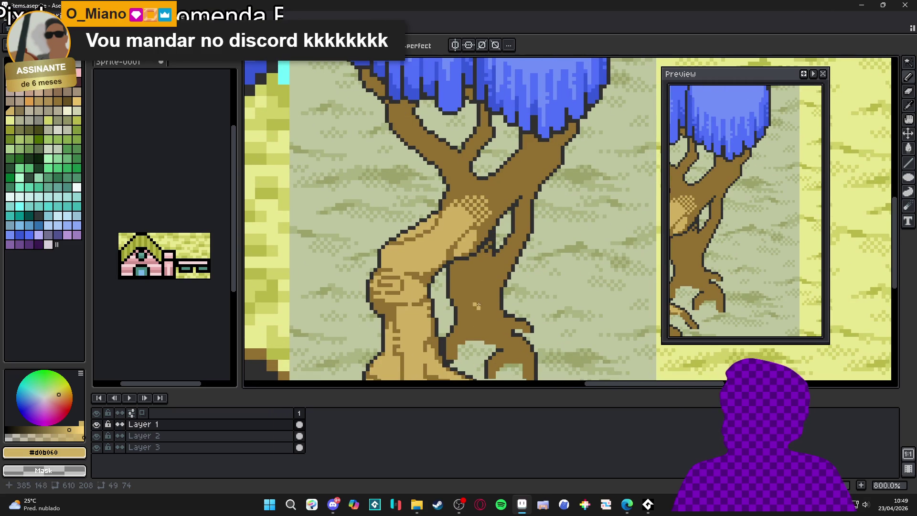
{"action": "key", "text": "ctrl+z"}
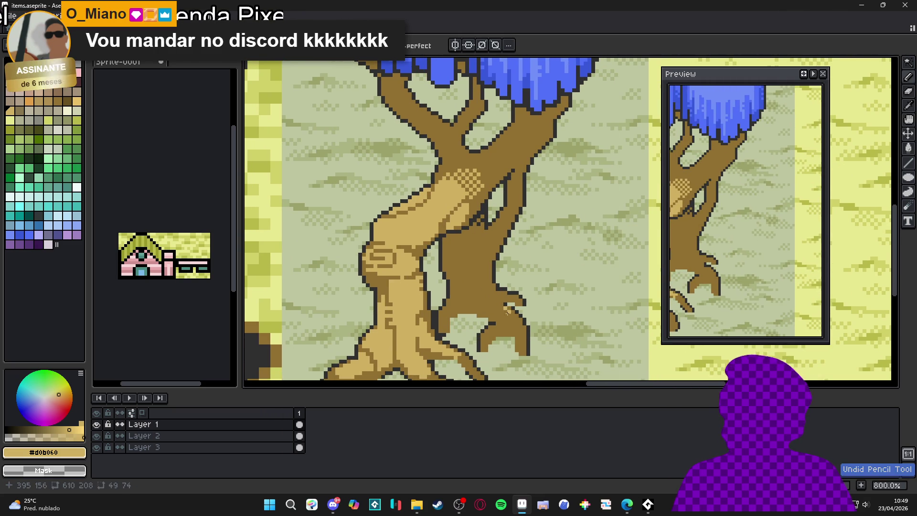
{"action": "mouse_move", "coordinate": [496, 307]}
{"action": "left_mouse_down"}
{"action": "mouse_move", "coordinate": [512, 320]}
{"action": "mouse_move", "coordinate": [482, 305]}
{"action": "left_mouse_up"}
{"action": "left_click", "coordinate": [480, 302]}
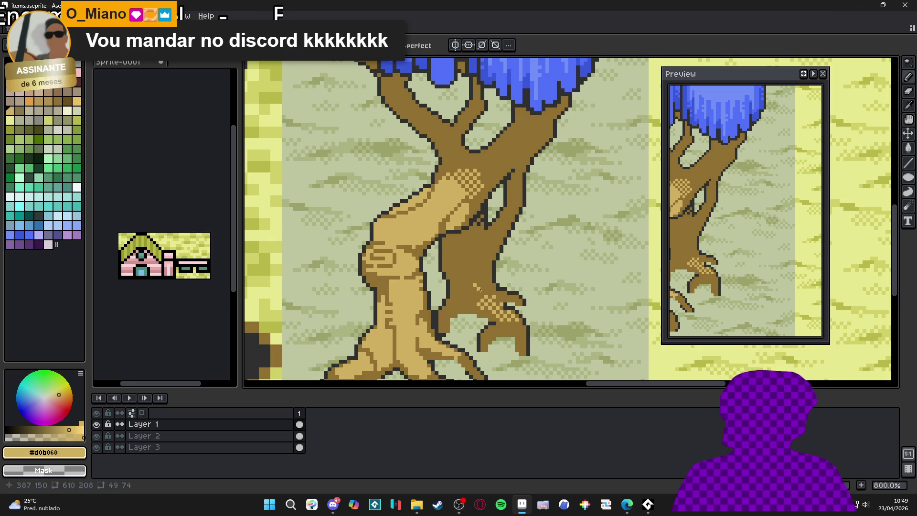
{"action": "scroll", "coordinate": [467, 289], "scroll_direction": "down", "scroll_amount": 3}
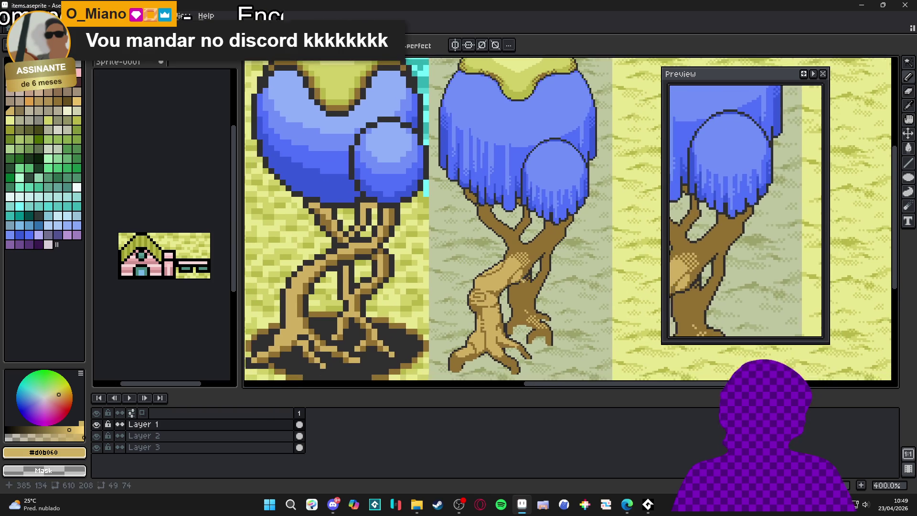
{"action": "scroll", "coordinate": [500, 264], "scroll_direction": "down", "scroll_amount": 1}
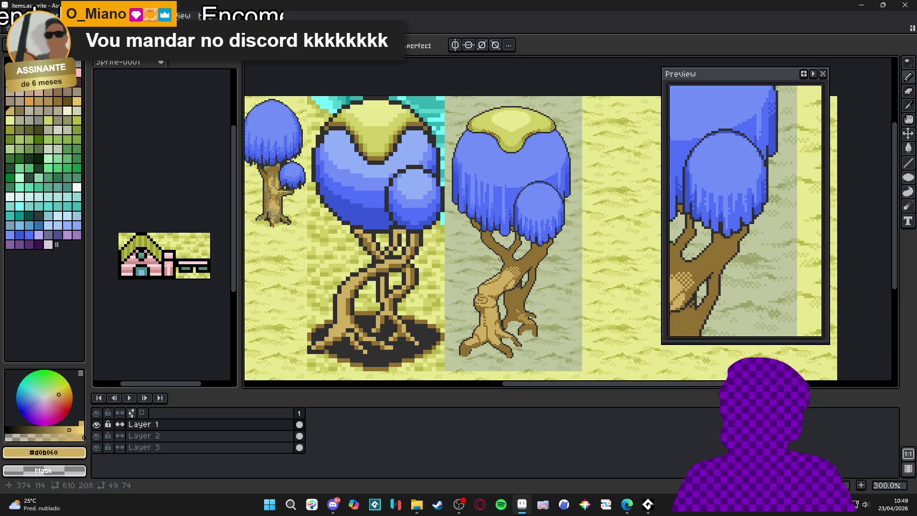
{"action": "scroll", "coordinate": [507, 262], "scroll_direction": "up", "scroll_amount": 1}
{"action": "scroll", "coordinate": [514, 260], "scroll_direction": "down", "scroll_amount": 1}
{"action": "scroll", "coordinate": [534, 230], "scroll_direction": "up", "scroll_amount": 1}
{"action": "scroll", "coordinate": [535, 231], "scroll_direction": "down", "scroll_amount": 1}
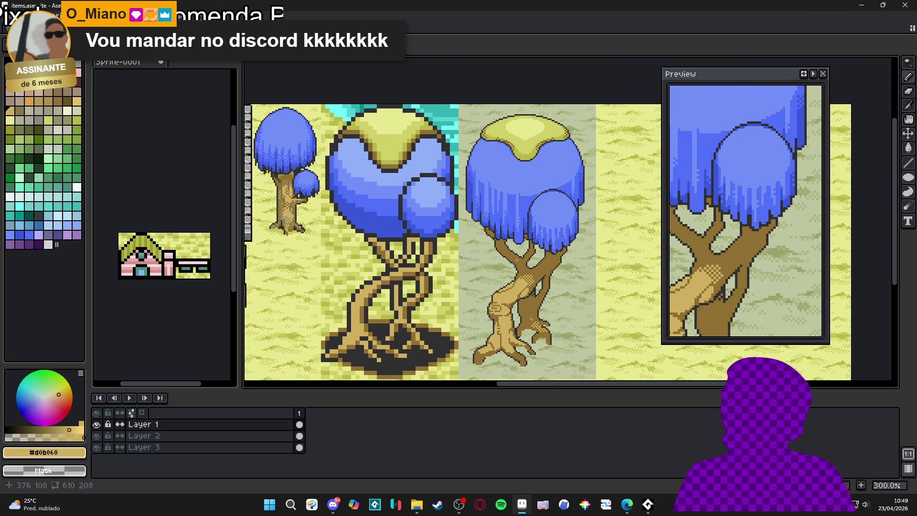
{"action": "scroll", "coordinate": [534, 233], "scroll_direction": "down", "scroll_amount": 2}
{"action": "scroll", "coordinate": [531, 247], "scroll_direction": "up", "scroll_amount": 1}
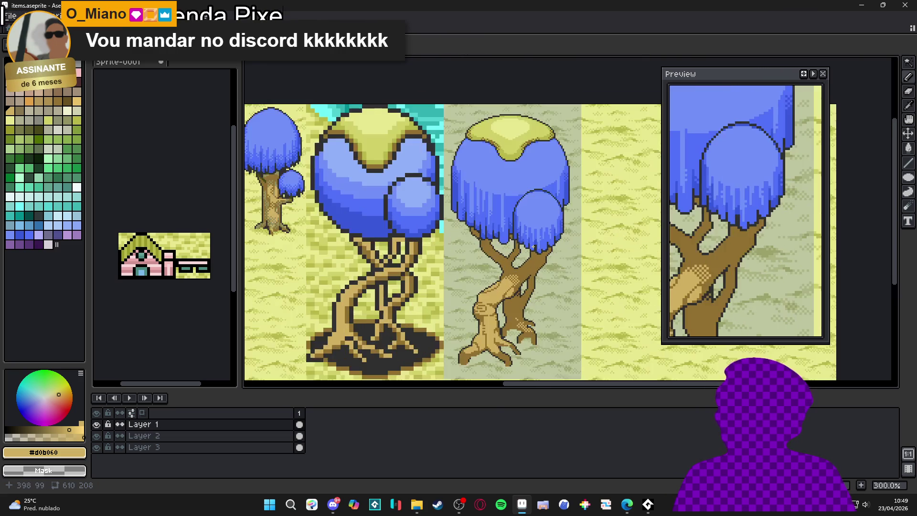
{"action": "scroll", "coordinate": [532, 247], "scroll_direction": "down", "scroll_amount": 2}
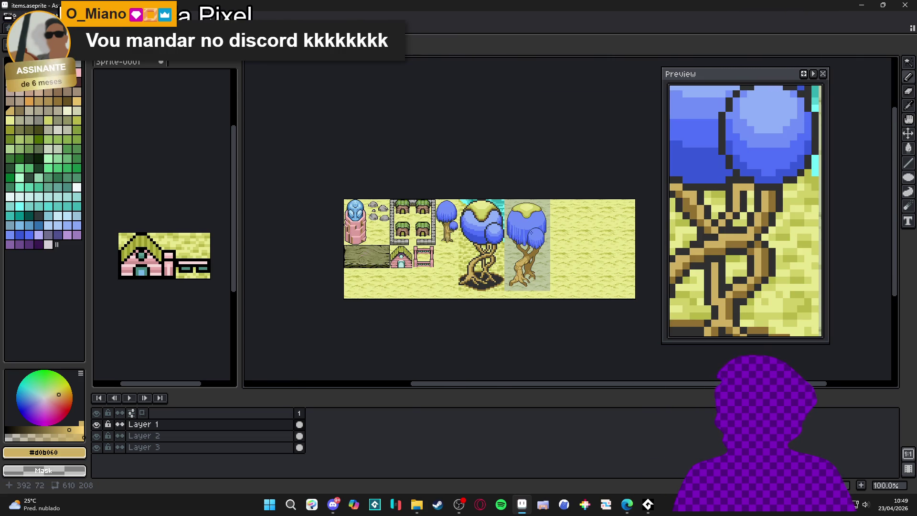
{"action": "scroll", "coordinate": [528, 225], "scroll_direction": "up", "scroll_amount": 1}
{"action": "left_click_drag", "start_coordinate": [524, 216], "coordinate": [542, 230]}
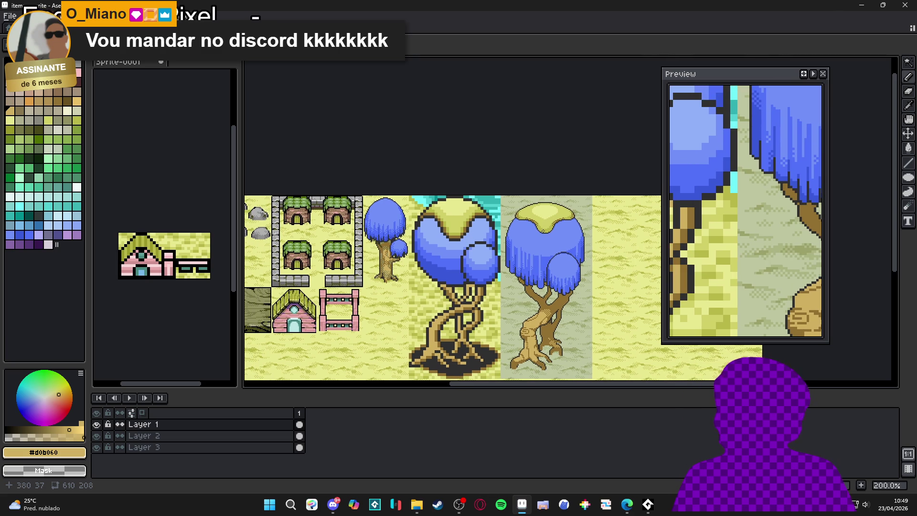
{"action": "scroll", "coordinate": [509, 223], "scroll_direction": "up", "scroll_amount": 3}
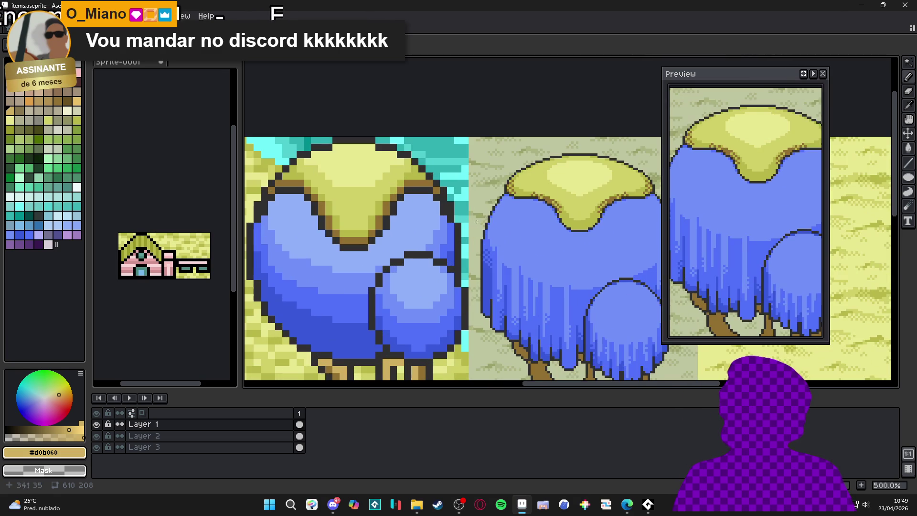
Eyedrop the light canopy blue and brush a light-blue highlight across the right canopy.
{"action": "left_click", "coordinate": [509, 223], "text": "alt"}
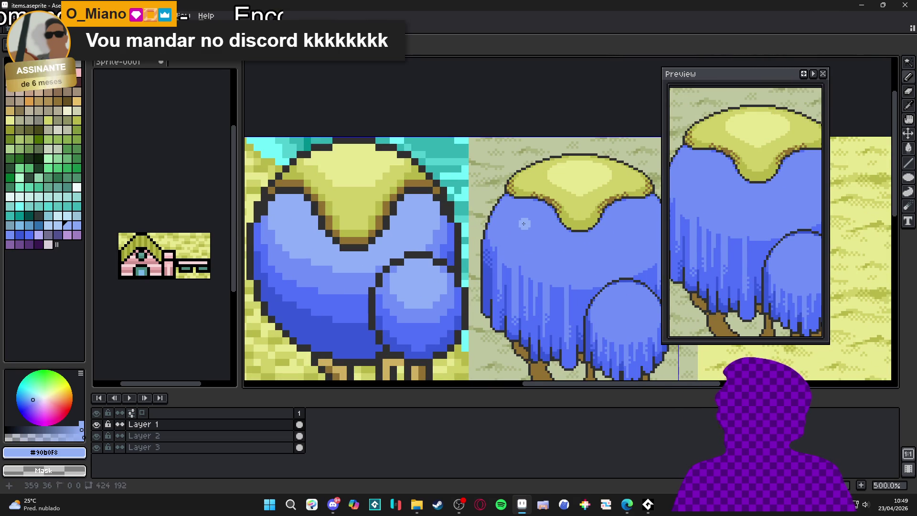
{"action": "scroll", "coordinate": [519, 219], "scroll_direction": "up", "scroll_amount": 1}
{"action": "mouse_move", "coordinate": [510, 219]}
{"action": "left_mouse_down"}
{"action": "mouse_move", "coordinate": [541, 240]}
{"action": "mouse_move", "coordinate": [604, 240]}
{"action": "mouse_move", "coordinate": [629, 227]}
{"action": "mouse_move", "coordinate": [586, 243]}
{"action": "mouse_move", "coordinate": [623, 229]}
{"action": "left_mouse_up"}
{"action": "scroll", "coordinate": [545, 244], "scroll_direction": "down", "scroll_amount": 3}
{"action": "scroll", "coordinate": [573, 243], "scroll_direction": "up", "scroll_amount": 3}
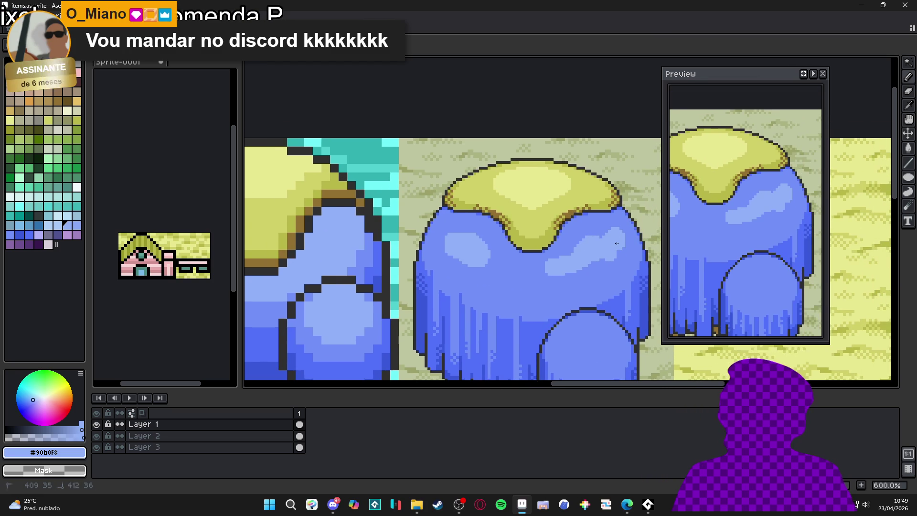
{"action": "scroll", "coordinate": [599, 263], "scroll_direction": "down", "scroll_amount": 1}
{"action": "scroll", "coordinate": [549, 255], "scroll_direction": "down", "scroll_amount": 2}
{"action": "scroll", "coordinate": [525, 253], "scroll_direction": "up", "scroll_amount": 3}
{"action": "scroll", "coordinate": [499, 249], "scroll_direction": "down", "scroll_amount": 1}
Run a darker canopy-blue line through the highlight and add a short light-blue streak.
{"action": "left_click", "coordinate": [495, 252], "text": "alt"}
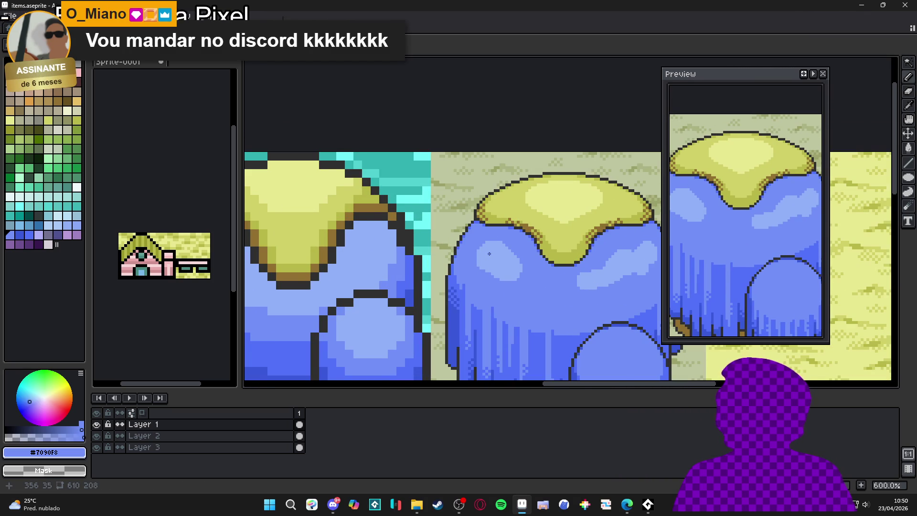
{"action": "scroll", "coordinate": [492, 250], "scroll_direction": "up", "scroll_amount": 3}
{"action": "left_click_drag", "start_coordinate": [501, 237], "coordinate": [477, 282]}
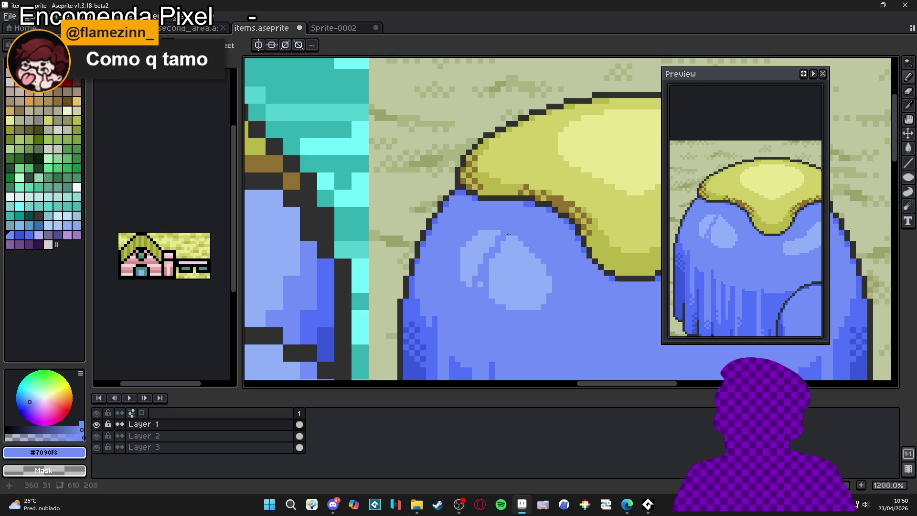
{"action": "key", "text": "ctrl+z"}
{"action": "scroll", "coordinate": [496, 258], "scroll_direction": "down", "scroll_amount": 3}
{"action": "scroll", "coordinate": [480, 270], "scroll_direction": "up", "scroll_amount": 2}
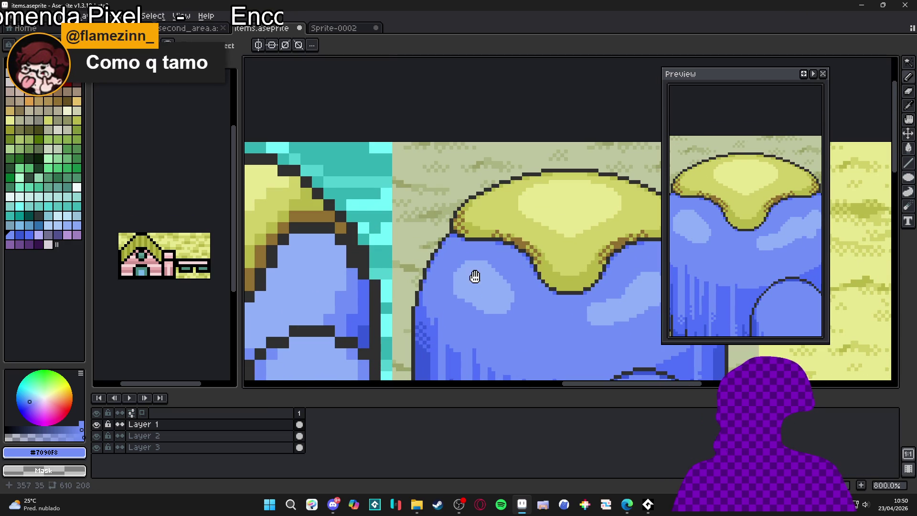
{"action": "scroll", "coordinate": [484, 286], "scroll_direction": "up", "scroll_amount": 3}
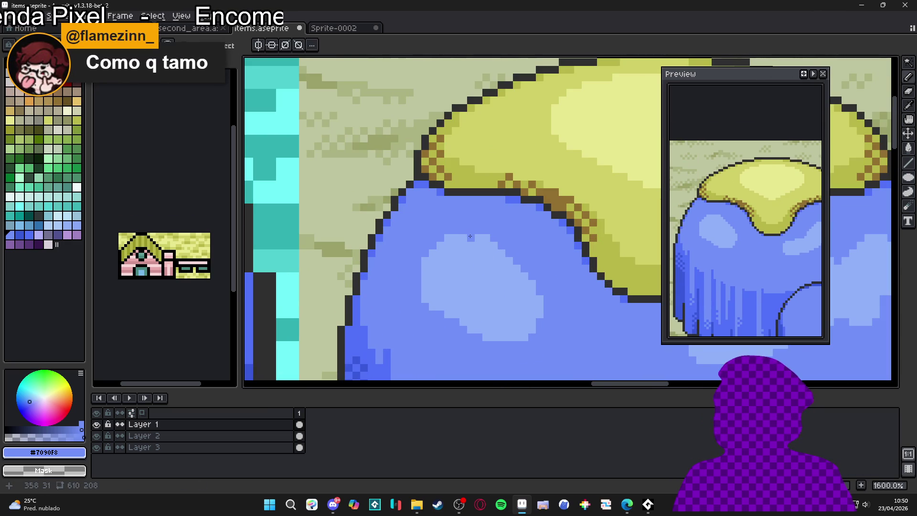
{"action": "mouse_move", "coordinate": [469, 237]}
{"action": "left_mouse_down"}
{"action": "mouse_move", "coordinate": [443, 307]}
{"action": "mouse_move", "coordinate": [417, 295]}
{"action": "mouse_move", "coordinate": [420, 279]}
{"action": "left_mouse_up"}
{"action": "left_click", "coordinate": [433, 275], "text": "alt"}
{"action": "left_click", "coordinate": [418, 268], "text": "alt"}
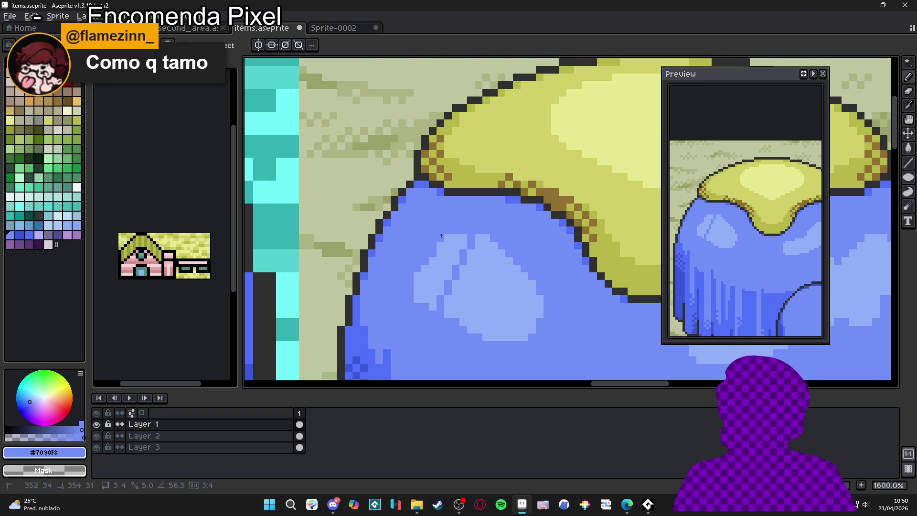
Move across the canopy and eyedrop its blues, ending on the light highlight blue #90B0F8.
{"action": "scroll", "coordinate": [443, 281], "scroll_direction": "down", "scroll_amount": 1}
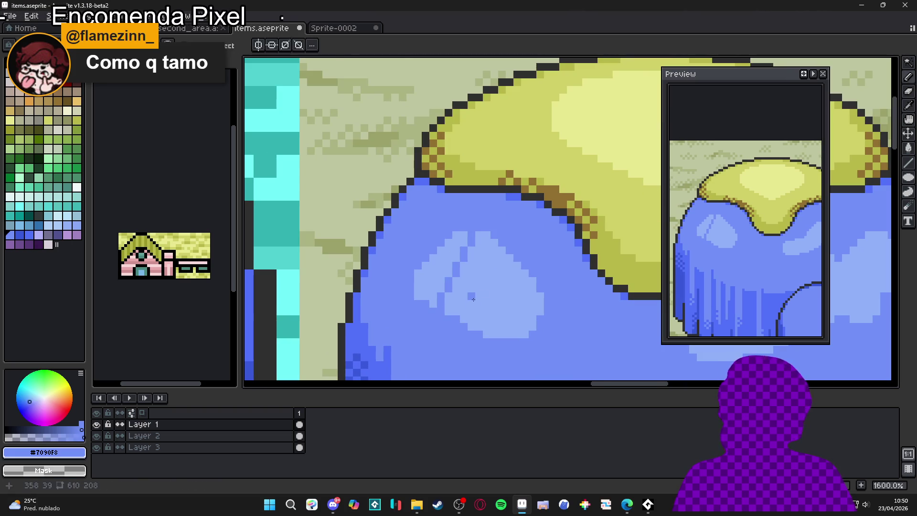
{"action": "scroll", "coordinate": [452, 330], "scroll_direction": "down", "scroll_amount": 1}
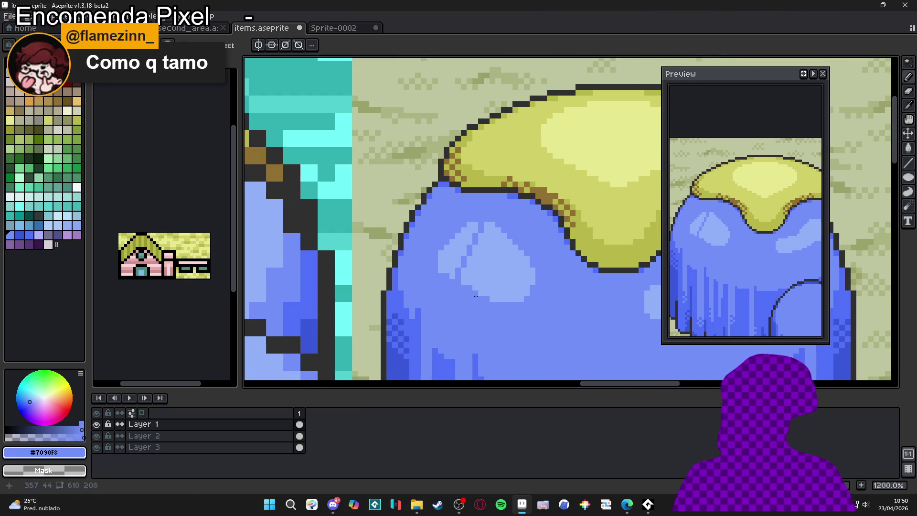
{"action": "scroll", "coordinate": [476, 298], "scroll_direction": "down", "scroll_amount": 4}
{"action": "left_click_drag", "start_coordinate": [478, 298], "coordinate": [518, 293]}
{"action": "scroll", "coordinate": [499, 283], "scroll_direction": "up", "scroll_amount": 7}
{"action": "left_click", "coordinate": [497, 281], "text": "alt"}
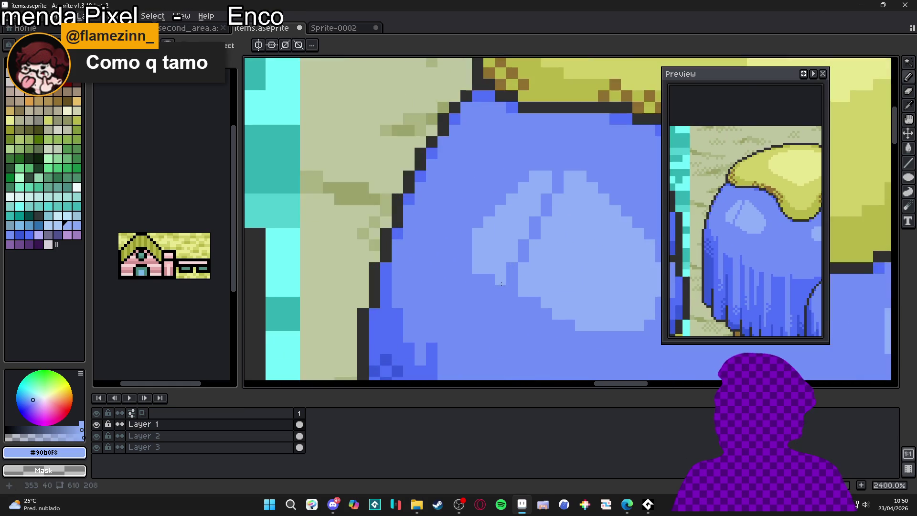
{"action": "scroll", "coordinate": [489, 277], "scroll_direction": "down", "scroll_amount": 1}
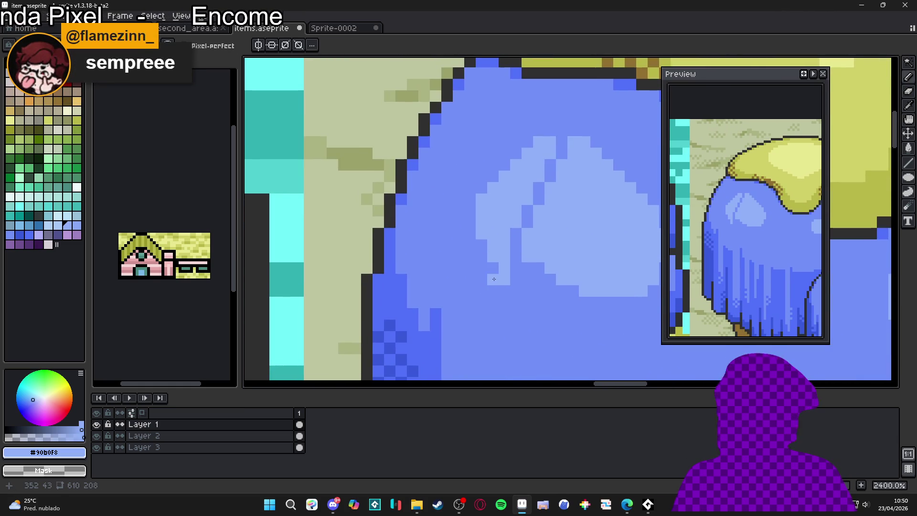
{"action": "scroll", "coordinate": [496, 284], "scroll_direction": "left", "scroll_amount": 1}
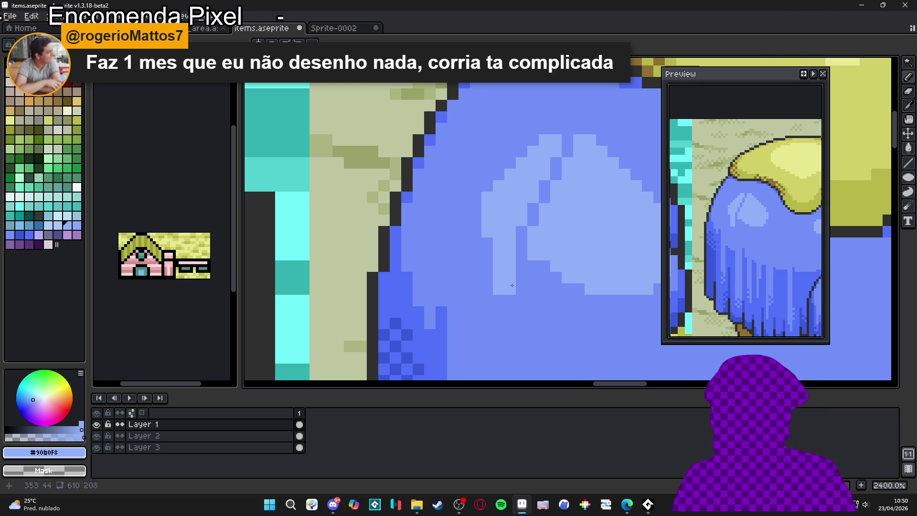
{"action": "scroll", "coordinate": [512, 285], "scroll_direction": "up", "scroll_amount": 1}
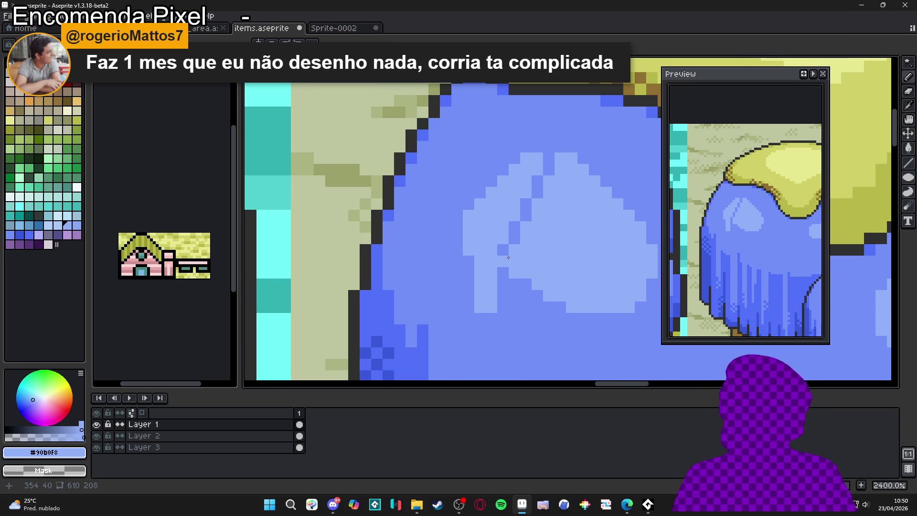
{"action": "scroll", "coordinate": [505, 250], "scroll_direction": "down", "scroll_amount": 1}
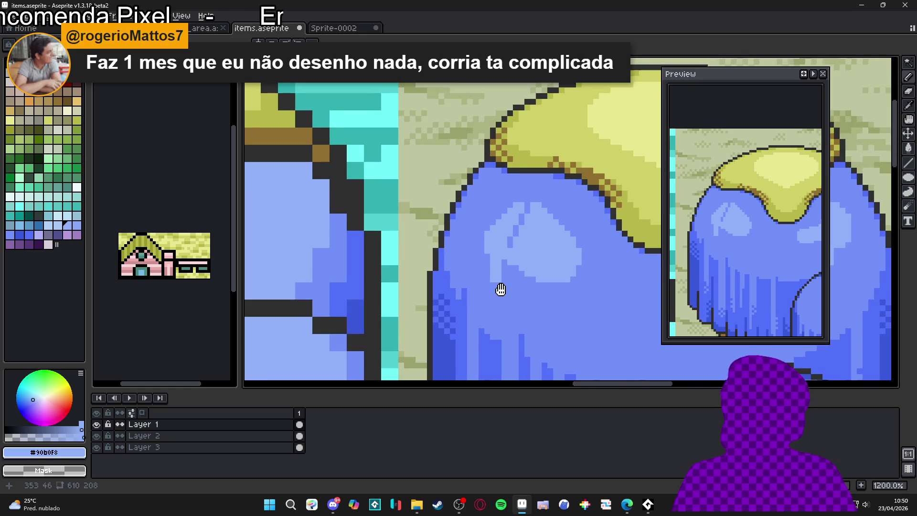
{"action": "scroll", "coordinate": [518, 259], "scroll_direction": "down", "scroll_amount": 1}
{"action": "left_click", "coordinate": [518, 259], "text": "alt"}
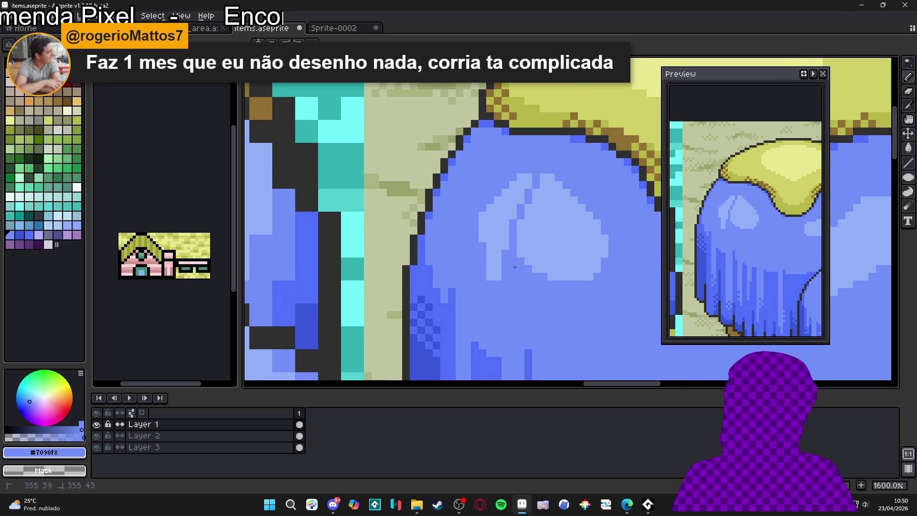
{"action": "left_click", "coordinate": [508, 233], "text": "alt"}
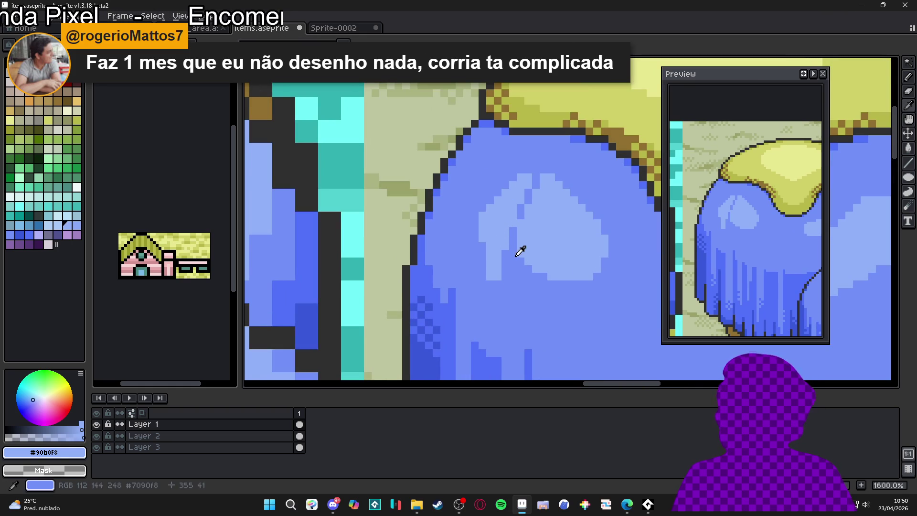
{"action": "left_click", "coordinate": [525, 204], "text": "alt"}
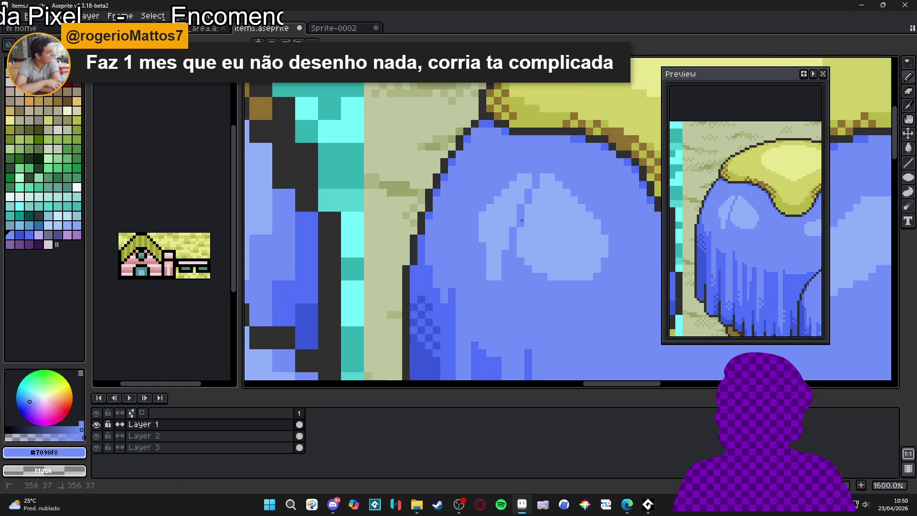
{"action": "left_click", "coordinate": [503, 257], "text": "alt"}
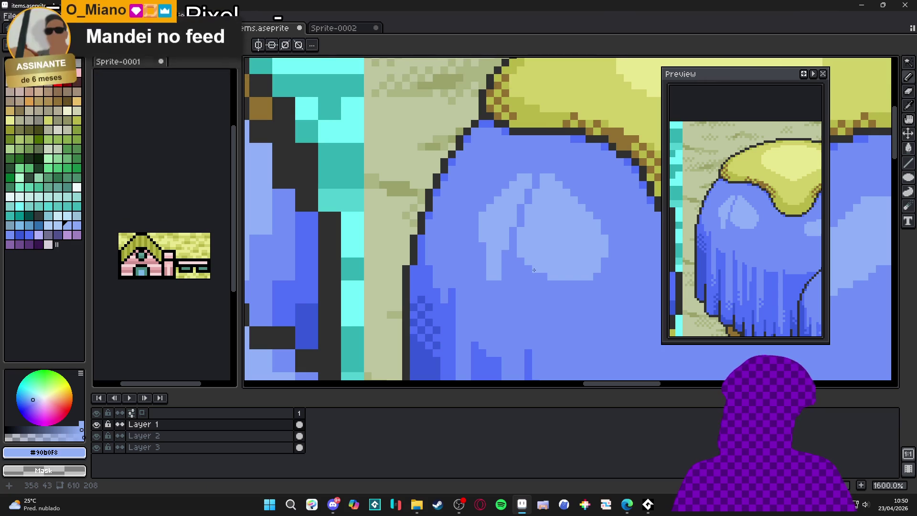
{"action": "left_click", "coordinate": [336, 510]}
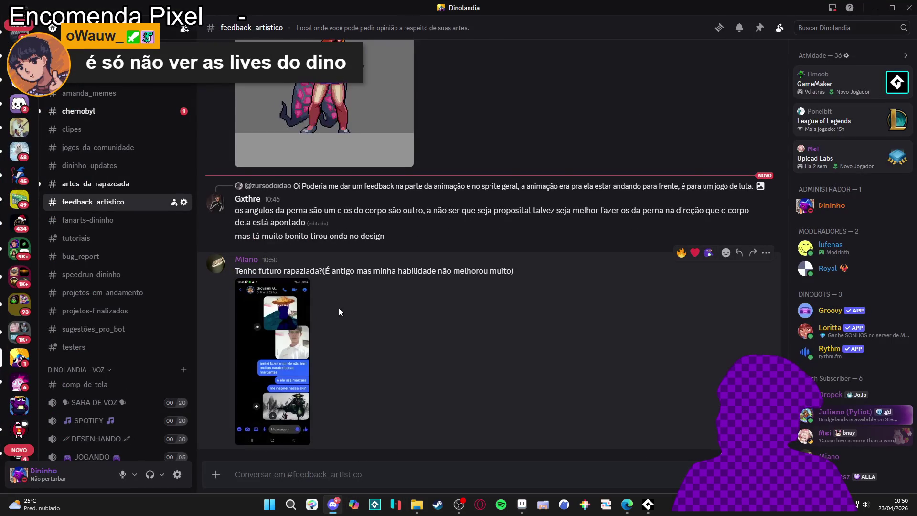
{"action": "left_click", "coordinate": [293, 326]}
{"action": "left_click", "coordinate": [635, 256]}
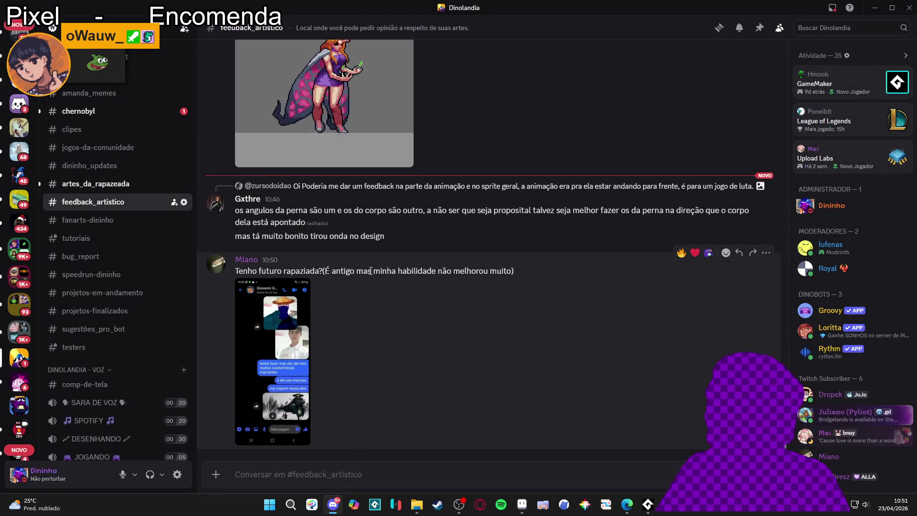
{"action": "left_click", "coordinate": [300, 332]}
{"action": "left_click", "coordinate": [494, 110]}
{"action": "left_click", "coordinate": [477, 95]}
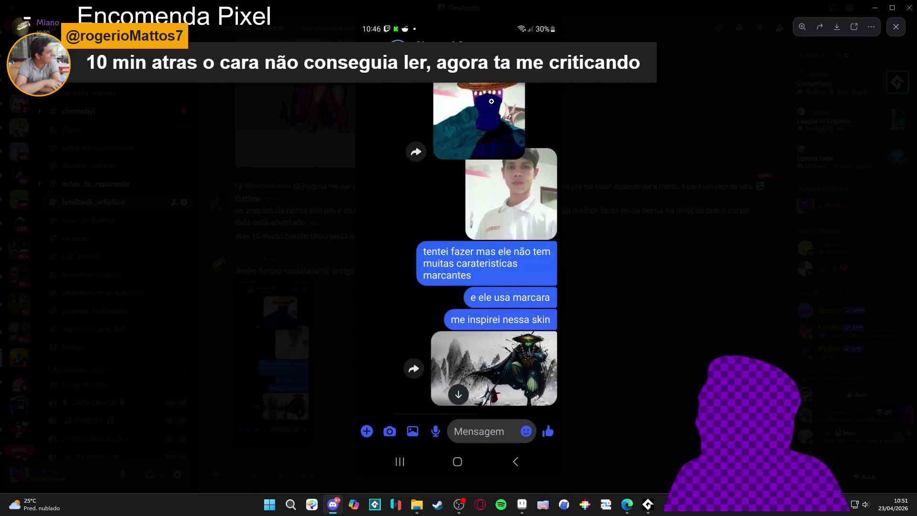
{"action": "left_click", "coordinate": [505, 157]}
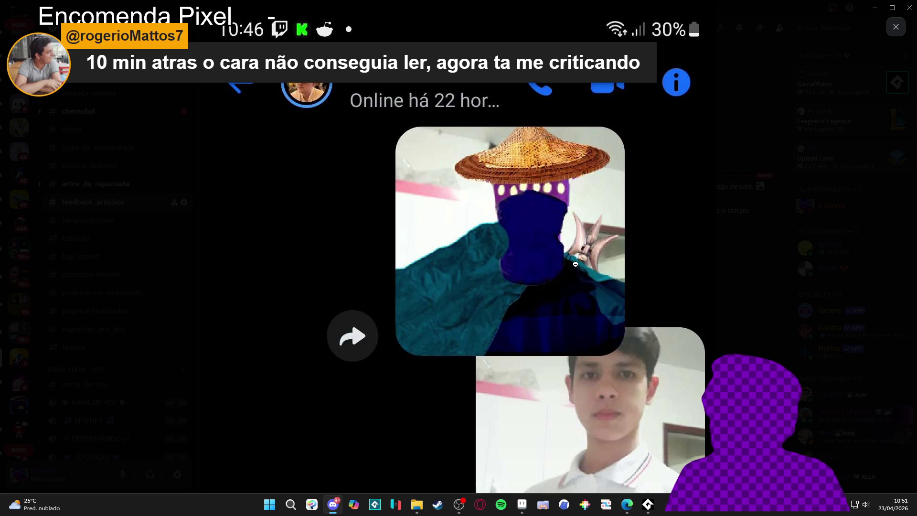
{"action": "left_click", "coordinate": [573, 264]}
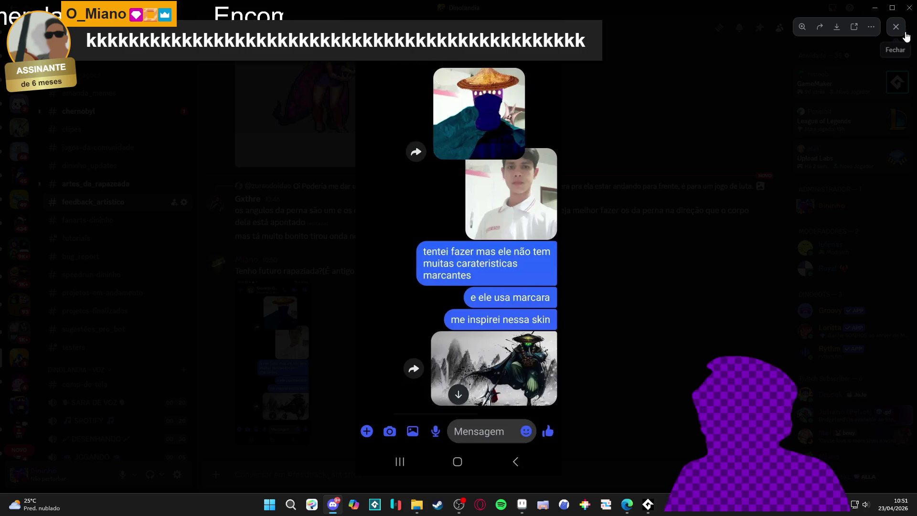
{"action": "left_click", "coordinate": [487, 95]}
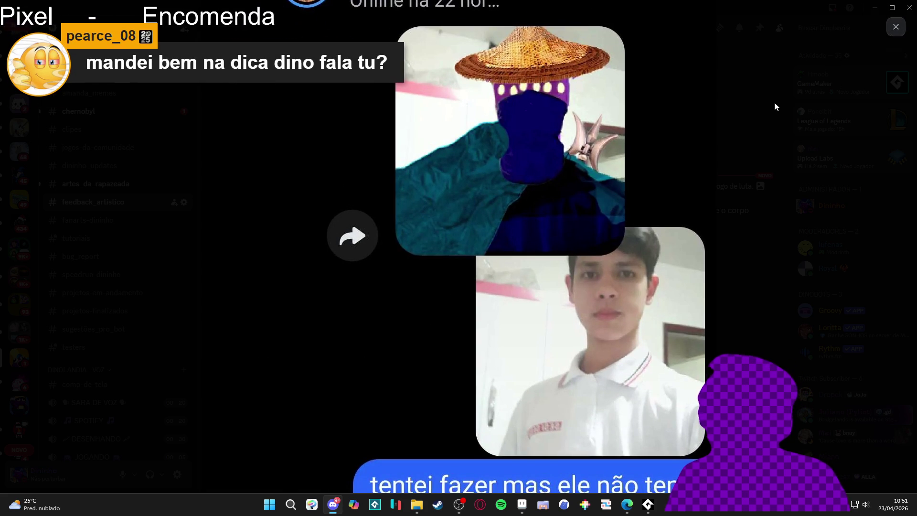
{"action": "left_click", "coordinate": [780, 101]}
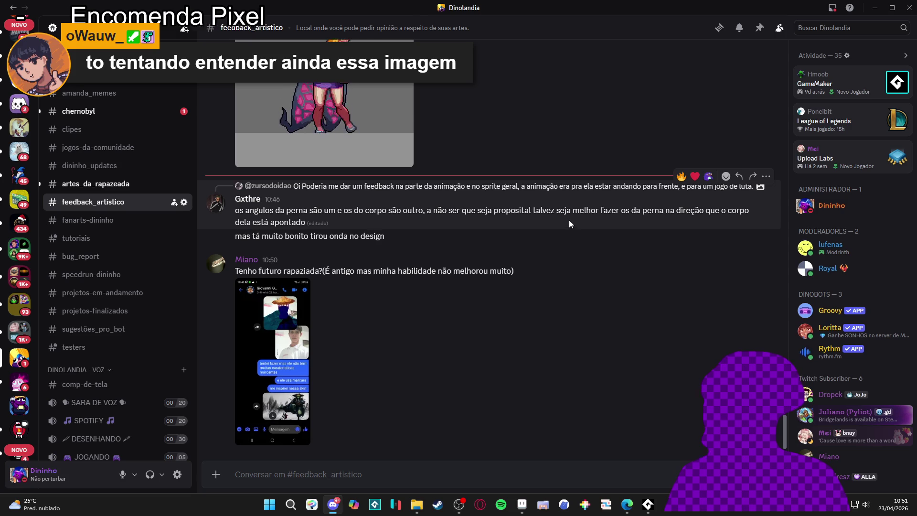
{"action": "left_click", "coordinate": [301, 310]}
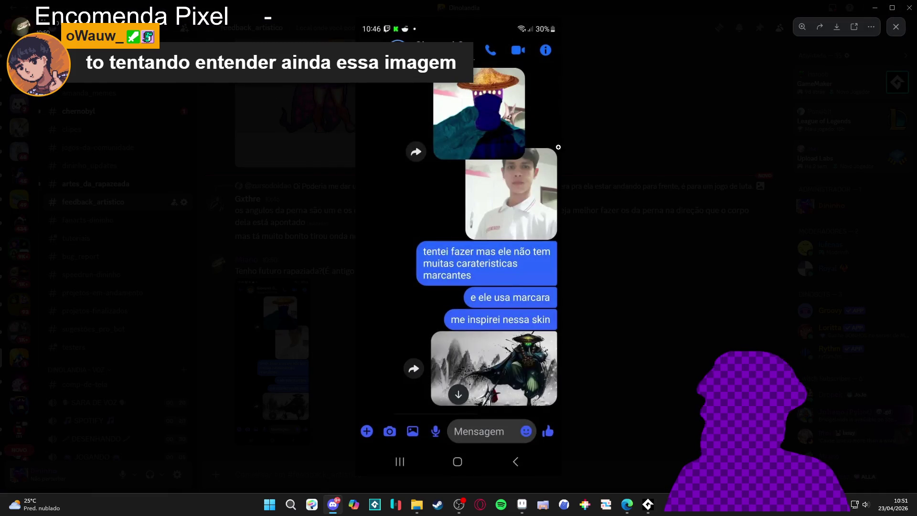
{"action": "left_click", "coordinate": [475, 102]}
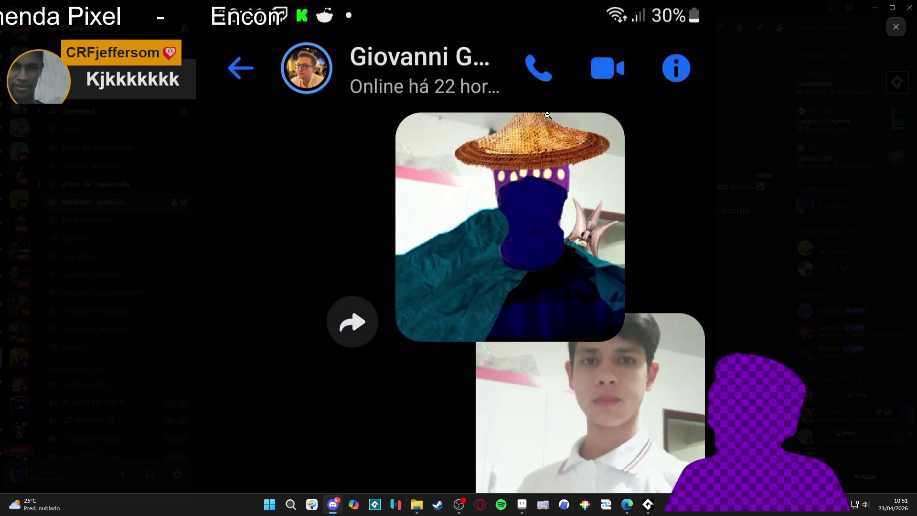
{"action": "scroll", "coordinate": [547, 115], "scroll_direction": "down", "scroll_amount": 1}
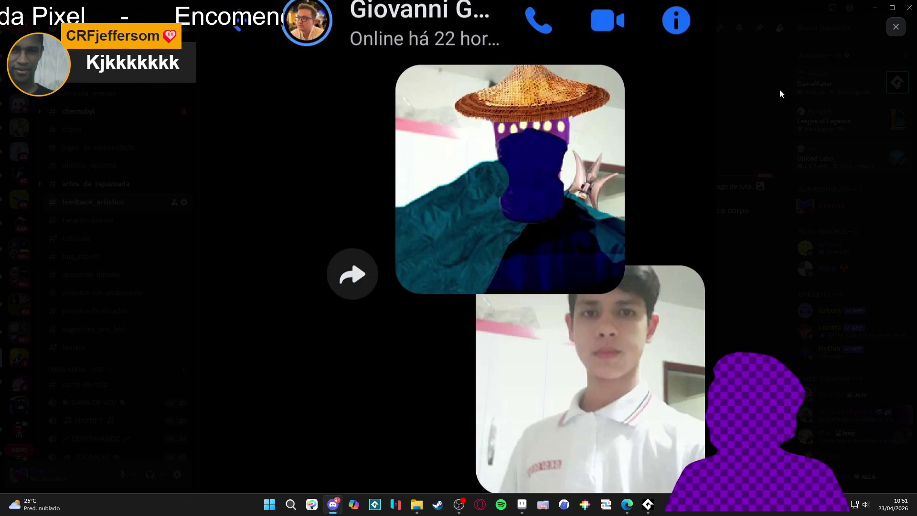
{"action": "left_click", "coordinate": [895, 27]}
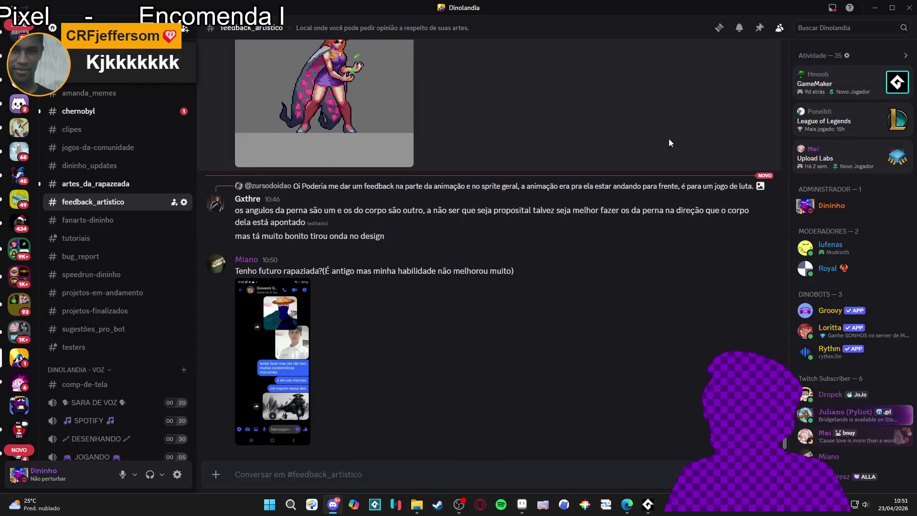
{"action": "left_click", "coordinate": [875, 8]}
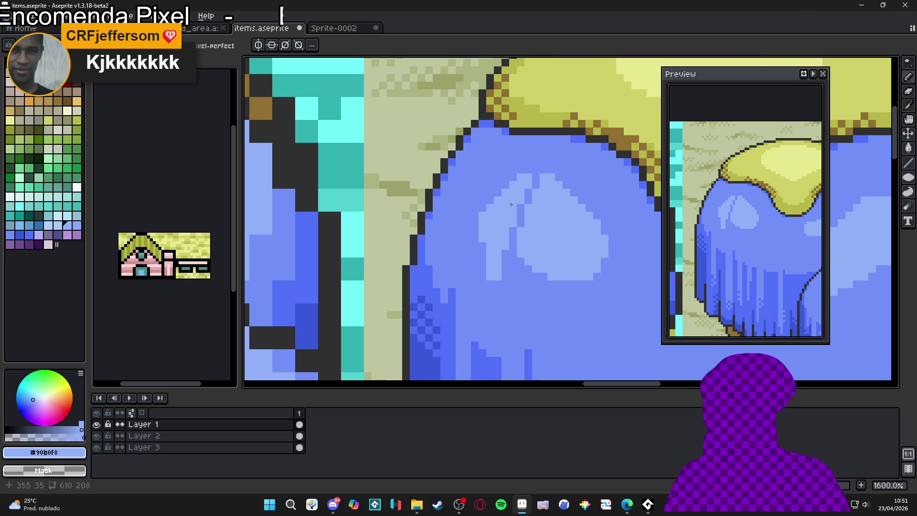
Eyedrop the mid canopy blue and paint mid-blue streaks splitting the light highlight.
{"action": "scroll", "coordinate": [511, 205], "scroll_direction": "up", "scroll_amount": 2}
{"action": "scroll", "coordinate": [502, 196], "scroll_direction": "down", "scroll_amount": 3}
{"action": "scroll", "coordinate": [486, 190], "scroll_direction": "up", "scroll_amount": 3}
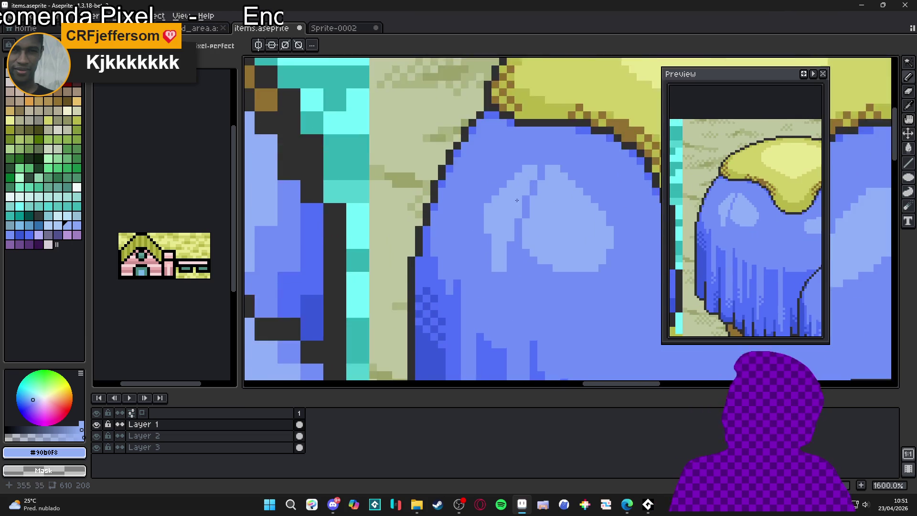
{"action": "left_click", "coordinate": [487, 189], "text": "alt"}
{"action": "mouse_move", "coordinate": [498, 251]}
{"action": "left_mouse_down"}
{"action": "mouse_move", "coordinate": [499, 215]}
{"action": "mouse_move", "coordinate": [527, 193]}
{"action": "left_mouse_up"}
{"action": "scroll", "coordinate": [527, 193], "scroll_direction": "down", "scroll_amount": 5}
{"action": "scroll", "coordinate": [516, 210], "scroll_direction": "up", "scroll_amount": 2}
{"action": "scroll", "coordinate": [510, 224], "scroll_direction": "down", "scroll_amount": 2}
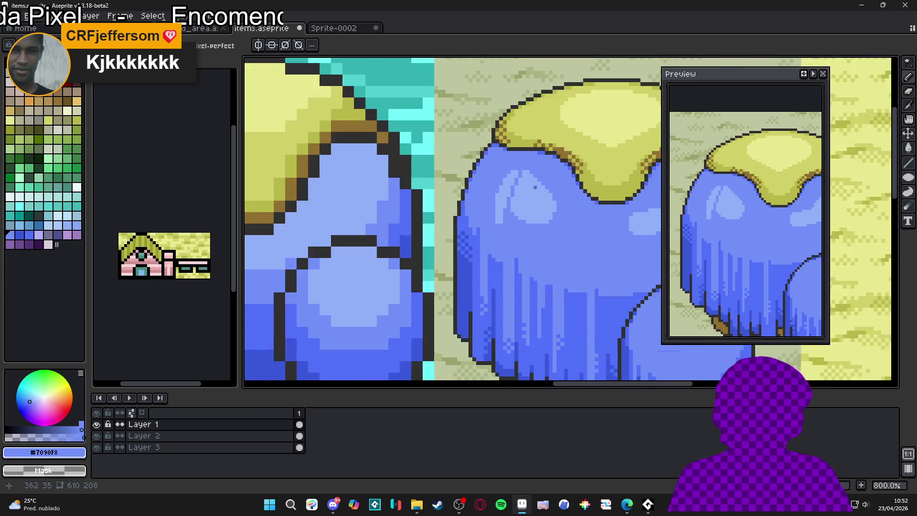
{"action": "scroll", "coordinate": [508, 231], "scroll_direction": "up", "scroll_amount": 3}
{"action": "left_click_drag", "start_coordinate": [532, 171], "coordinate": [523, 241]}
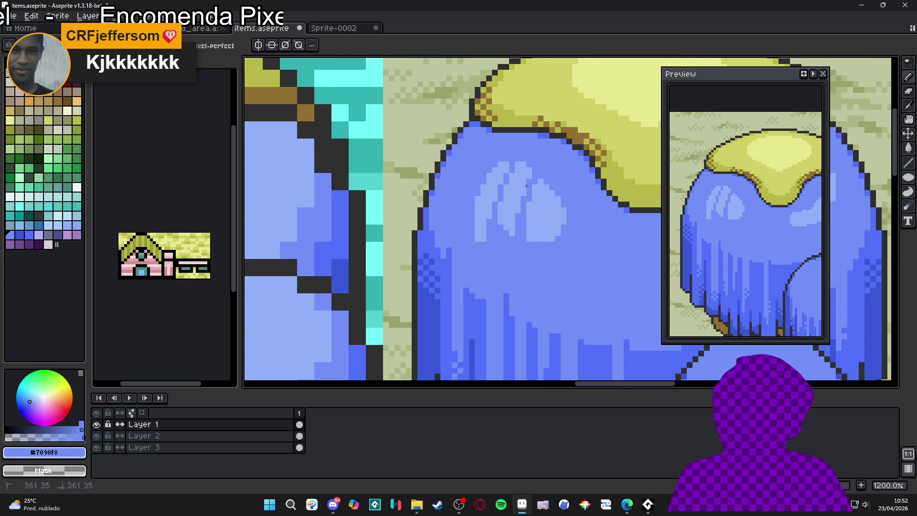
Switch back to light blue #90B0F8 and draw a vertical highlight streak with diagonal pixels.
{"action": "left_click", "coordinate": [502, 225], "text": "alt"}
{"action": "left_click_drag", "start_coordinate": [500, 231], "coordinate": [501, 259]}
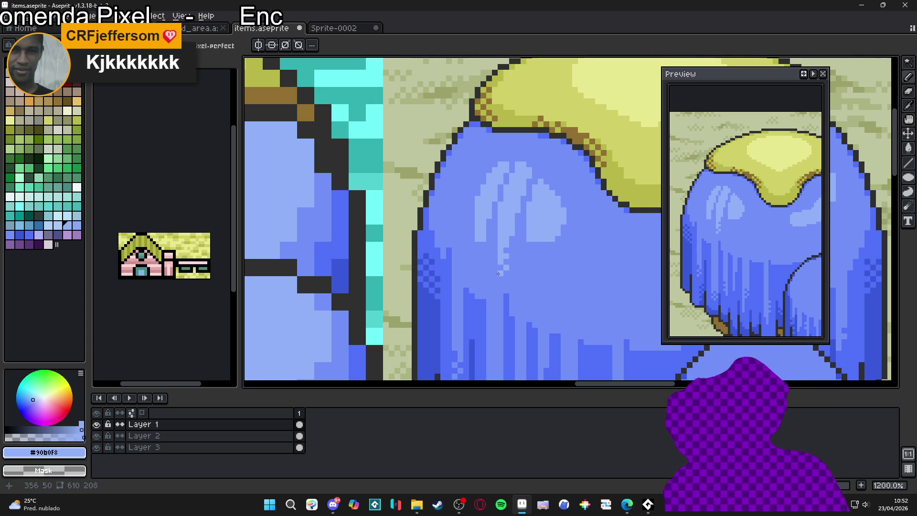
{"action": "scroll", "coordinate": [499, 274], "scroll_direction": "down", "scroll_amount": 3}
{"action": "scroll", "coordinate": [501, 277], "scroll_direction": "up", "scroll_amount": 5}
{"action": "left_click", "coordinate": [496, 223]}
{"action": "left_click", "coordinate": [511, 239]}
{"action": "scroll", "coordinate": [517, 245], "scroll_direction": "down", "scroll_amount": 2}
{"action": "left_click", "coordinate": [504, 265]}
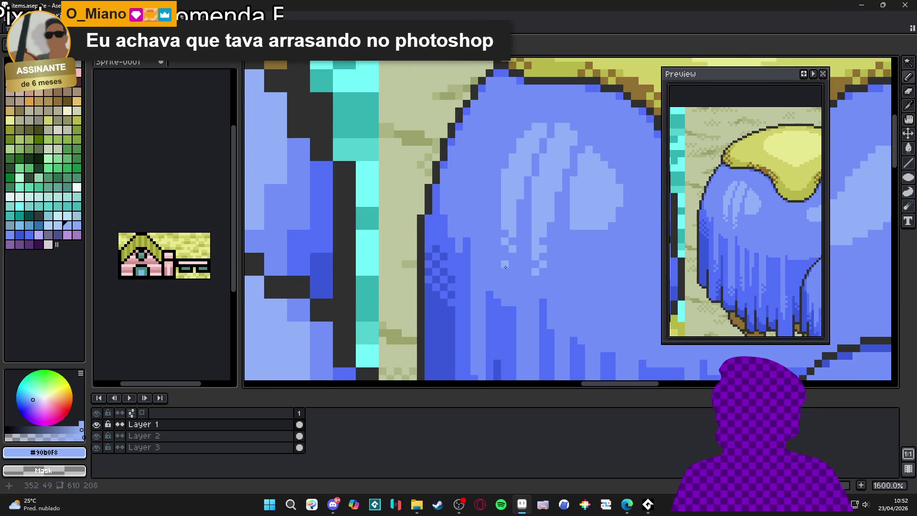
{"action": "scroll", "coordinate": [505, 264], "scroll_direction": "down", "scroll_amount": 2}
{"action": "scroll", "coordinate": [530, 191], "scroll_direction": "up", "scroll_amount": 2}
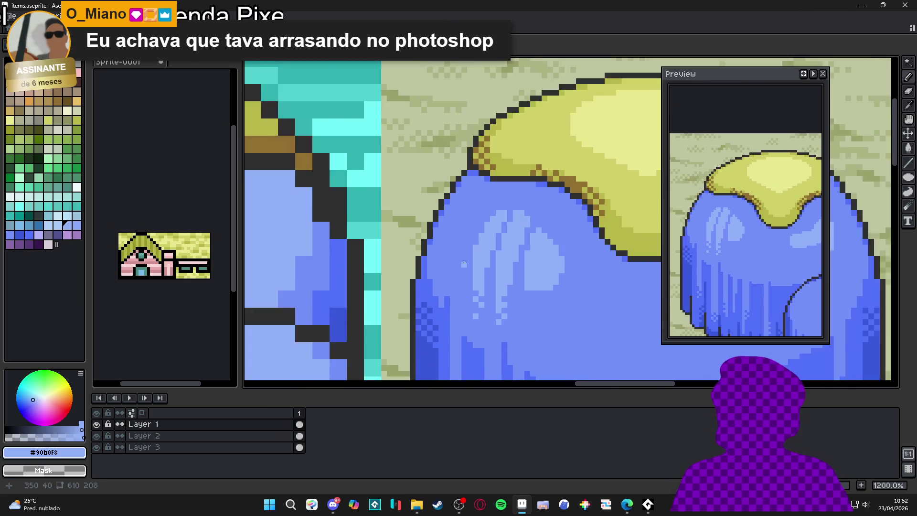
Add diagonal light-blue highlight pixels and a short light-blue column on the left canopy.
{"action": "left_click", "coordinate": [454, 259]}
{"action": "left_click", "coordinate": [449, 258]}
{"action": "left_click", "coordinate": [456, 251]}
{"action": "left_click", "coordinate": [448, 243]}
{"action": "scroll", "coordinate": [454, 236], "scroll_direction": "down", "scroll_amount": 2}
{"action": "scroll", "coordinate": [437, 219], "scroll_direction": "up", "scroll_amount": 2}
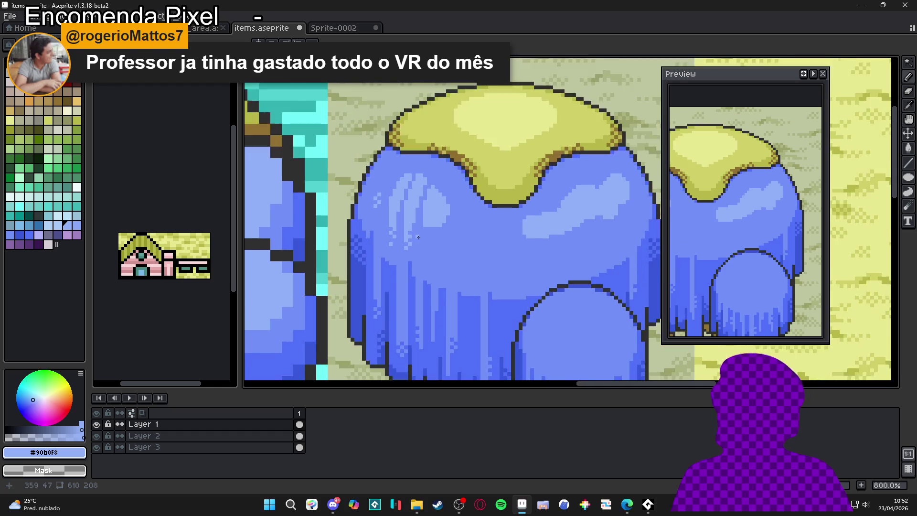
{"action": "left_click_drag", "start_coordinate": [432, 220], "coordinate": [432, 245]}
{"action": "left_click", "coordinate": [447, 236]}
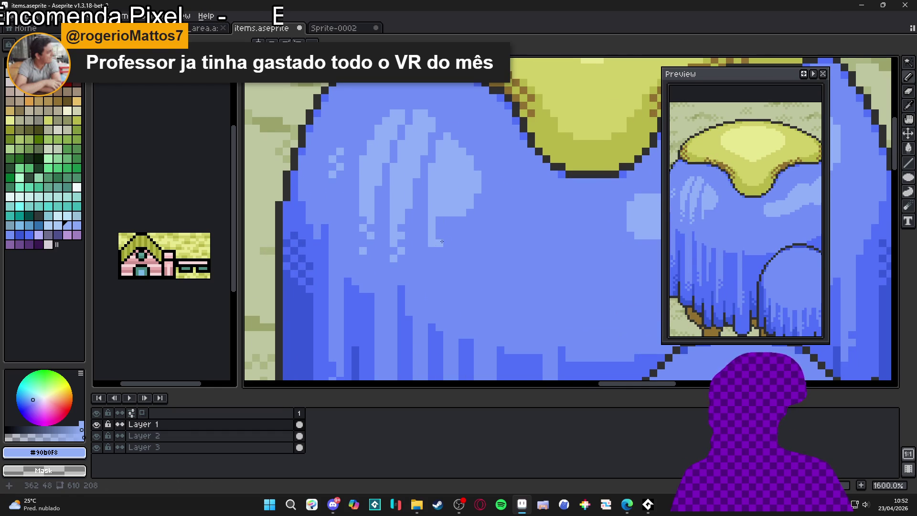
{"action": "scroll", "coordinate": [447, 239], "scroll_direction": "down", "scroll_amount": 2}
{"action": "scroll", "coordinate": [449, 285], "scroll_direction": "up", "scroll_amount": 2}
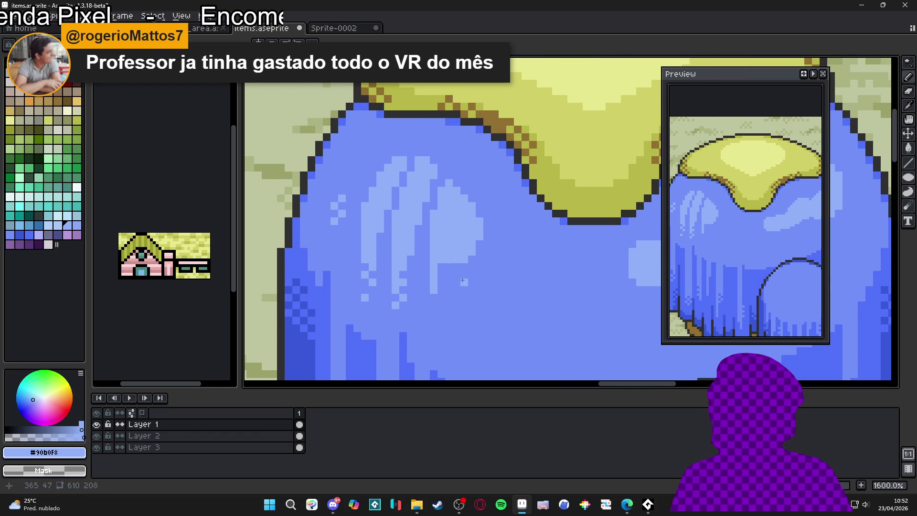
{"action": "scroll", "coordinate": [471, 277], "scroll_direction": "up", "scroll_amount": 2}
{"action": "left_click", "coordinate": [432, 277]}
Paint mid-blue pixels into the canopy, then extend a light-blue streak a few pixels down.
{"action": "scroll", "coordinate": [422, 311], "scroll_direction": "down", "scroll_amount": 2}
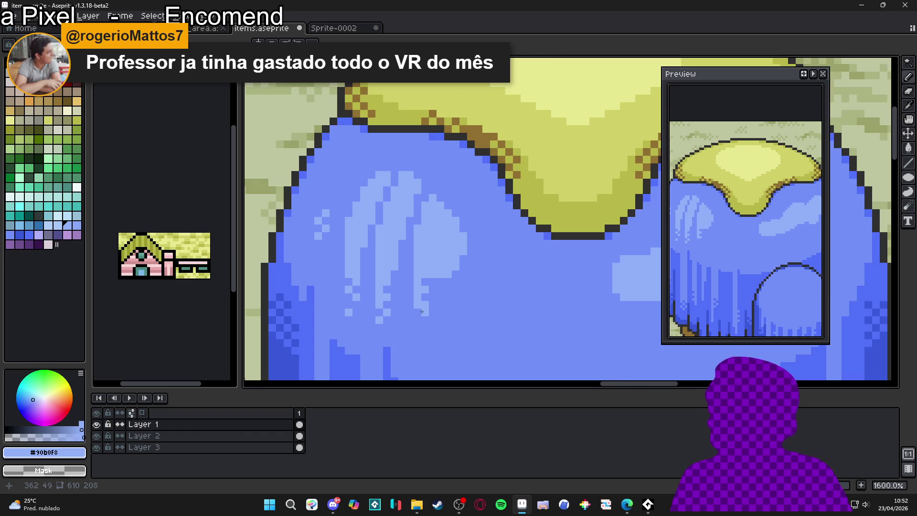
{"action": "scroll", "coordinate": [435, 303], "scroll_direction": "down", "scroll_amount": 2}
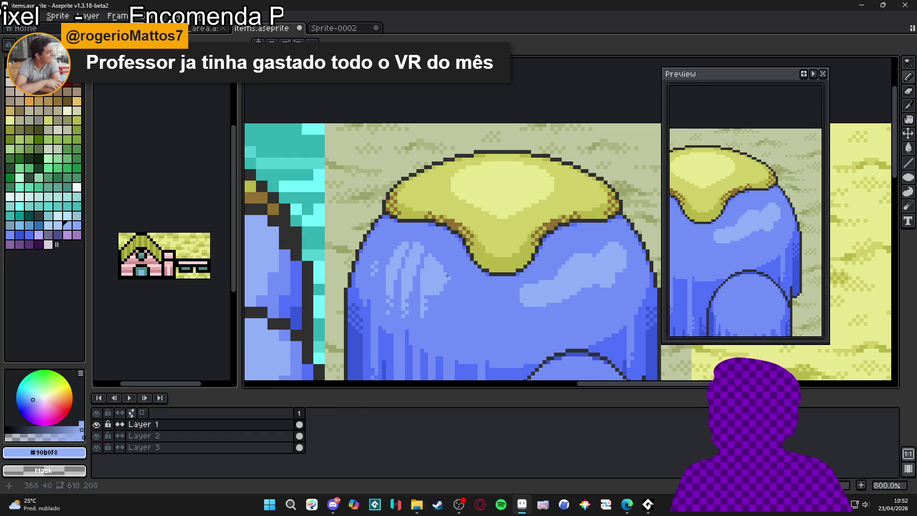
{"action": "scroll", "coordinate": [497, 234], "scroll_direction": "down", "scroll_amount": 1}
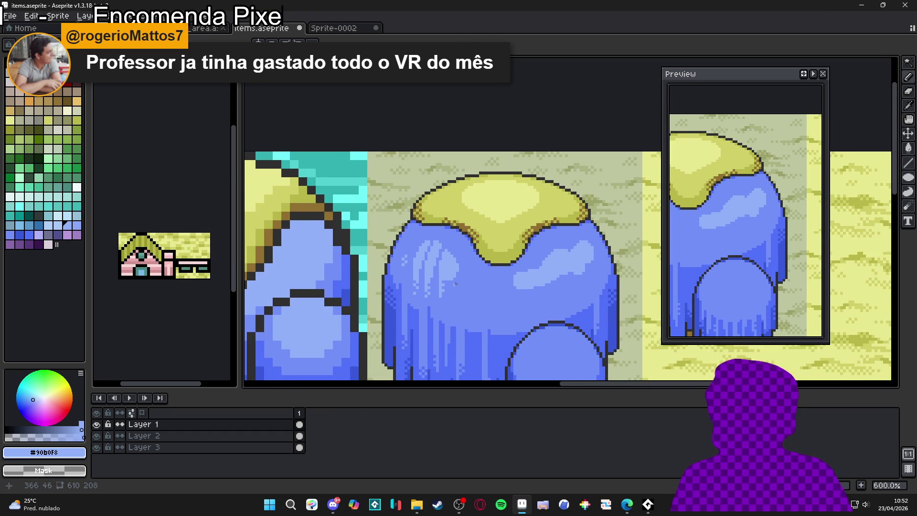
{"action": "scroll", "coordinate": [456, 288], "scroll_direction": "up", "scroll_amount": 2}
{"action": "left_click", "coordinate": [454, 272], "text": "alt"}
{"action": "left_click_drag", "start_coordinate": [452, 274], "coordinate": [457, 228]}
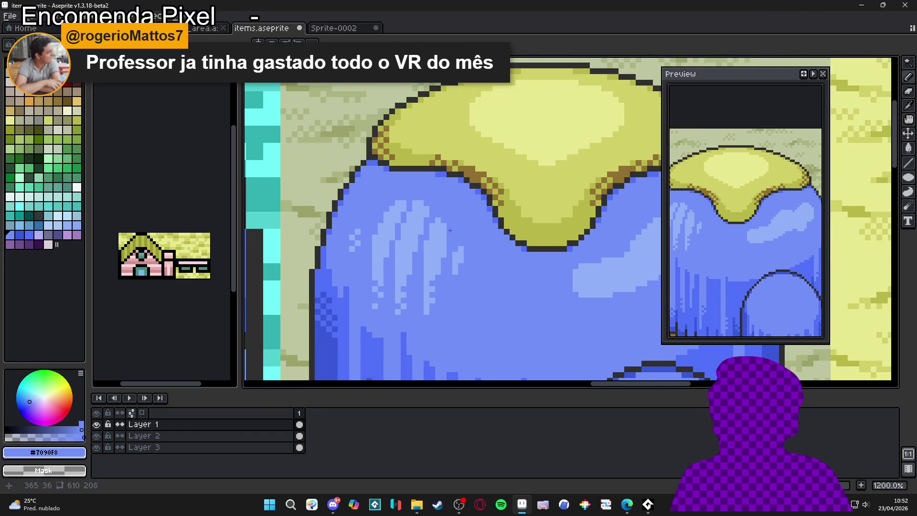
{"action": "scroll", "coordinate": [456, 244], "scroll_direction": "down", "scroll_amount": 3}
{"action": "scroll", "coordinate": [458, 244], "scroll_direction": "up", "scroll_amount": 1}
{"action": "left_click", "coordinate": [459, 242], "text": "alt"}
{"action": "scroll", "coordinate": [458, 246], "scroll_direction": "up", "scroll_amount": 3}
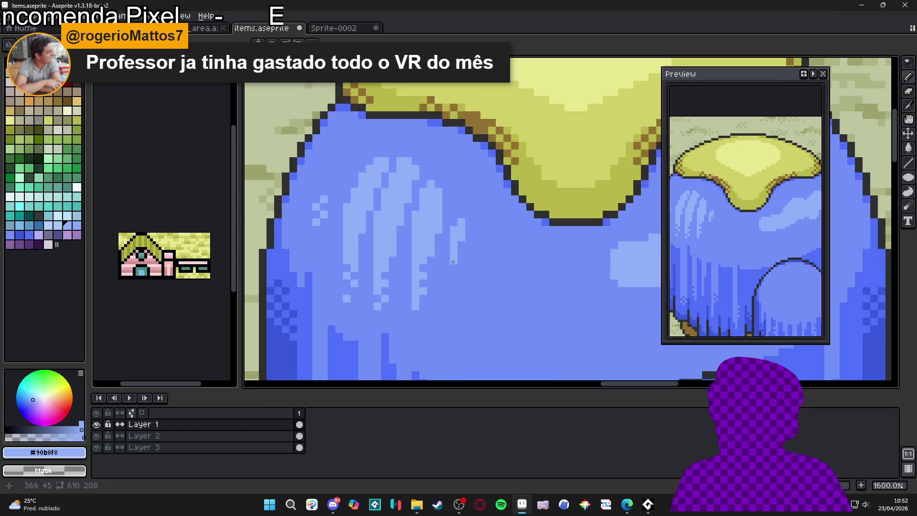
{"action": "left_click_drag", "start_coordinate": [459, 252], "coordinate": [456, 263]}
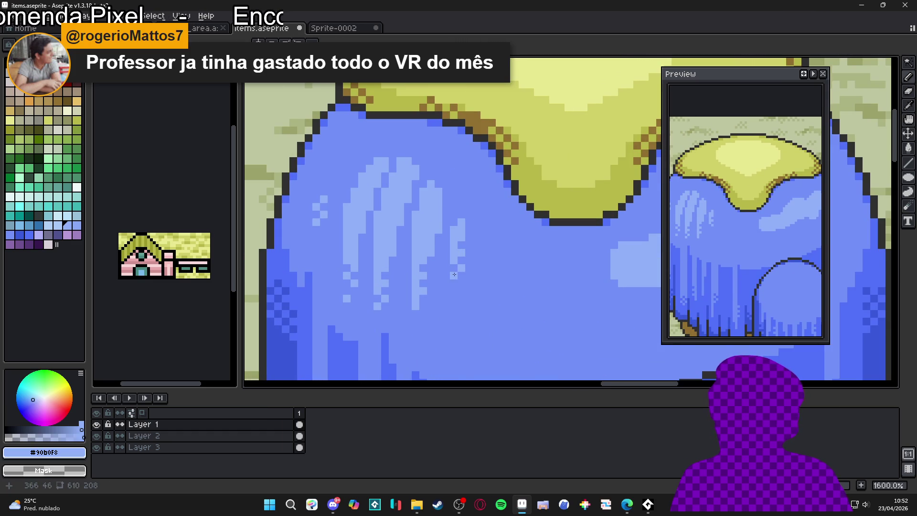
{"action": "scroll", "coordinate": [454, 274], "scroll_direction": "down", "scroll_amount": 5}
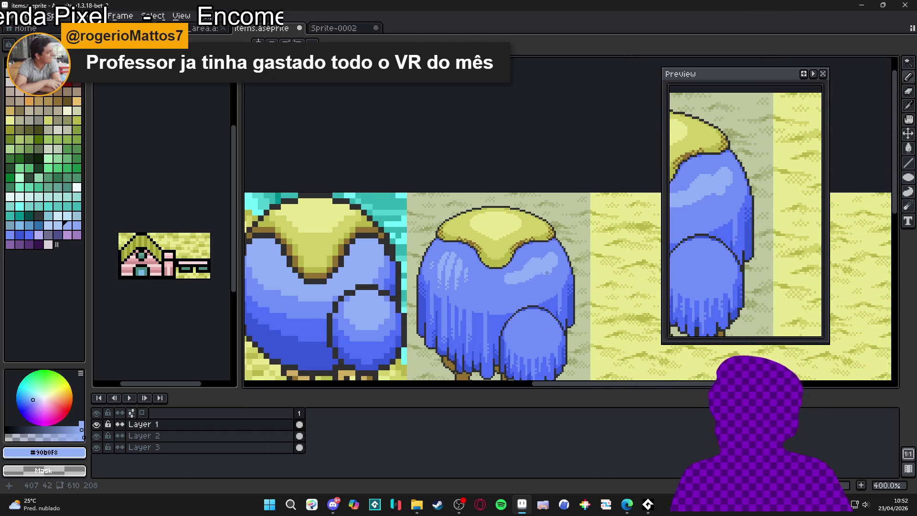
Darken part of a light streak with #7090F8 and reshape the upper canopy highlight.
{"action": "scroll", "coordinate": [533, 278], "scroll_direction": "up", "scroll_amount": 4}
{"action": "left_click", "coordinate": [543, 270], "text": "alt"}
{"action": "left_click_drag", "start_coordinate": [530, 232], "coordinate": [511, 270]}
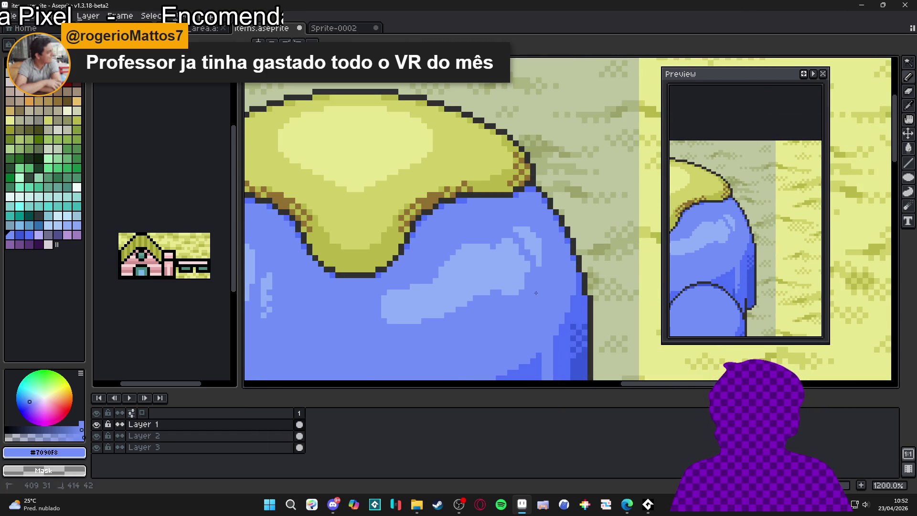
{"action": "left_click", "coordinate": [537, 259], "text": "alt"}
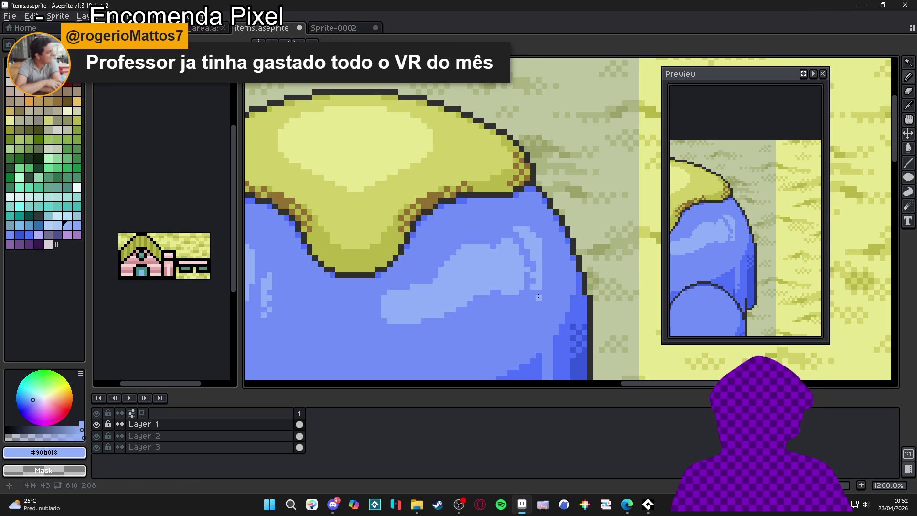
{"action": "left_click_drag", "start_coordinate": [498, 288], "coordinate": [510, 293]}
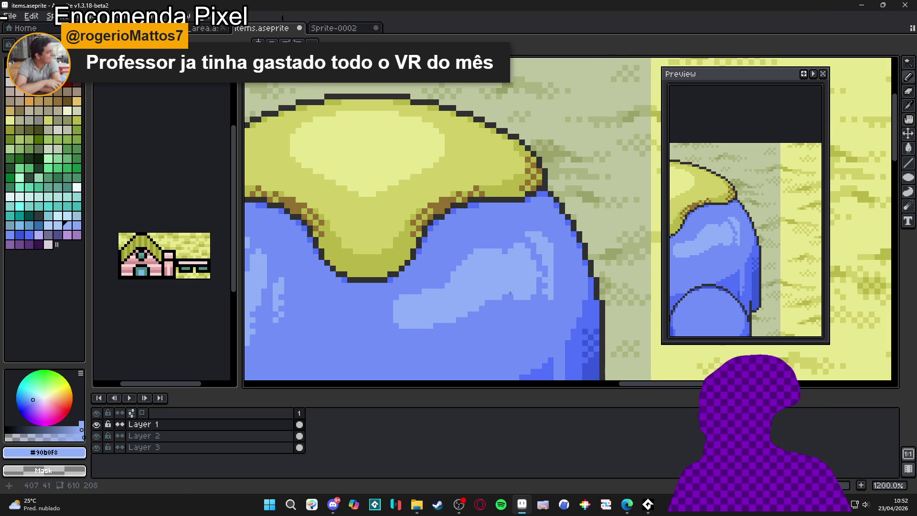
{"action": "scroll", "coordinate": [510, 293], "scroll_direction": "down", "scroll_amount": 3}
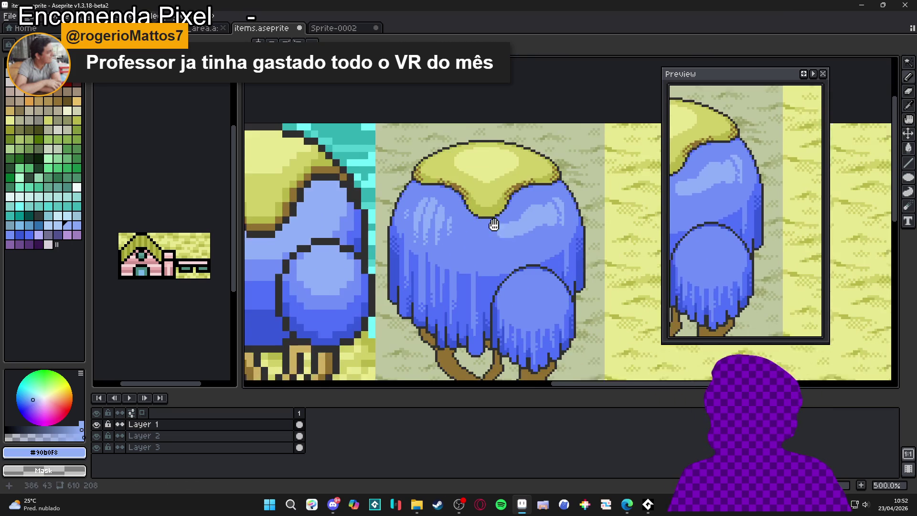
{"action": "scroll", "coordinate": [492, 177], "scroll_direction": "up", "scroll_amount": 4}
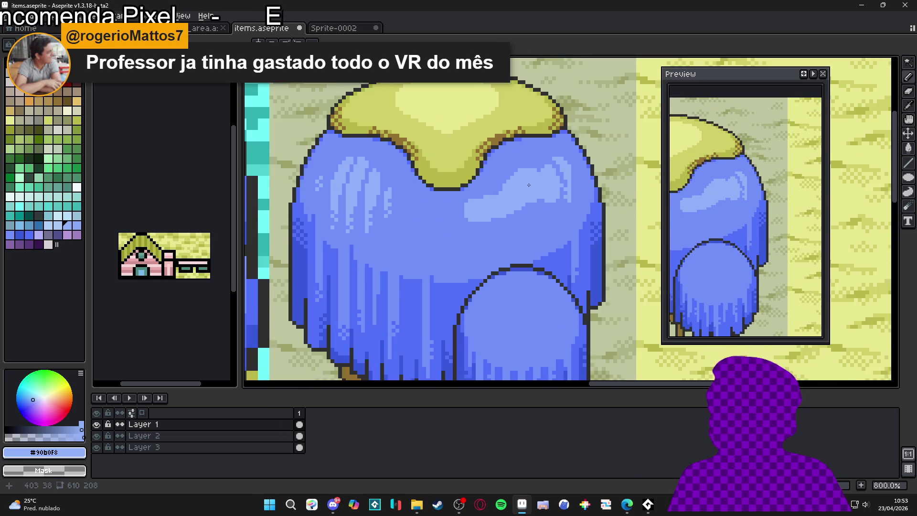
{"action": "left_click", "coordinate": [541, 152], "text": "alt"}
{"action": "left_click_drag", "start_coordinate": [545, 170], "coordinate": [550, 208]}
{"action": "key", "text": "ctrl+z"}
{"action": "left_click_drag", "start_coordinate": [511, 156], "coordinate": [539, 198]}
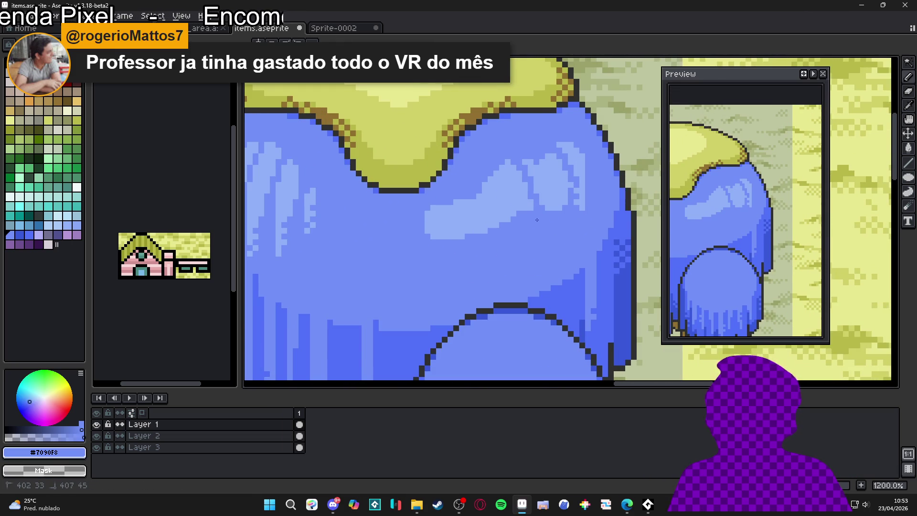
{"action": "left_click", "coordinate": [547, 177], "text": "alt"}
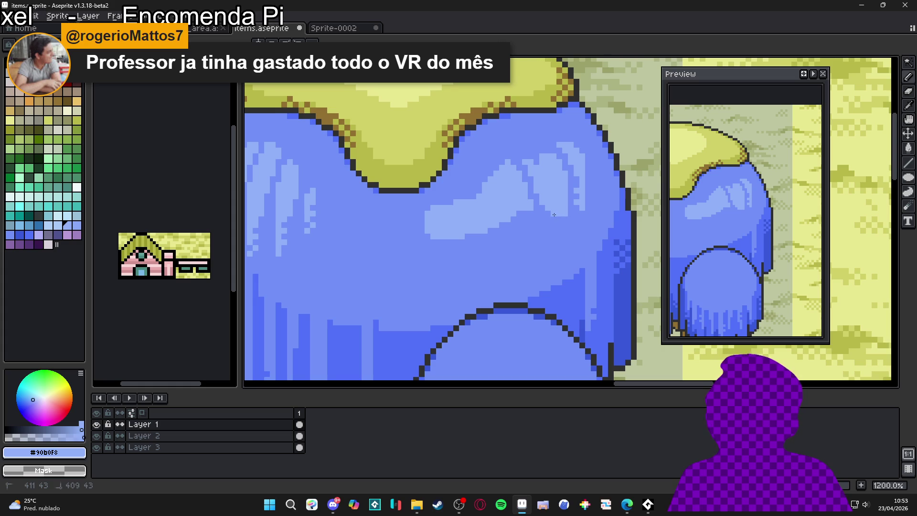
Trim the highlight with darker #7090F8 diagonal strokes and add a light pixel below.
{"action": "left_click", "coordinate": [524, 213], "text": "alt"}
{"action": "left_click_drag", "start_coordinate": [525, 215], "coordinate": [503, 231]}
{"action": "left_click_drag", "start_coordinate": [496, 171], "coordinate": [518, 216]}
{"action": "left_click", "coordinate": [526, 212], "text": "alt"}
{"action": "left_click", "coordinate": [524, 223]}
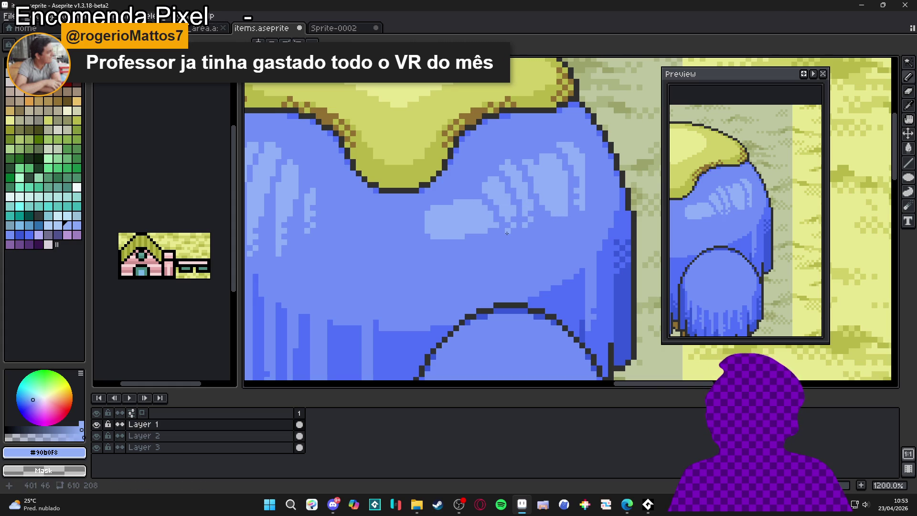
{"action": "left_click", "coordinate": [491, 188], "text": "alt"}
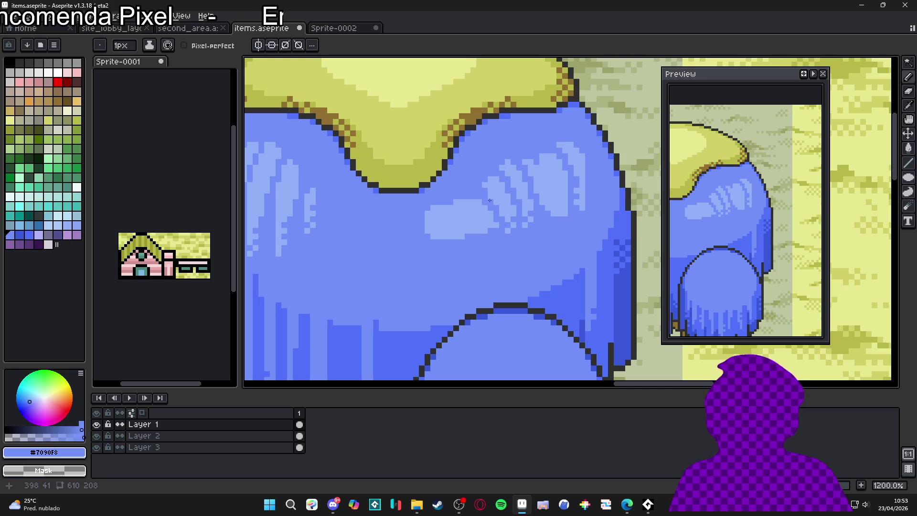
{"action": "left_click", "coordinate": [505, 185], "text": "alt"}
{"action": "scroll", "coordinate": [511, 217], "scroll_direction": "down", "scroll_amount": 5}
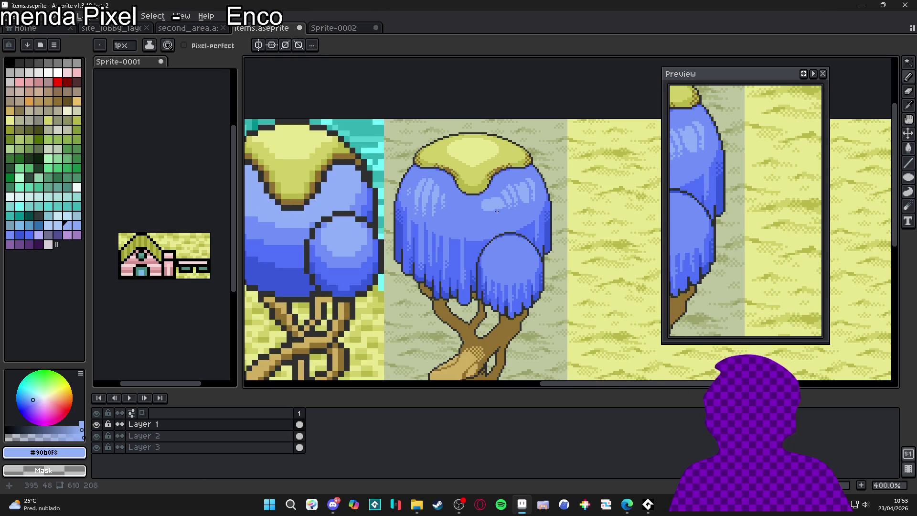
{"action": "scroll", "coordinate": [525, 196], "scroll_direction": "up", "scroll_amount": 4}
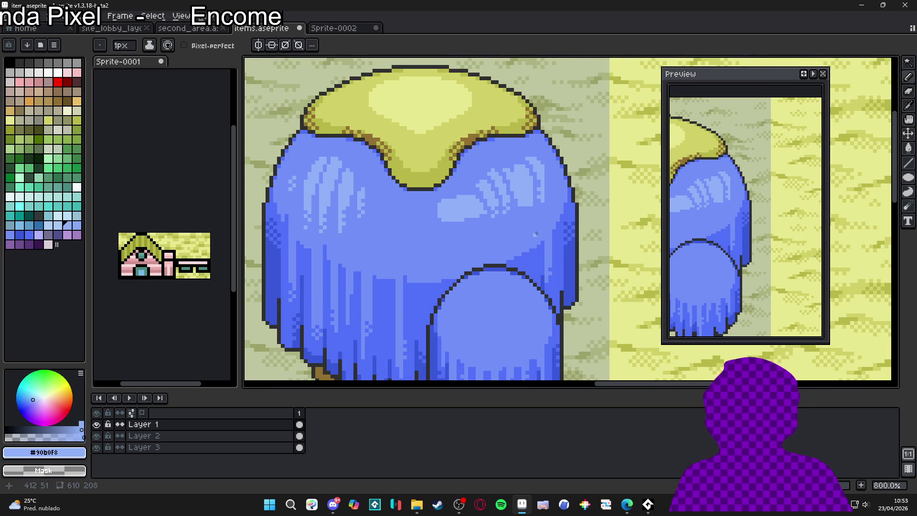
{"action": "scroll", "coordinate": [550, 198], "scroll_direction": "up", "scroll_amount": 2}
Draw #90B0F8 vertical highlight streaks down the canopy and cover two stray light pixels.
{"action": "left_click_drag", "start_coordinate": [555, 193], "coordinate": [559, 228]}
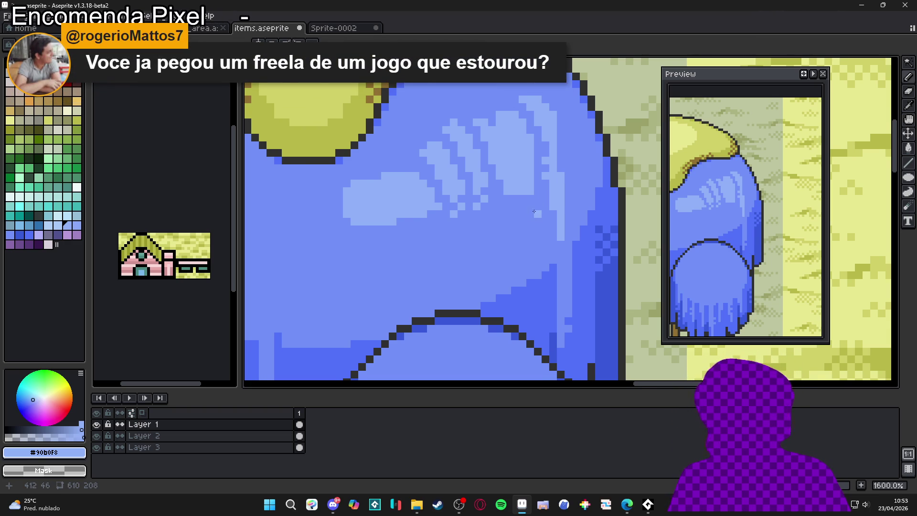
{"action": "scroll", "coordinate": [543, 199], "scroll_direction": "up", "scroll_amount": 2}
{"action": "left_click", "coordinate": [551, 206], "text": "alt"}
{"action": "left_click_drag", "start_coordinate": [574, 244], "coordinate": [576, 226]}
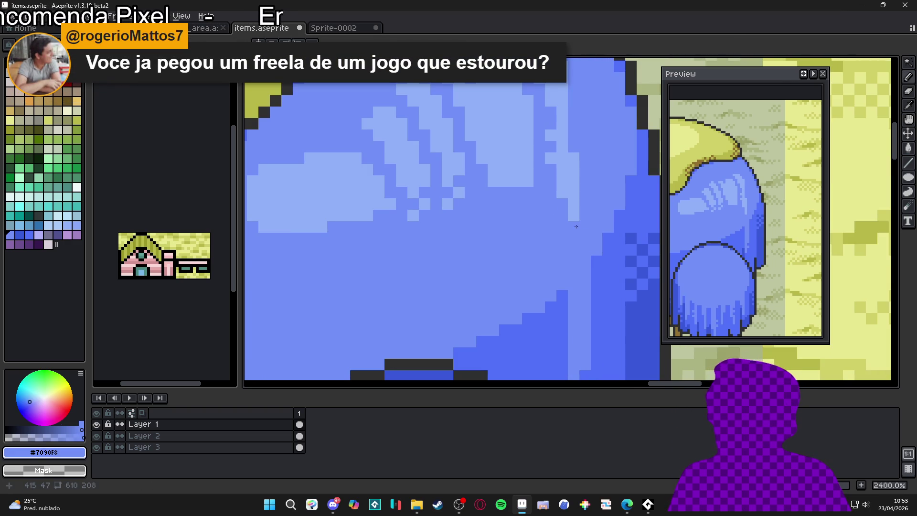
{"action": "scroll", "coordinate": [581, 184], "scroll_direction": "down", "scroll_amount": 2}
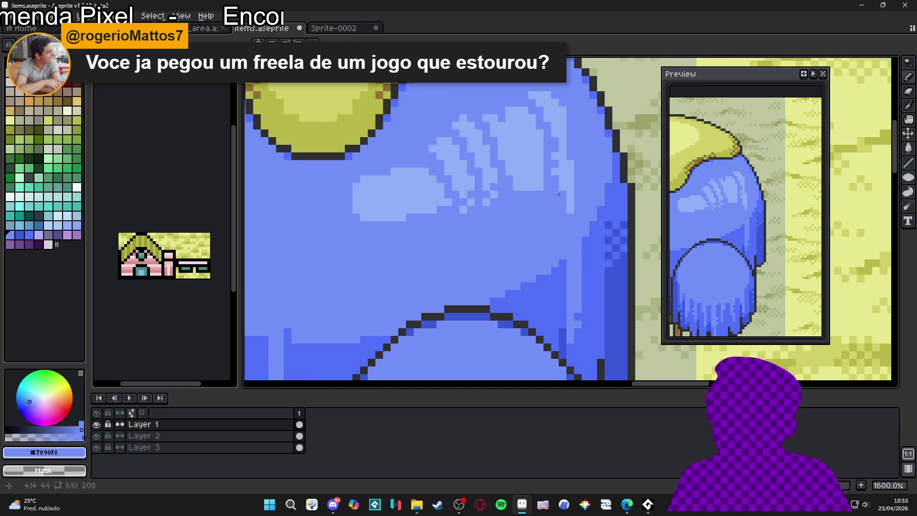
{"action": "scroll", "coordinate": [568, 203], "scroll_direction": "up", "scroll_amount": 1}
{"action": "left_click", "coordinate": [586, 195], "text": "alt"}
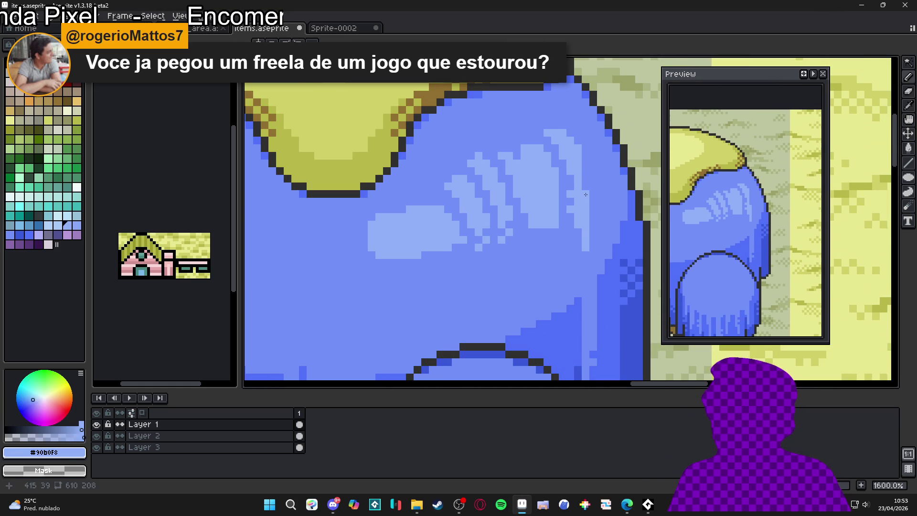
{"action": "left_click", "coordinate": [586, 188], "text": "alt"}
{"action": "scroll", "coordinate": [576, 194], "scroll_direction": "down", "scroll_amount": 1}
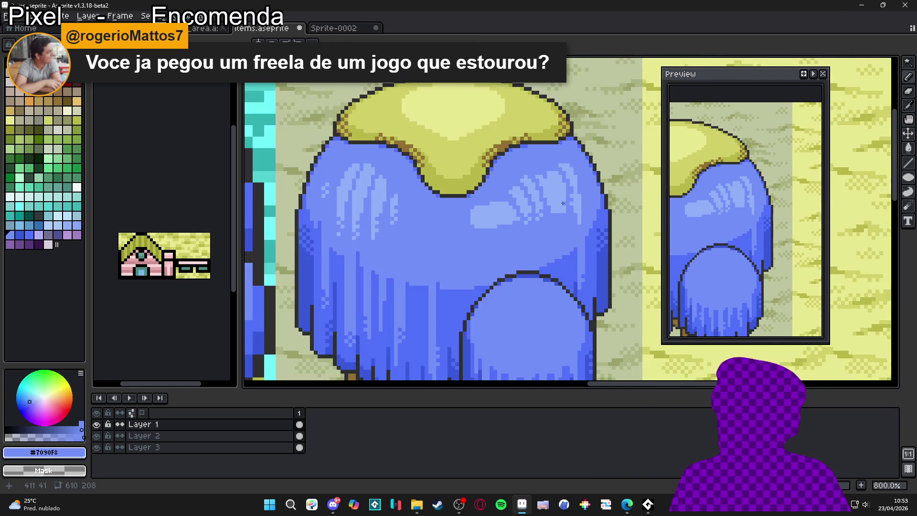
{"action": "scroll", "coordinate": [564, 206], "scroll_direction": "up", "scroll_amount": 1}
{"action": "left_click", "coordinate": [561, 210], "text": "alt"}
{"action": "left_click_drag", "start_coordinate": [567, 221], "coordinate": [566, 236]}
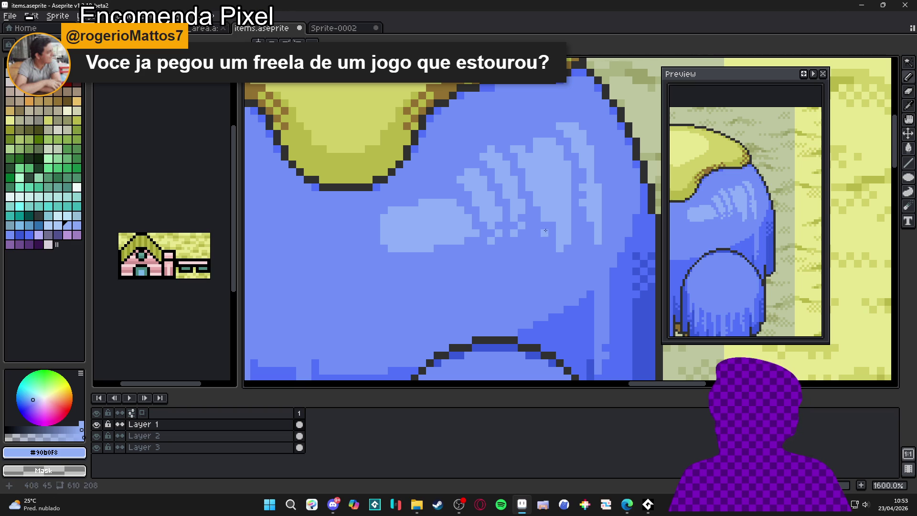
{"action": "left_click", "coordinate": [535, 153], "text": "alt"}
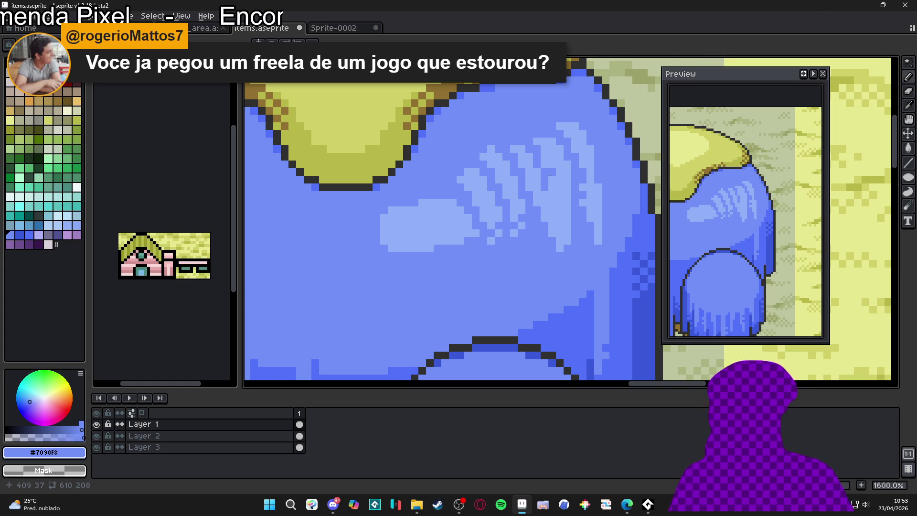
Extend the light-blue highlight streak downward and add more #90B0F8 highlight pixels.
{"action": "scroll", "coordinate": [536, 188], "scroll_direction": "down", "scroll_amount": 4}
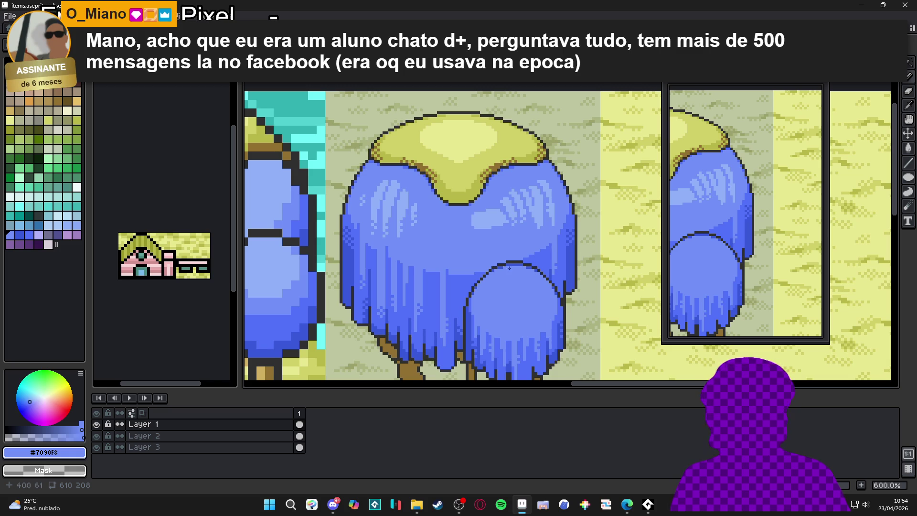
{"action": "scroll", "coordinate": [479, 232], "scroll_direction": "up", "scroll_amount": 3}
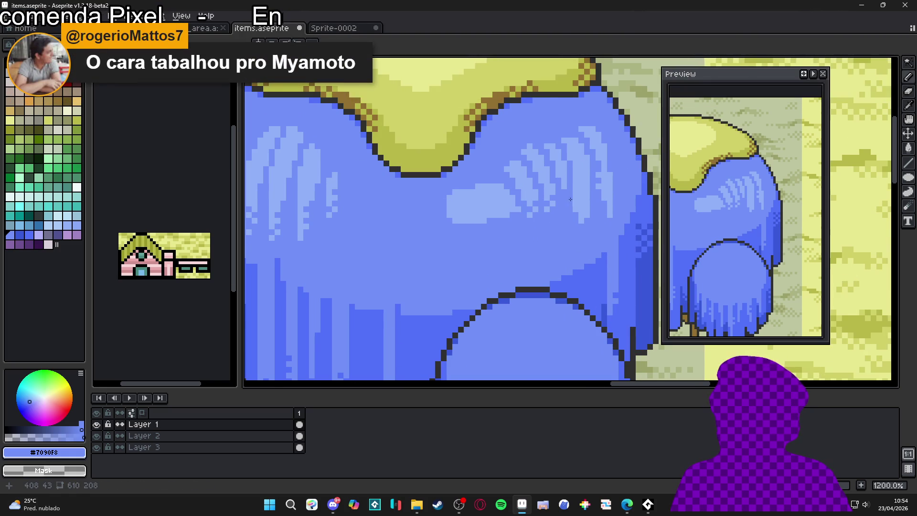
{"action": "scroll", "coordinate": [572, 197], "scroll_direction": "down", "scroll_amount": 4}
{"action": "scroll", "coordinate": [546, 202], "scroll_direction": "up", "scroll_amount": 4}
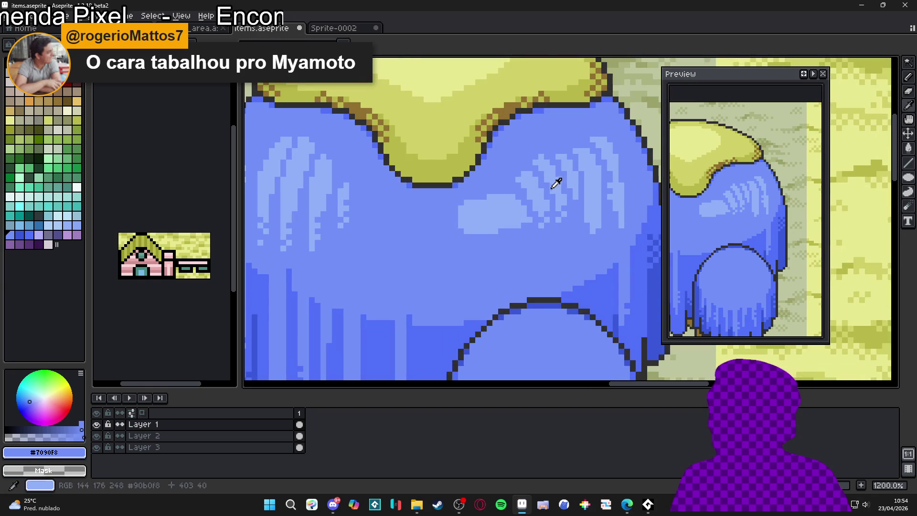
{"action": "left_click", "coordinate": [549, 195], "text": "alt"}
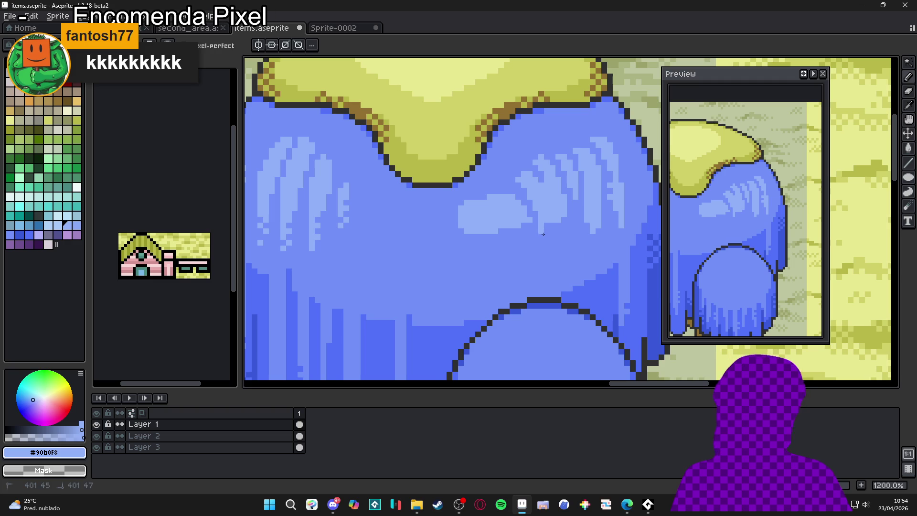
{"action": "left_click_drag", "start_coordinate": [542, 234], "coordinate": [544, 234]}
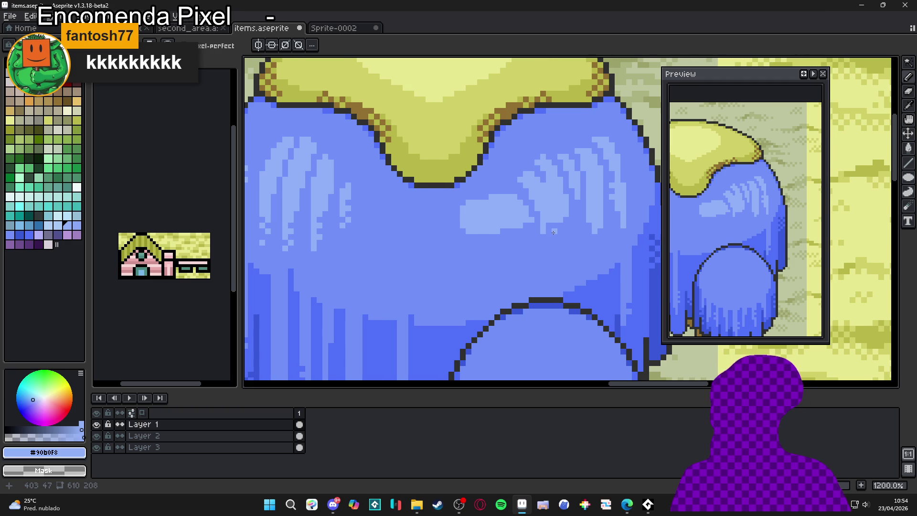
{"action": "scroll", "coordinate": [555, 232], "scroll_direction": "up", "scroll_amount": 1}
{"action": "left_click_drag", "start_coordinate": [551, 219], "coordinate": [545, 253]}
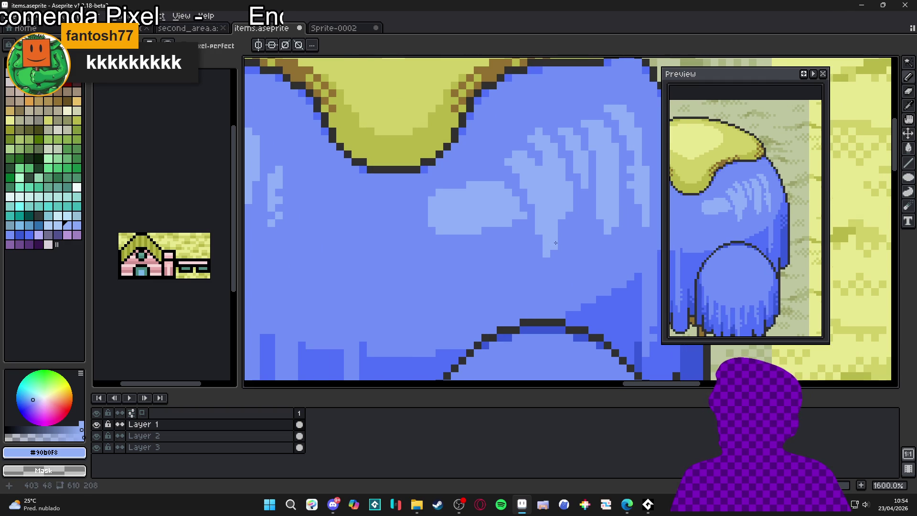
{"action": "scroll", "coordinate": [548, 271], "scroll_direction": "down", "scroll_amount": 4}
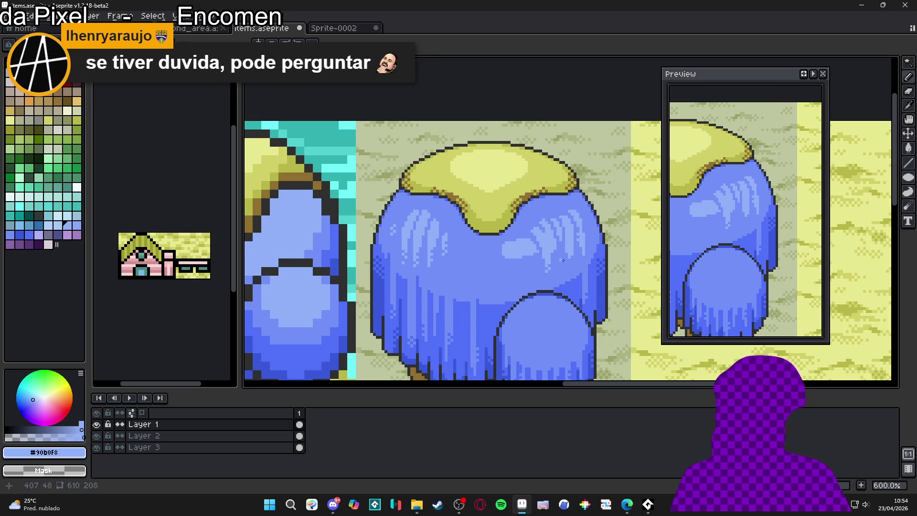
{"action": "scroll", "coordinate": [573, 251], "scroll_direction": "up", "scroll_amount": 4}
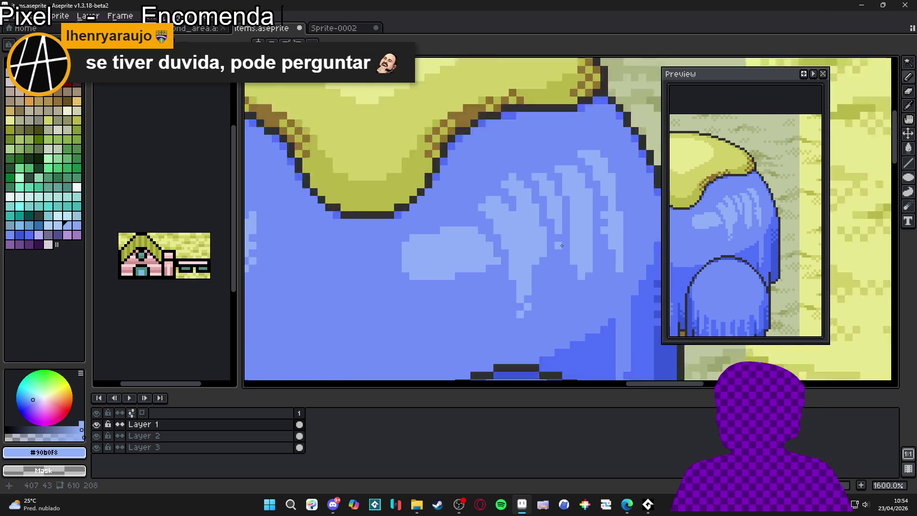
{"action": "left_click_drag", "start_coordinate": [556, 234], "coordinate": [567, 256]}
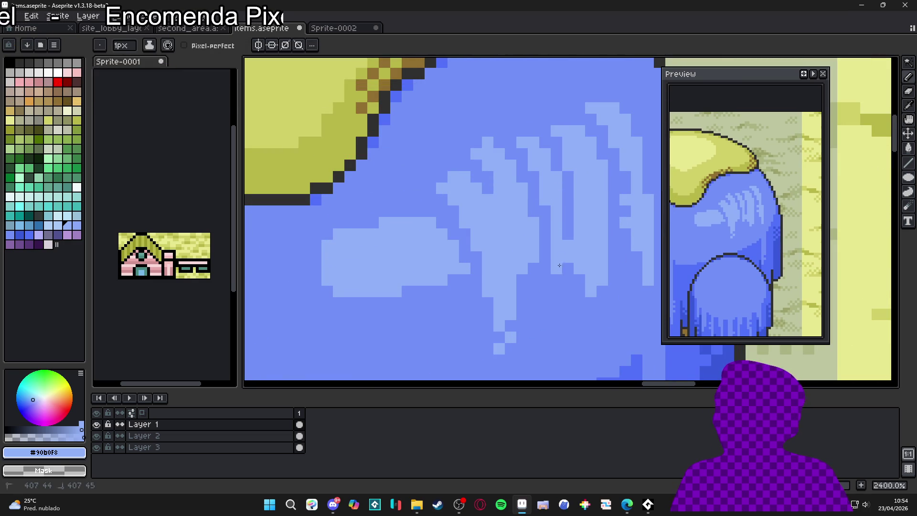
{"action": "scroll", "coordinate": [523, 288], "scroll_direction": "down", "scroll_amount": 4}
{"action": "scroll", "coordinate": [538, 278], "scroll_direction": "down", "scroll_amount": 3}
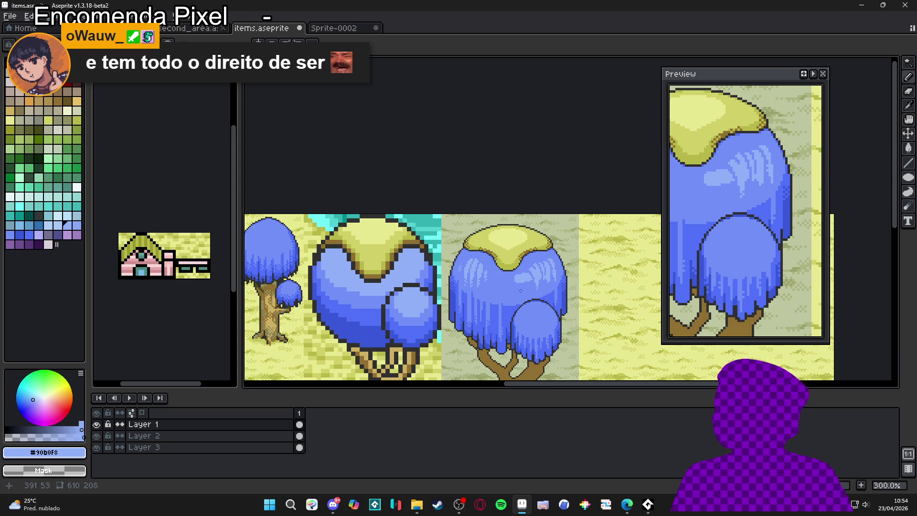
{"action": "scroll", "coordinate": [532, 282], "scroll_direction": "up", "scroll_amount": 7}
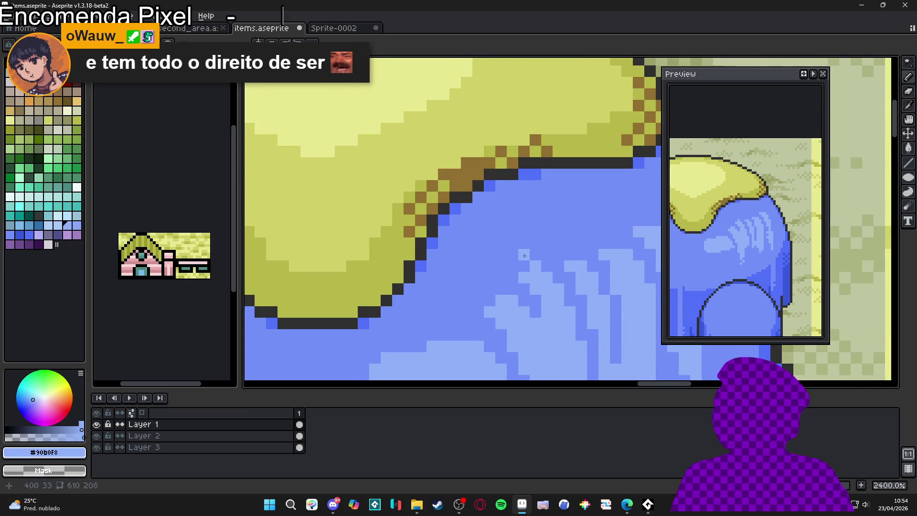
{"action": "scroll", "coordinate": [518, 278], "scroll_direction": "down", "scroll_amount": 2}
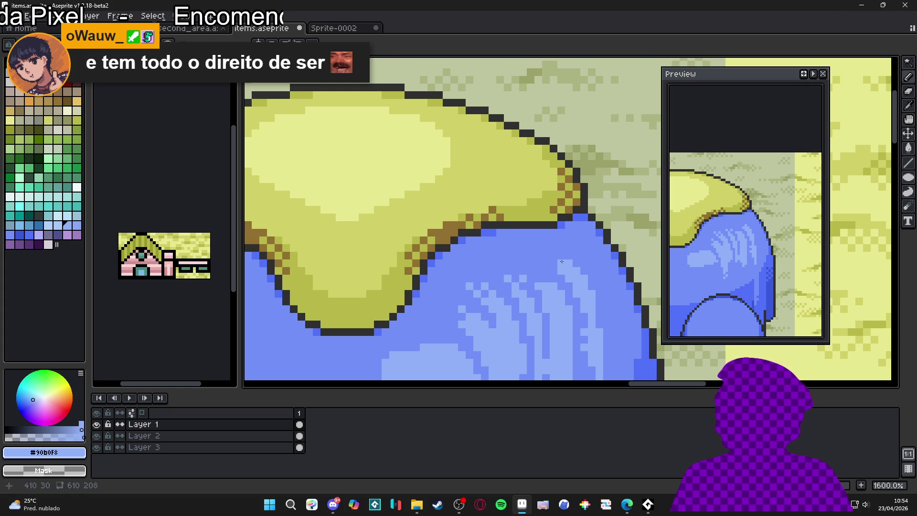
{"action": "scroll", "coordinate": [485, 303], "scroll_direction": "down", "scroll_amount": 5}
{"action": "scroll", "coordinate": [525, 239], "scroll_direction": "up", "scroll_amount": 4}
Carve darker blue into the pale patch, add a light pixel below, and extend its top edge.
{"action": "left_click", "coordinate": [545, 221], "text": "alt"}
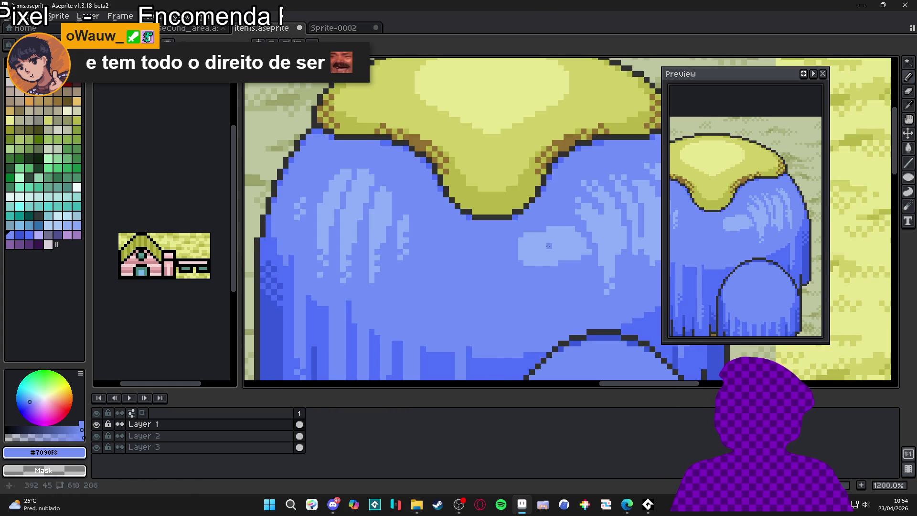
{"action": "mouse_move", "coordinate": [549, 233]}
{"action": "left_mouse_down"}
{"action": "mouse_move", "coordinate": [549, 266]}
{"action": "mouse_move", "coordinate": [555, 244]}
{"action": "left_mouse_up"}
{"action": "left_click", "coordinate": [550, 251], "text": "alt"}
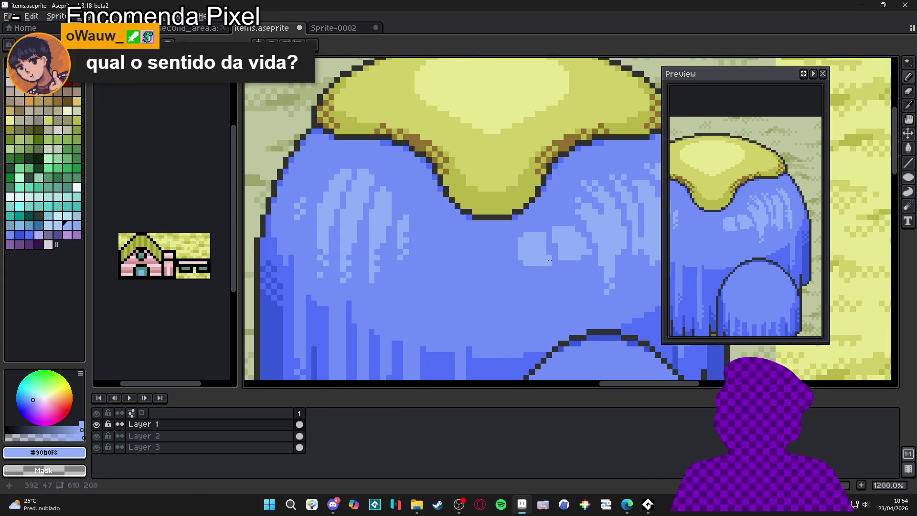
{"action": "left_click", "coordinate": [545, 276]}
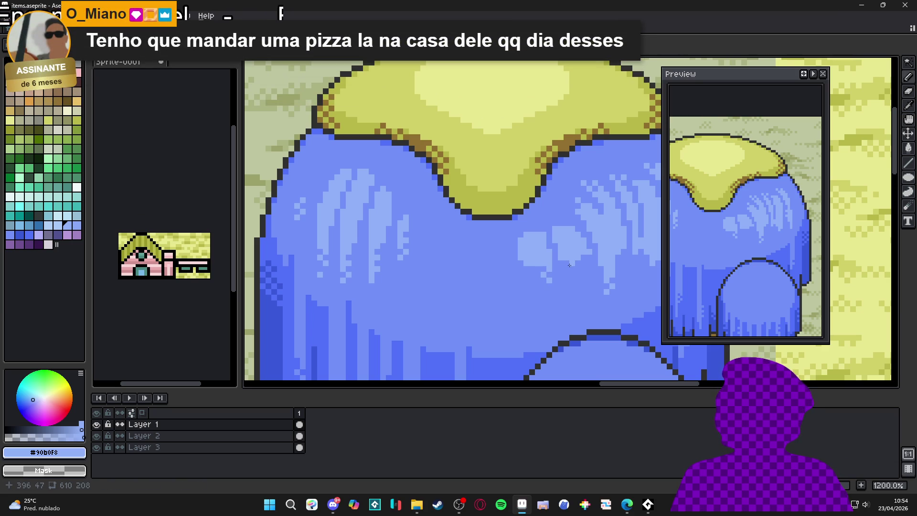
{"action": "scroll", "coordinate": [563, 270], "scroll_direction": "down", "scroll_amount": 5}
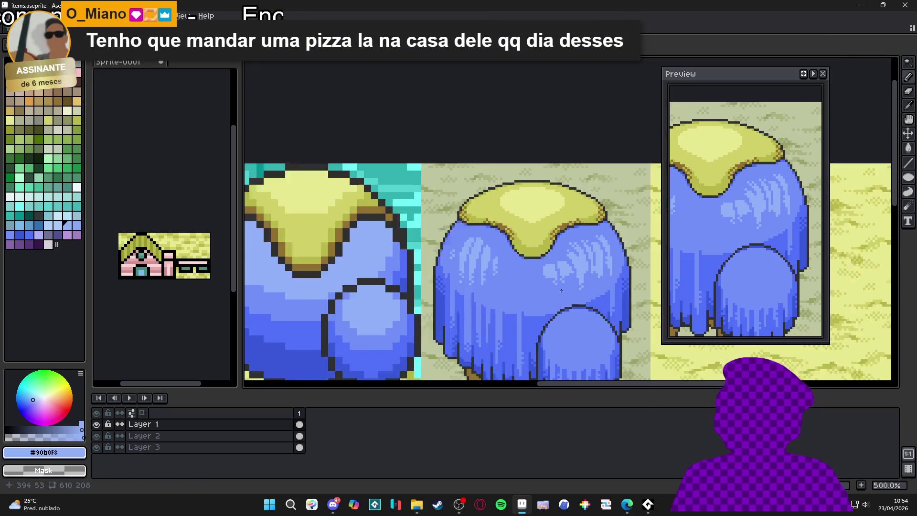
{"action": "scroll", "coordinate": [559, 293], "scroll_direction": "down", "scroll_amount": 1}
{"action": "scroll", "coordinate": [563, 287], "scroll_direction": "up", "scroll_amount": 3}
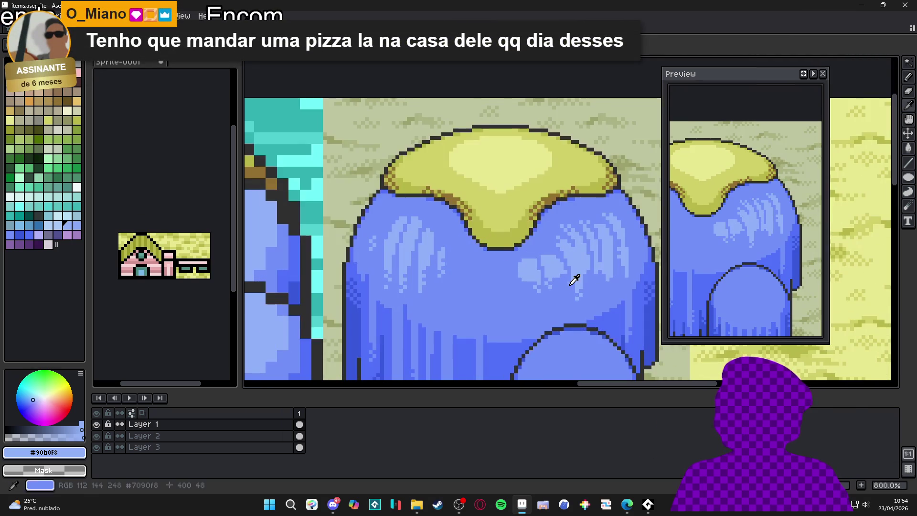
{"action": "left_click", "coordinate": [566, 282], "text": "alt"}
{"action": "scroll", "coordinate": [566, 282], "scroll_direction": "down", "scroll_amount": 3}
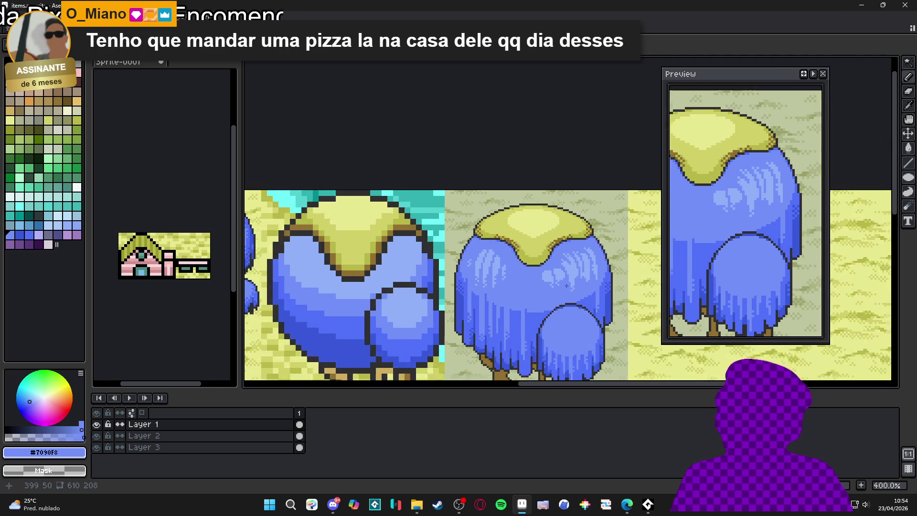
{"action": "scroll", "coordinate": [567, 281], "scroll_direction": "up", "scroll_amount": 5}
{"action": "left_click", "coordinate": [573, 278], "text": "alt"}
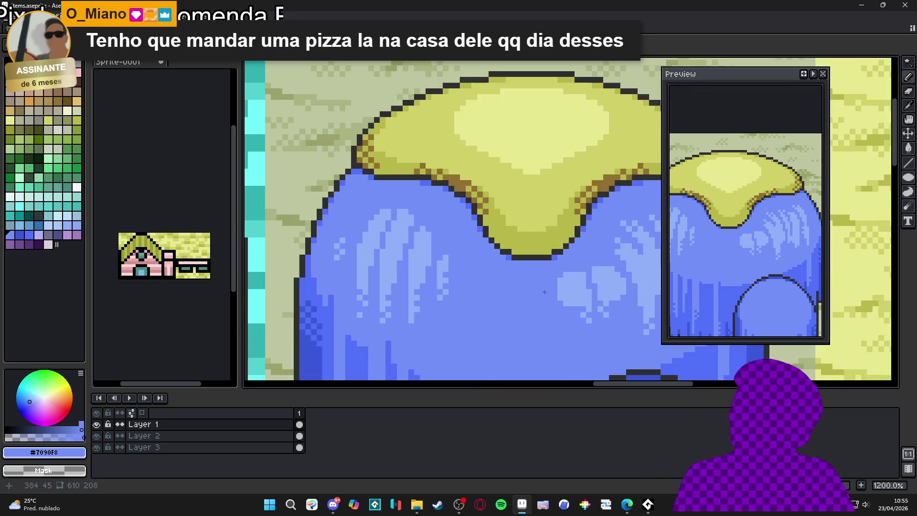
{"action": "scroll", "coordinate": [565, 272], "scroll_direction": "up", "scroll_amount": 4}
{"action": "mouse_move", "coordinate": [563, 268]}
{"action": "left_mouse_down"}
{"action": "mouse_move", "coordinate": [550, 273]}
{"action": "mouse_move", "coordinate": [596, 251]}
{"action": "mouse_move", "coordinate": [558, 265]}
{"action": "left_mouse_up"}
{"action": "scroll", "coordinate": [565, 282], "scroll_direction": "down", "scroll_amount": 6}
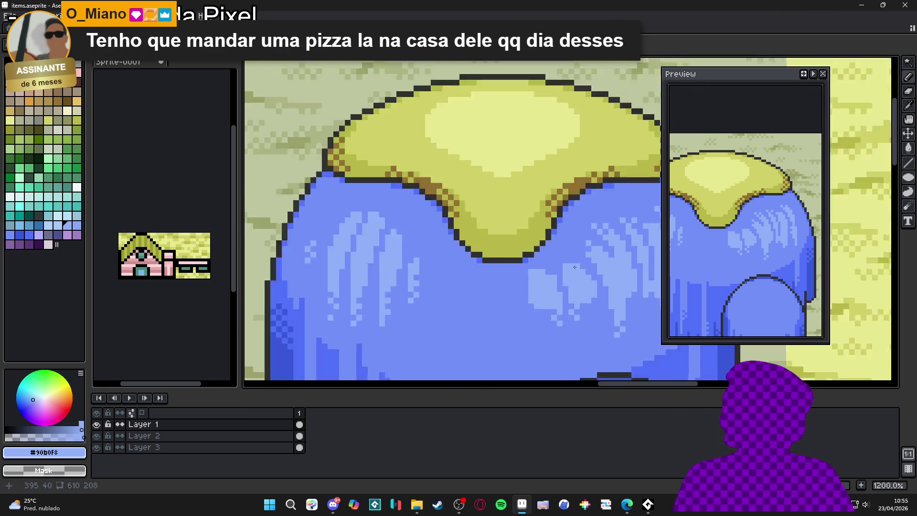
{"action": "scroll", "coordinate": [567, 287], "scroll_direction": "down", "scroll_amount": 1}
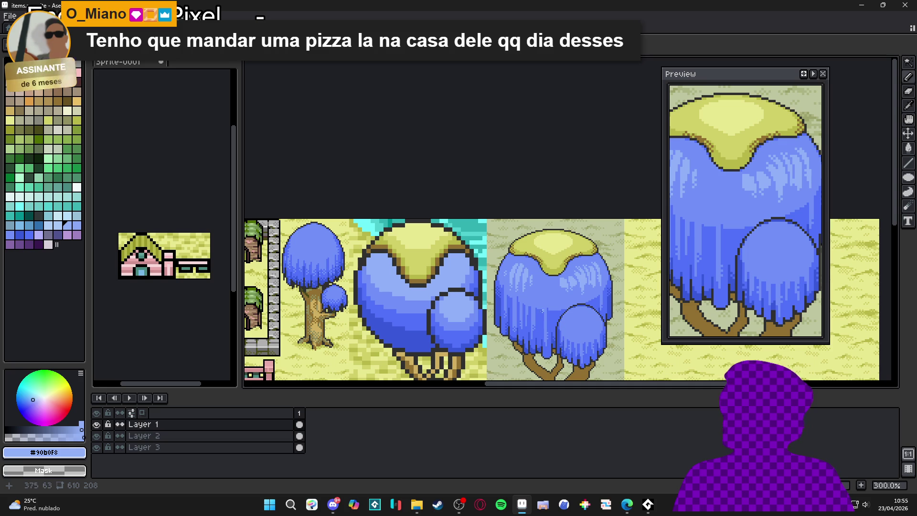
{"action": "scroll", "coordinate": [559, 308], "scroll_direction": "down", "scroll_amount": 2}
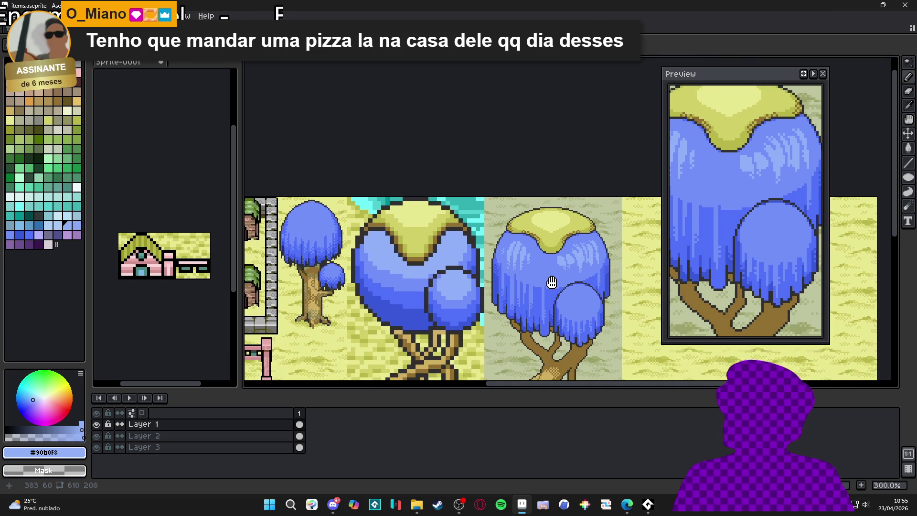
{"action": "scroll", "coordinate": [572, 277], "scroll_direction": "up", "scroll_amount": 4}
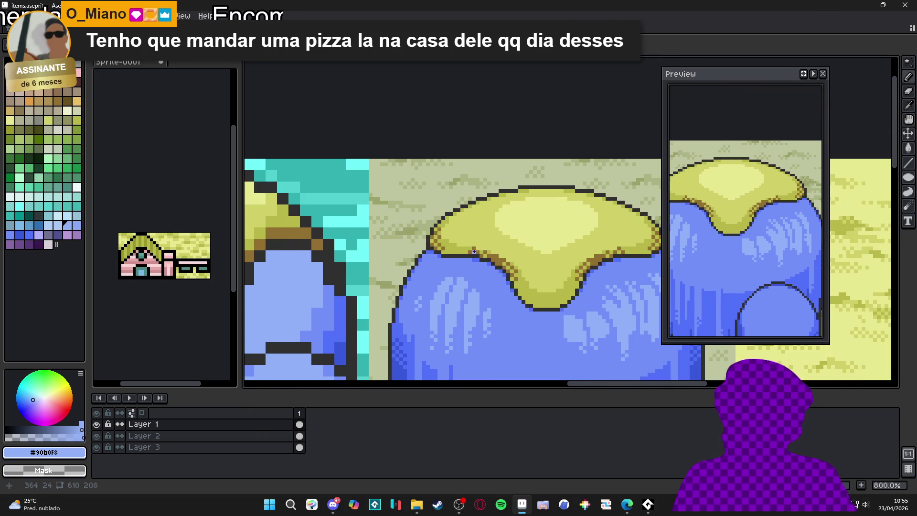
{"action": "left_click", "coordinate": [474, 252], "text": "alt"}
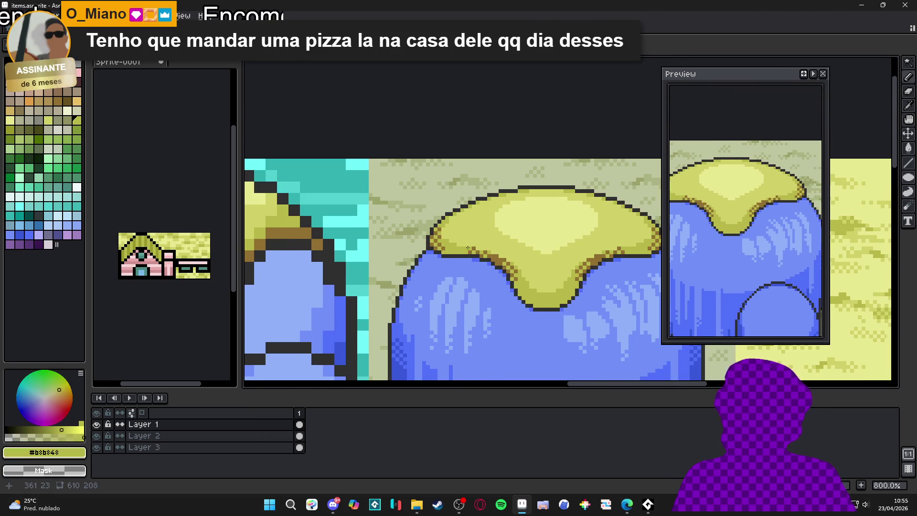
Draw darker #b8b848 vertical lines and a lighter #d0d068 line across the yellow cap.
{"action": "scroll", "coordinate": [474, 252], "scroll_direction": "up", "scroll_amount": 3}
{"action": "mouse_move", "coordinate": [471, 248]}
{"action": "left_mouse_down"}
{"action": "mouse_move", "coordinate": [469, 213]}
{"action": "mouse_move", "coordinate": [497, 210]}
{"action": "left_mouse_up"}
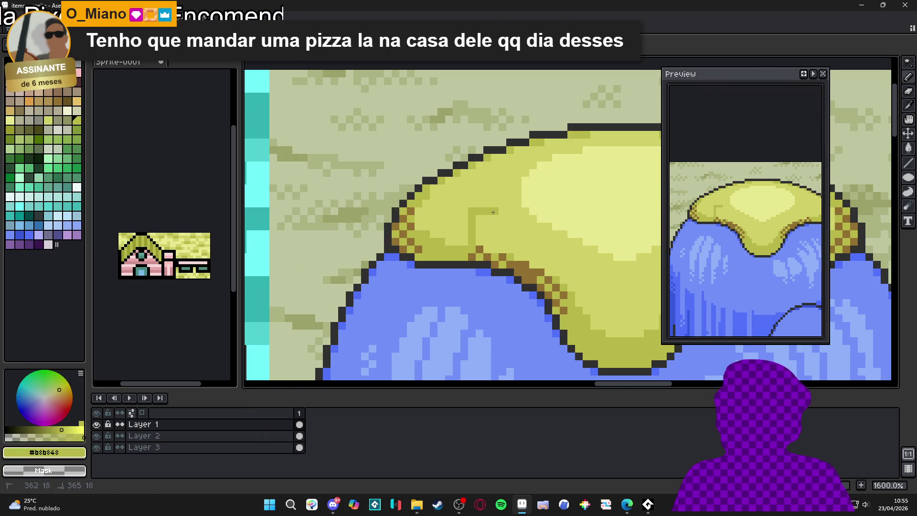
{"action": "left_click_drag", "start_coordinate": [503, 171], "coordinate": [503, 156]}
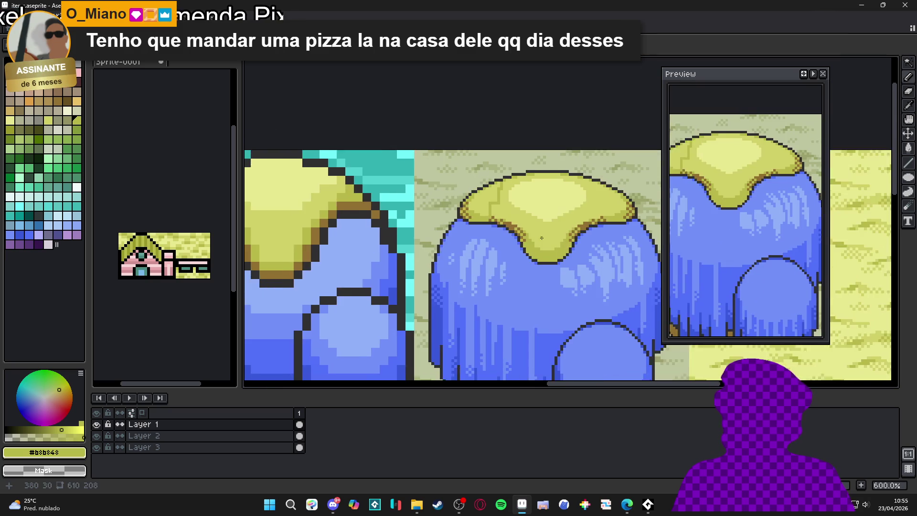
{"action": "scroll", "coordinate": [533, 235], "scroll_direction": "down", "scroll_amount": 1}
{"action": "scroll", "coordinate": [534, 235], "scroll_direction": "up", "scroll_amount": 1}
{"action": "left_click_drag", "start_coordinate": [520, 267], "coordinate": [534, 162]}
{"action": "left_click", "coordinate": [532, 226], "text": "alt"}
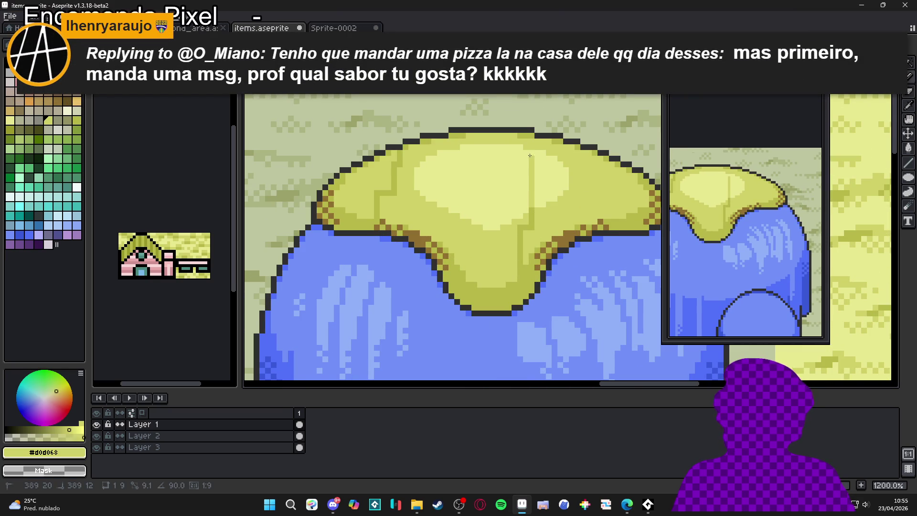
{"action": "left_click", "coordinate": [369, 218], "text": "alt"}
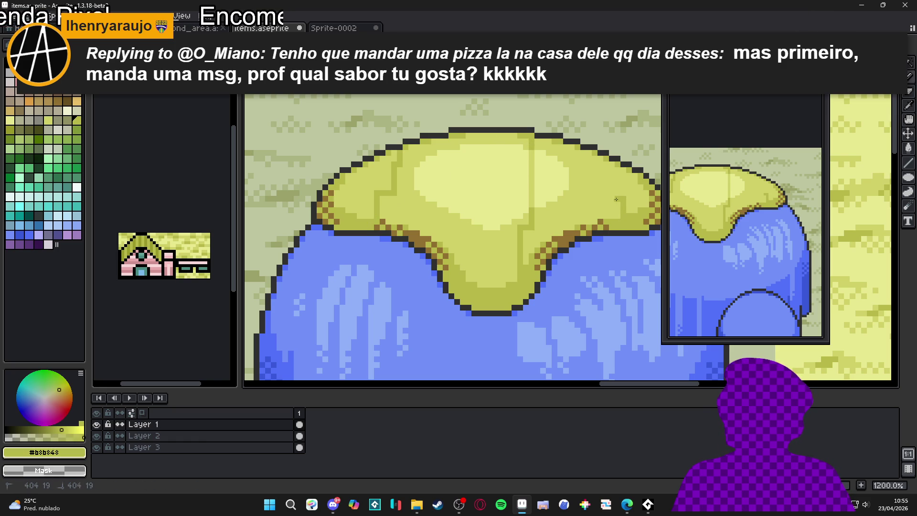
{"action": "scroll", "coordinate": [600, 157], "scroll_direction": "down", "scroll_amount": 6}
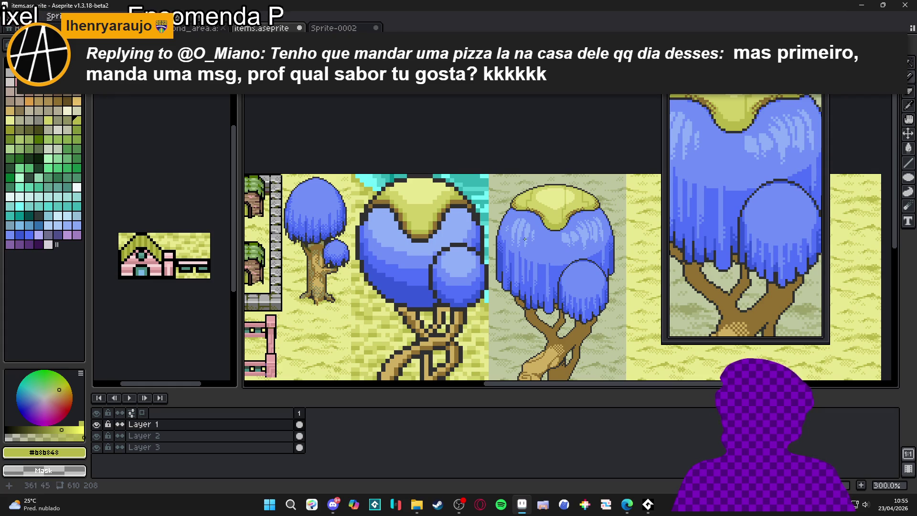
Save items.aseprite with Ctrl+S.
{"action": "scroll", "coordinate": [524, 239], "scroll_direction": "down", "scroll_amount": 1}
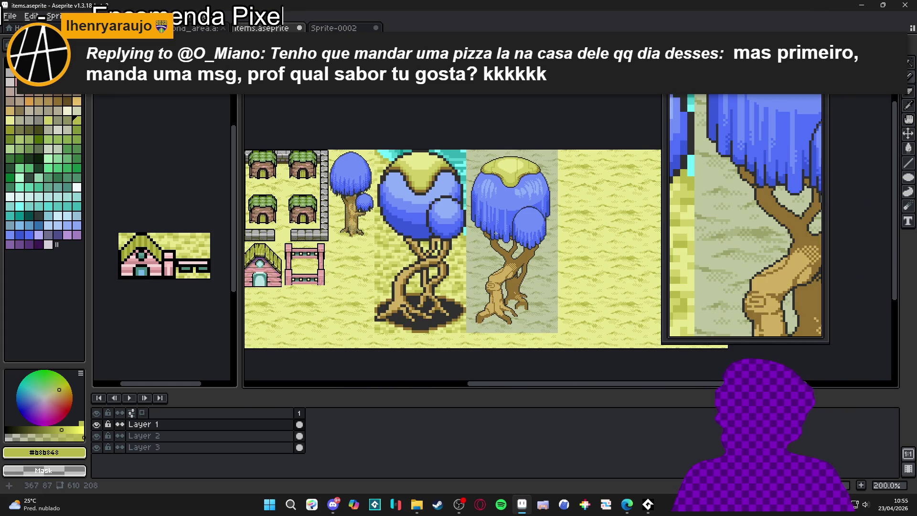
{"action": "scroll", "coordinate": [496, 234], "scroll_direction": "up", "scroll_amount": 1}
{"action": "scroll", "coordinate": [525, 232], "scroll_direction": "down", "scroll_amount": 1}
{"action": "scroll", "coordinate": [526, 249], "scroll_direction": "up", "scroll_amount": 1}
{"action": "key", "text": "ctrl+s"}
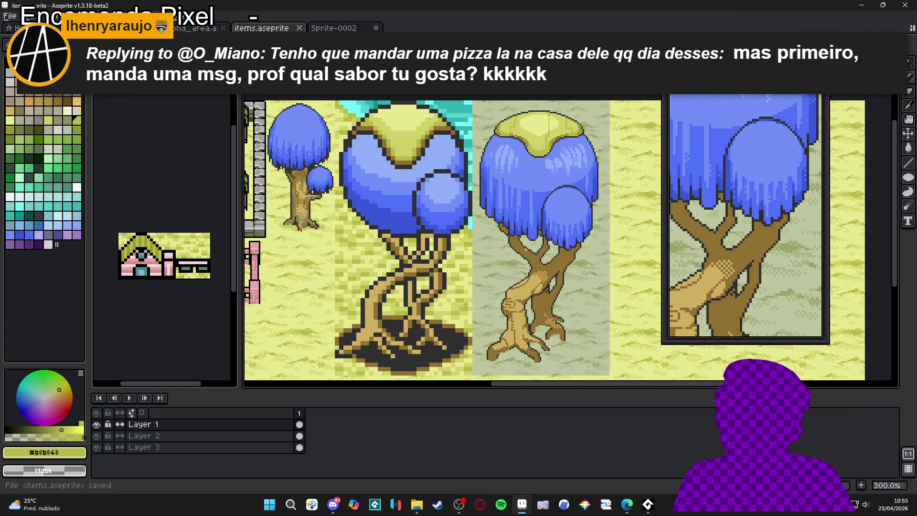
{"action": "scroll", "coordinate": [525, 249], "scroll_direction": "down", "scroll_amount": 1}
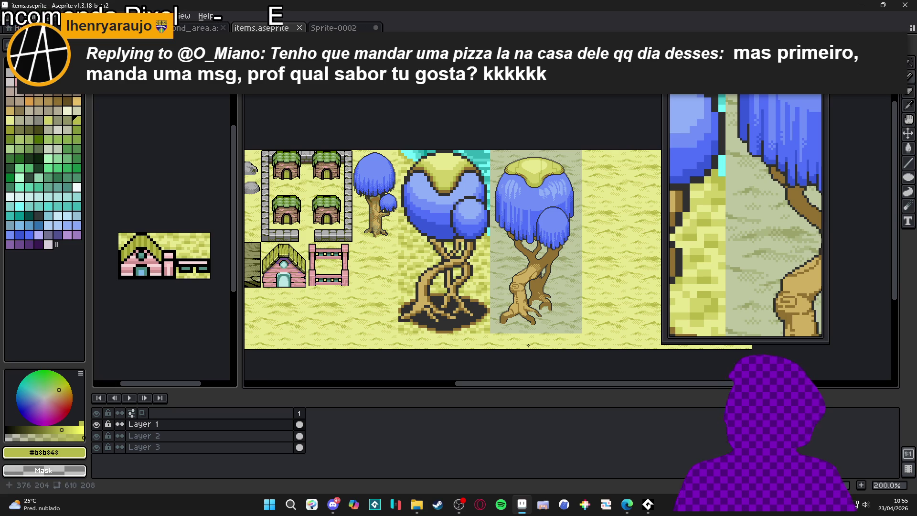
Hide Layer 2 and shift Layer 1's artwork to the right with the Move tool.
{"action": "left_click", "coordinate": [97, 435]}
{"action": "left_click", "coordinate": [96, 436]}
{"action": "left_click", "coordinate": [96, 436]}
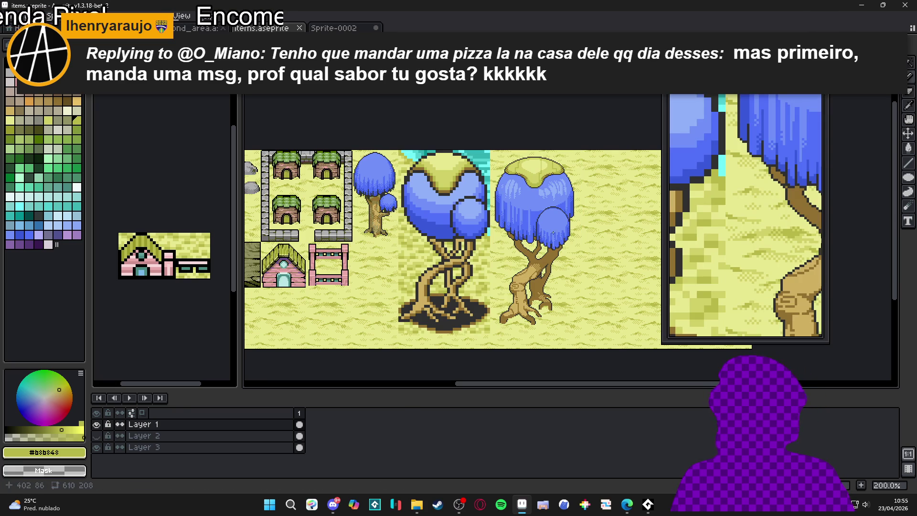
{"action": "left_click_drag", "start_coordinate": [531, 219], "coordinate": [579, 198]}
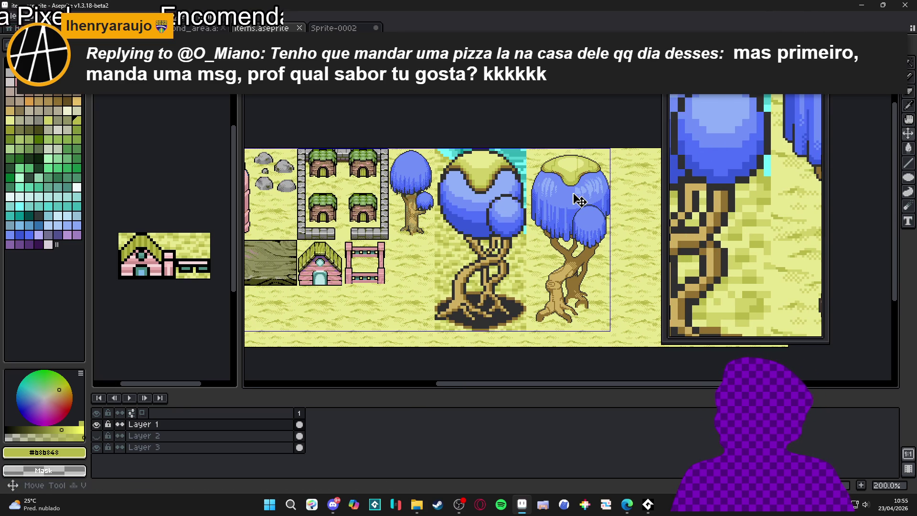
{"action": "key", "text": "m"}
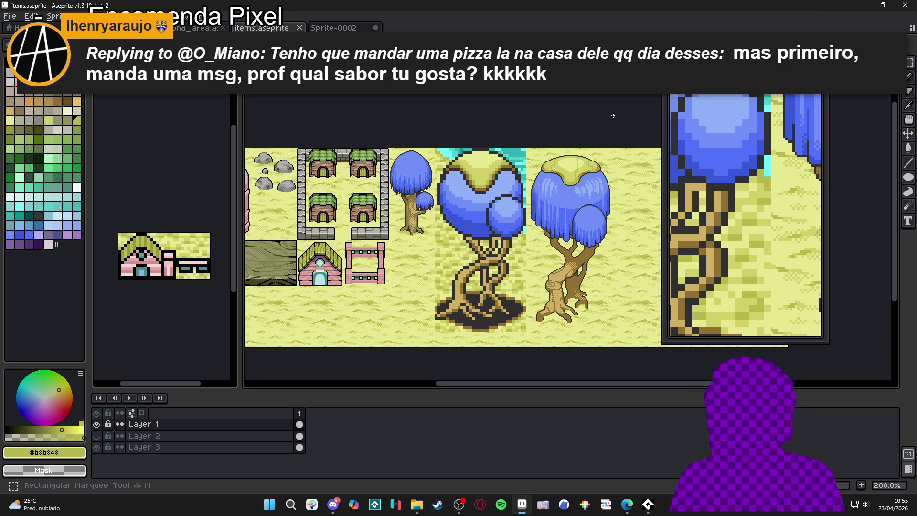
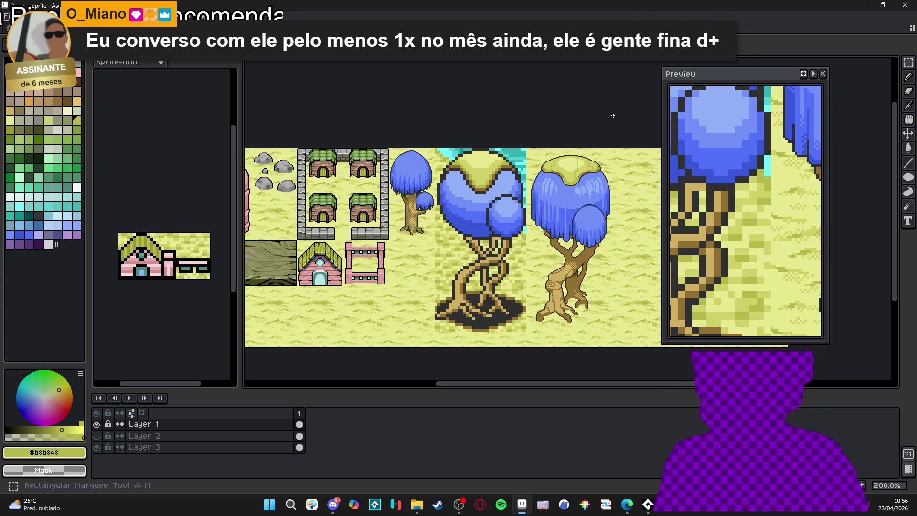
Drop the pasted block, show the grid, and copy the drooping willow tree from items.aseprite.
{"action": "key", "text": "ctrl+v"}
{"action": "key", "text": "ctrl+d"}
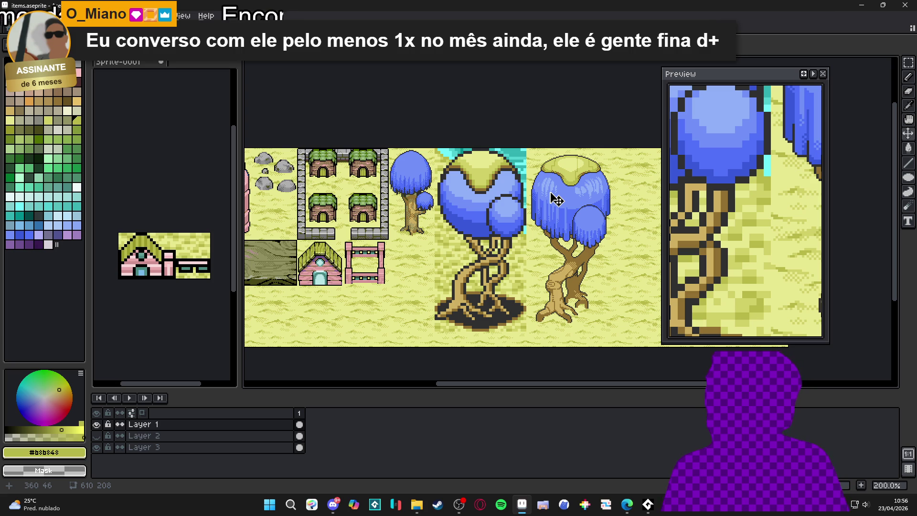
{"action": "key", "text": "m"}
{"action": "key", "text": "ctrl+apostrophe"}
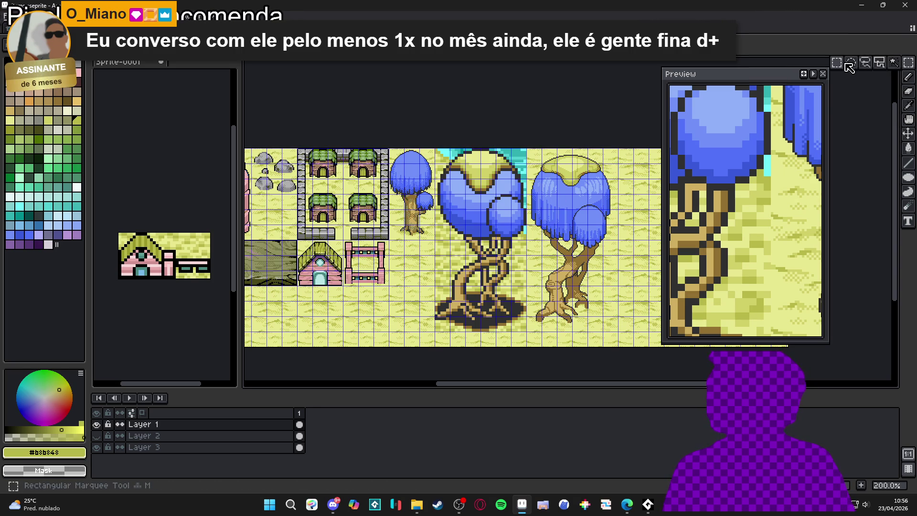
{"action": "left_click_drag", "start_coordinate": [536, 157], "coordinate": [607, 323]}
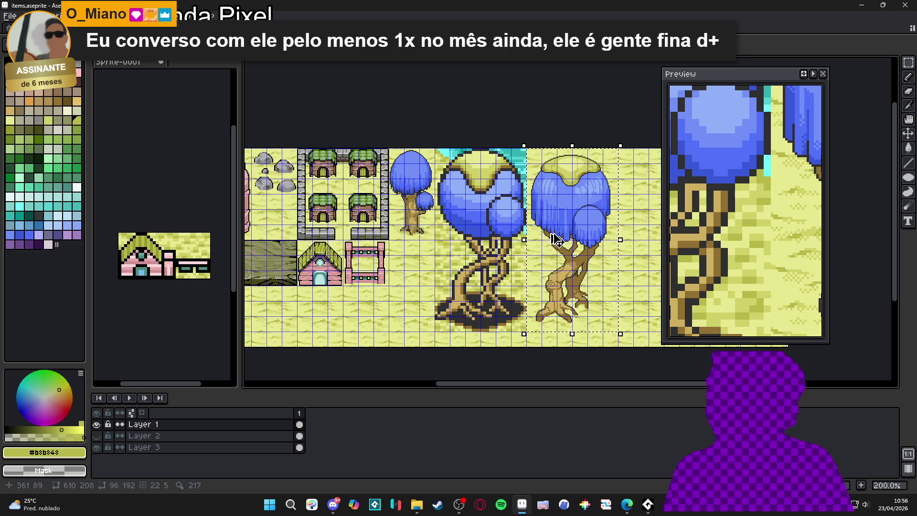
{"action": "key", "text": "ctrl+d"}
Save items.aseprite and return to the second_area map.
{"action": "key", "text": "ctrl+s"}
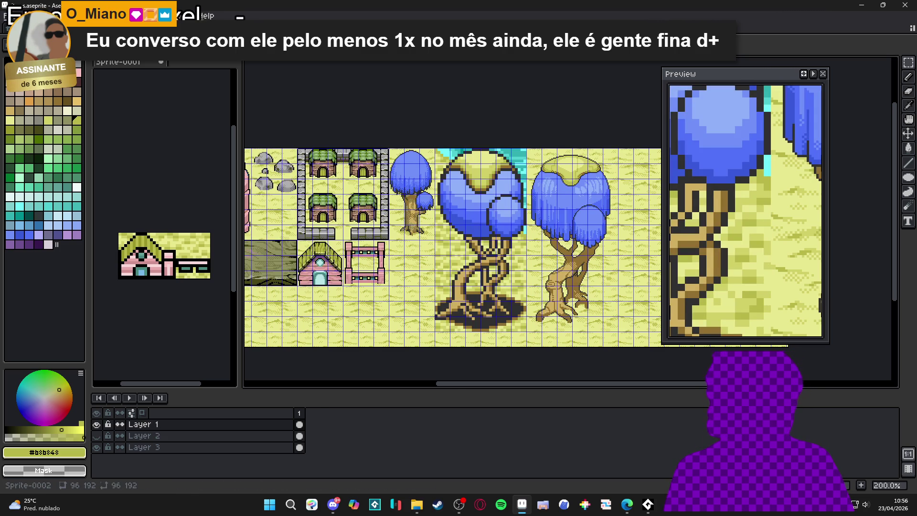
{"action": "left_click", "coordinate": [334, 27]}
{"action": "left_click", "coordinate": [189, 28]}
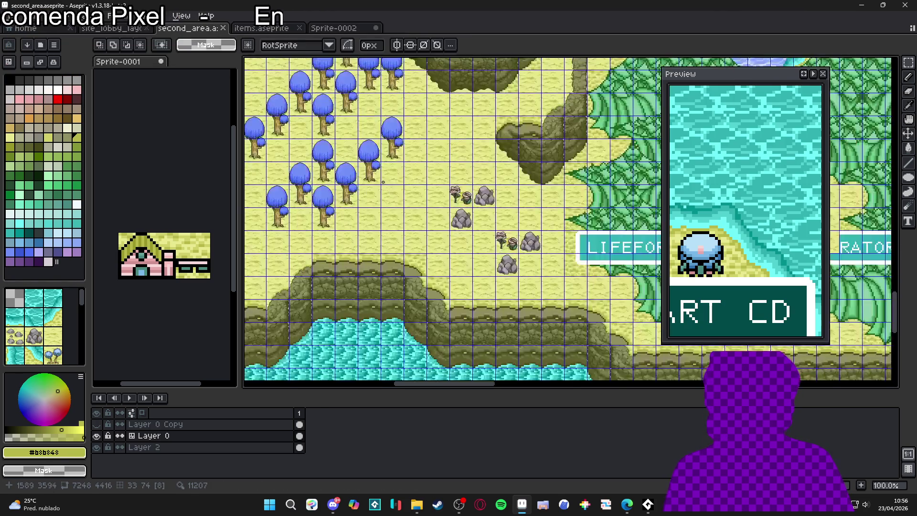
Select the old bulb tree's grid cells on the river sandbank and delete them to transparency.
{"action": "scroll", "coordinate": [383, 182], "scroll_direction": "down", "scroll_amount": 1}
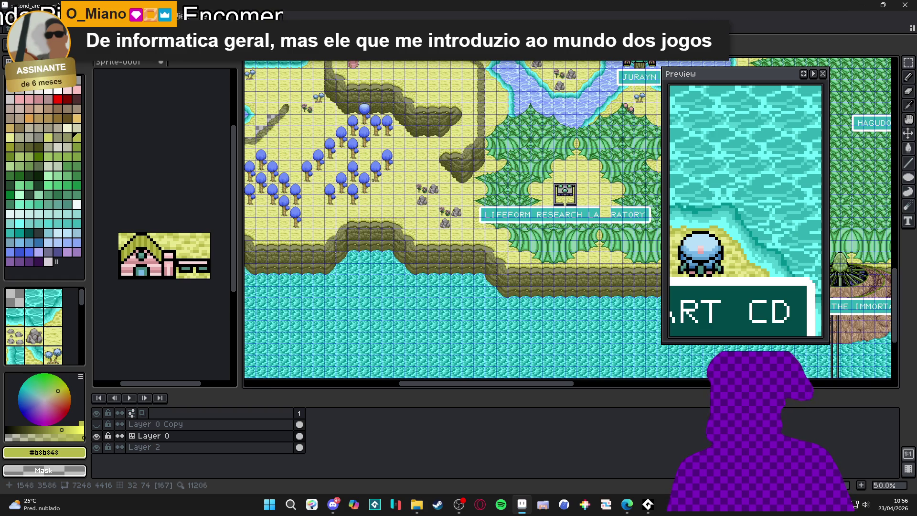
{"action": "scroll", "coordinate": [343, 133], "scroll_direction": "up", "scroll_amount": 1}
{"action": "left_click_drag", "start_coordinate": [344, 132], "coordinate": [423, 223]}
{"action": "scroll", "coordinate": [424, 223], "scroll_direction": "down", "scroll_amount": 1}
{"action": "scroll", "coordinate": [362, 150], "scroll_direction": "up", "scroll_amount": 2}
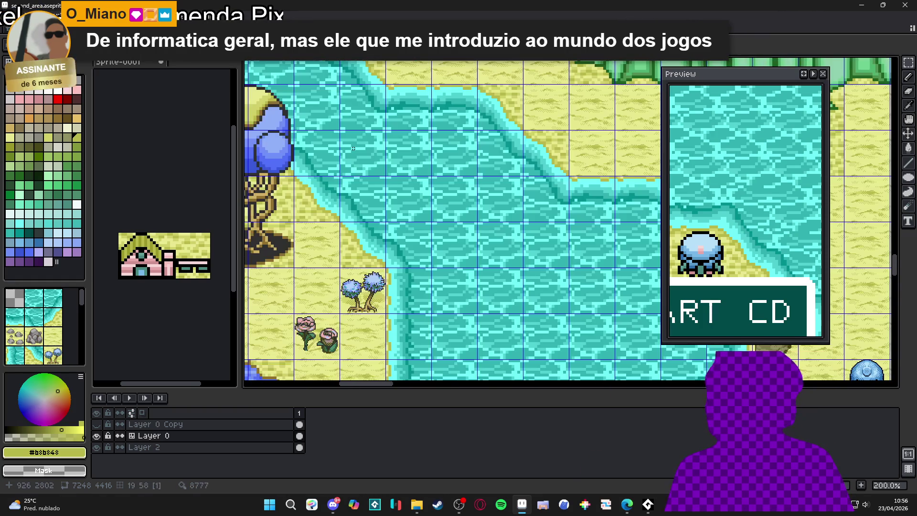
{"action": "mouse_move", "coordinate": [284, 125]}
{"action": "left_mouse_down"}
{"action": "mouse_move", "coordinate": [453, 200]}
{"action": "mouse_move", "coordinate": [482, 188]}
{"action": "left_mouse_up"}
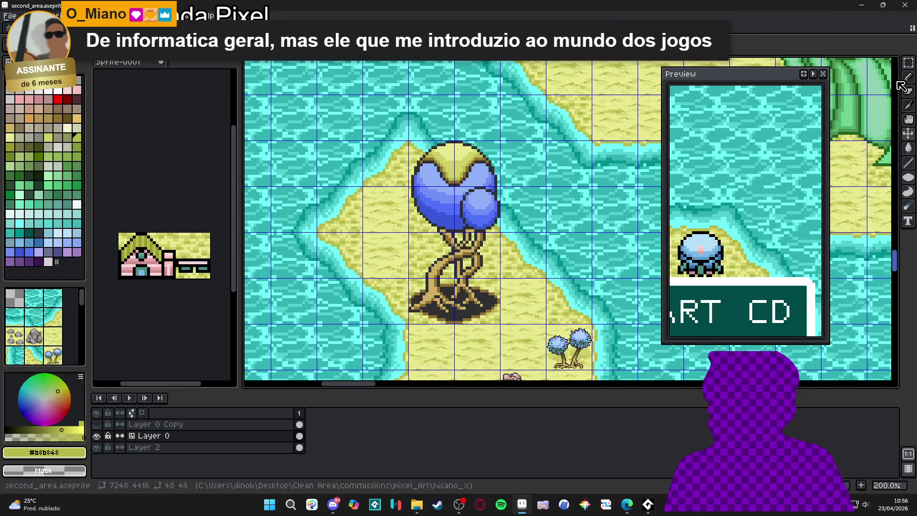
{"action": "left_click", "coordinate": [907, 63]}
{"action": "left_click_drag", "start_coordinate": [432, 170], "coordinate": [496, 320]}
{"action": "key", "text": "Delete"}
{"action": "scroll", "coordinate": [506, 234], "scroll_direction": "down", "scroll_amount": 1}
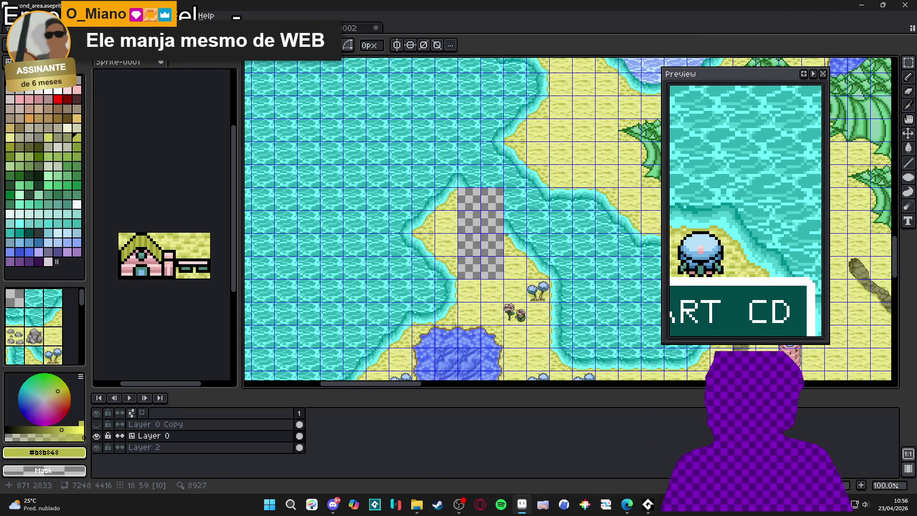
Briefly restore the old tree to compare, then remove it again.
{"action": "key", "text": "ctrl+z"}
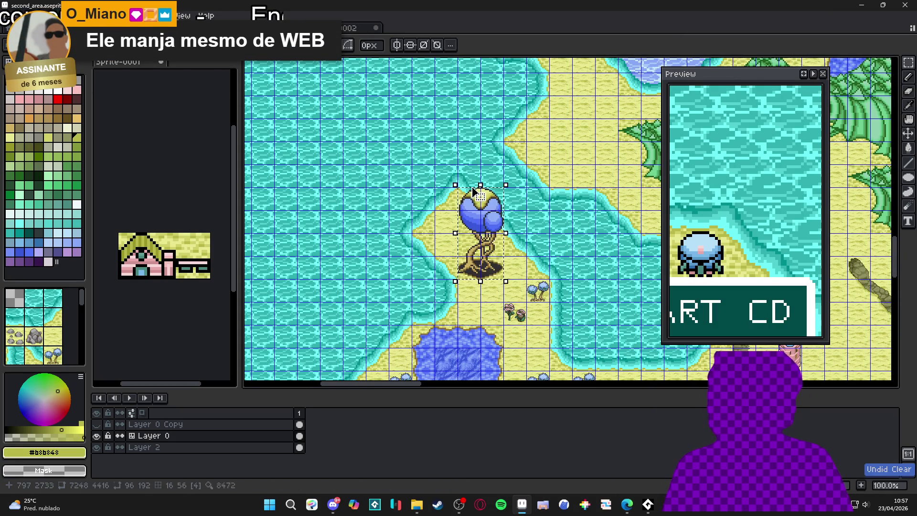
{"action": "key", "text": "ctrl+y"}
{"action": "scroll", "coordinate": [485, 210], "scroll_direction": "up", "scroll_amount": 2}
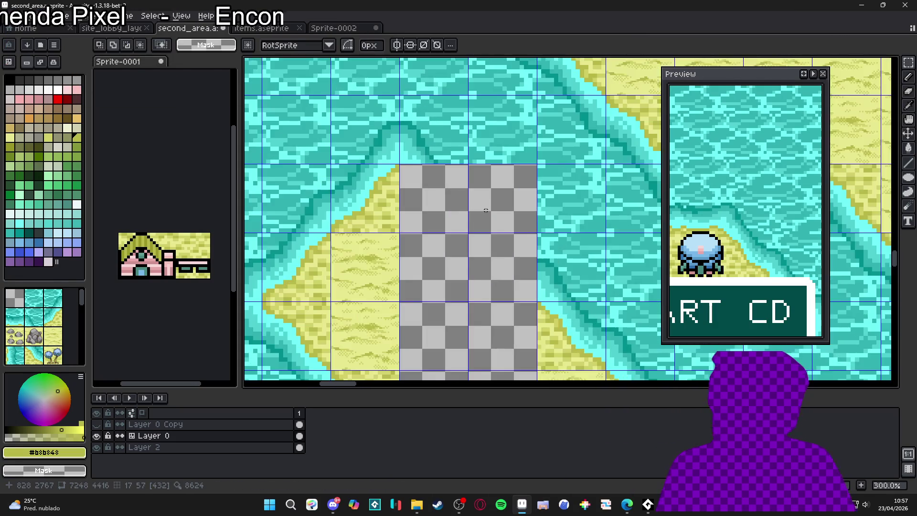
{"action": "left_click_drag", "start_coordinate": [485, 210], "coordinate": [457, 125]}
Paste the willow tree into the cleared gap, nudge it one pixel left, and drop it.
{"action": "key", "text": "ctrl+v"}
{"action": "left_click_drag", "start_coordinate": [560, 222], "coordinate": [430, 219]}
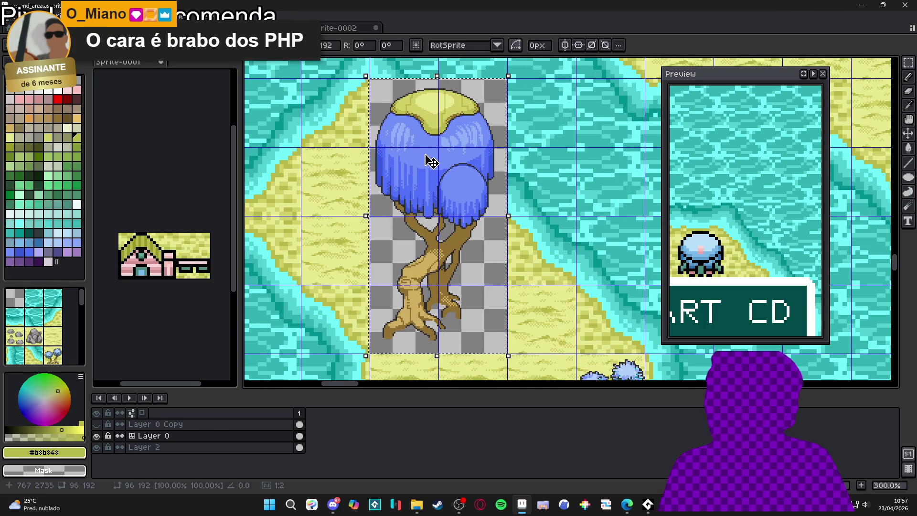
{"action": "scroll", "coordinate": [431, 161], "scroll_direction": "up", "scroll_amount": 1}
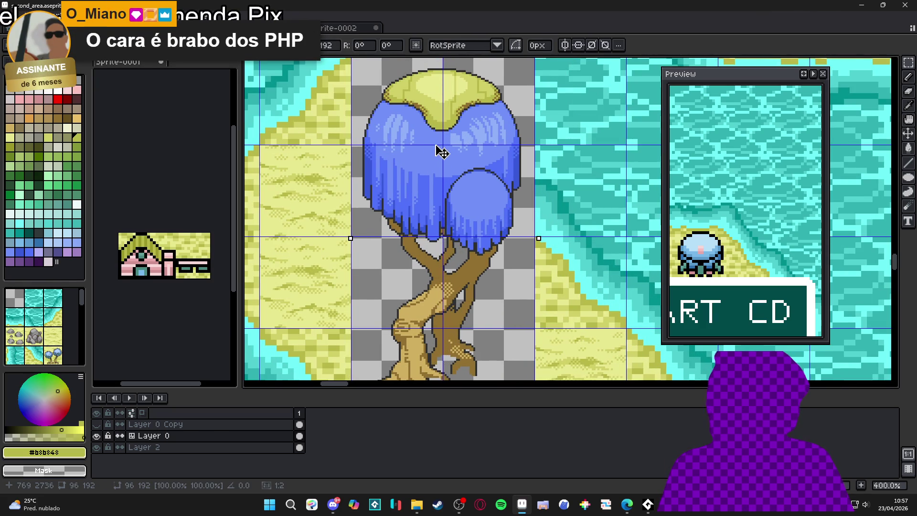
{"action": "scroll", "coordinate": [440, 151], "scroll_direction": "up", "scroll_amount": 2}
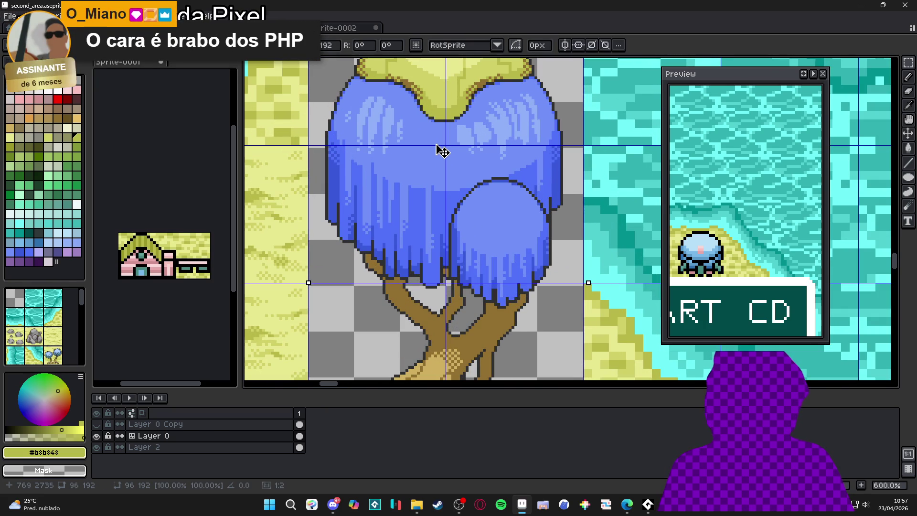
{"action": "left_click_drag", "start_coordinate": [440, 151], "coordinate": [438, 151]}
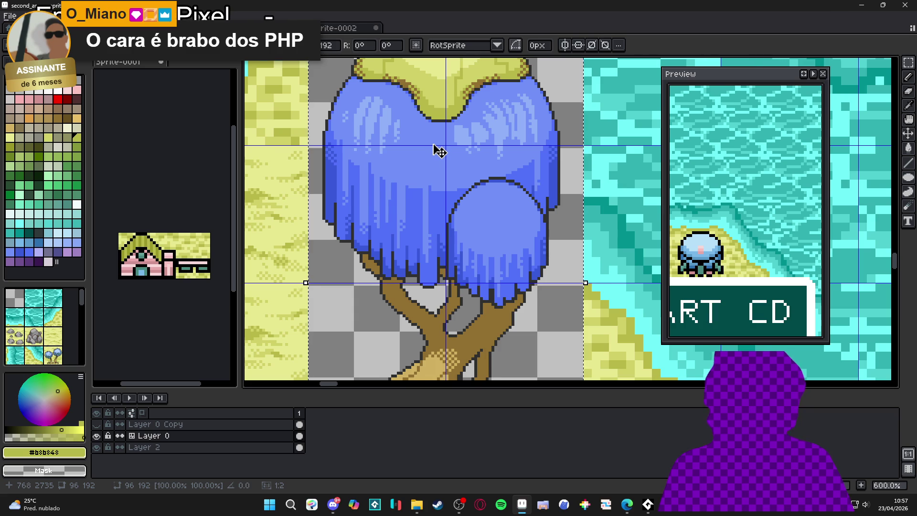
{"action": "scroll", "coordinate": [440, 151], "scroll_direction": "down", "scroll_amount": 3}
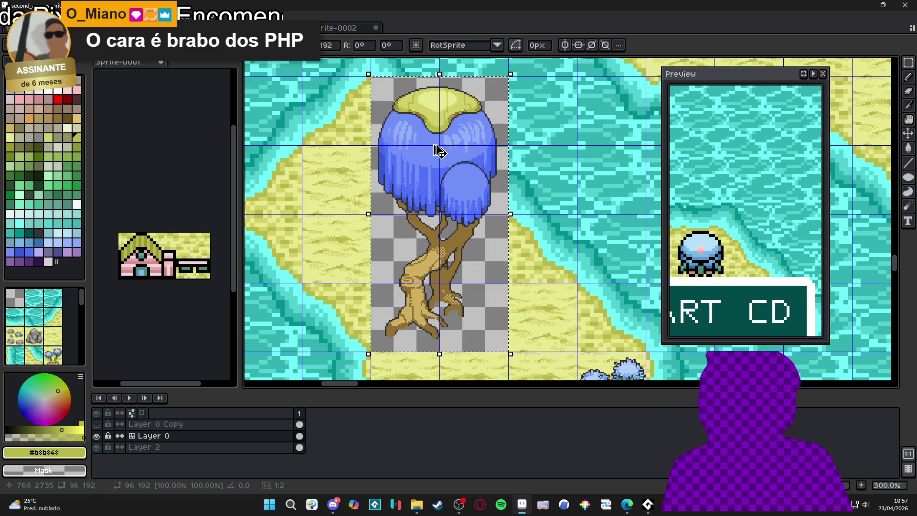
{"action": "key", "text": "Return"}
{"action": "scroll", "coordinate": [439, 151], "scroll_direction": "down", "scroll_amount": 5}
{"action": "mouse_move", "coordinate": [467, 176]}
{"action": "left_mouse_down"}
{"action": "mouse_move", "coordinate": [479, 256]}
{"action": "mouse_move", "coordinate": [466, 231]}
{"action": "mouse_move", "coordinate": [371, 241]}
{"action": "mouse_move", "coordinate": [492, 287]}
{"action": "mouse_move", "coordinate": [465, 234]}
{"action": "mouse_move", "coordinate": [430, 236]}
{"action": "mouse_move", "coordinate": [392, 163]}
{"action": "mouse_move", "coordinate": [595, 191]}
{"action": "left_mouse_up"}
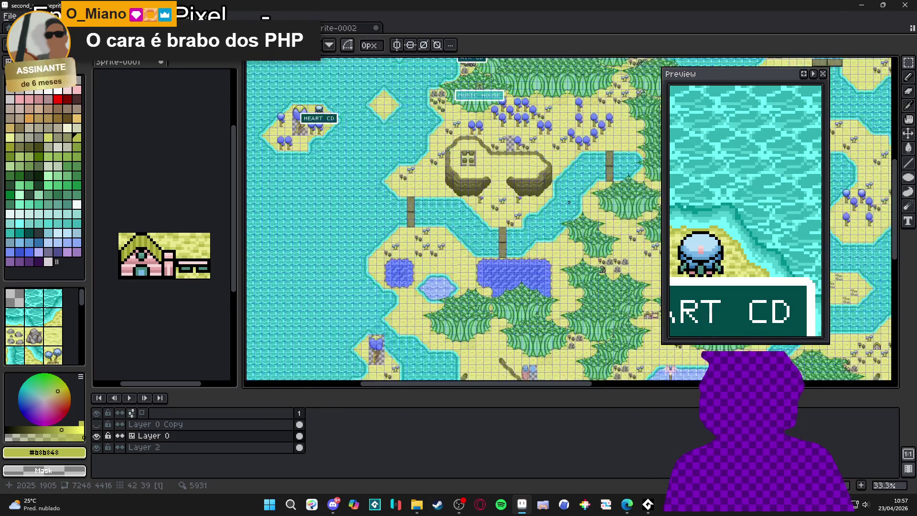
Undo back to the original blue bulb tree on the sandy river island.
{"action": "scroll", "coordinate": [595, 191], "scroll_direction": "up", "scroll_amount": 3}
{"action": "key", "text": "ctrl+z"}
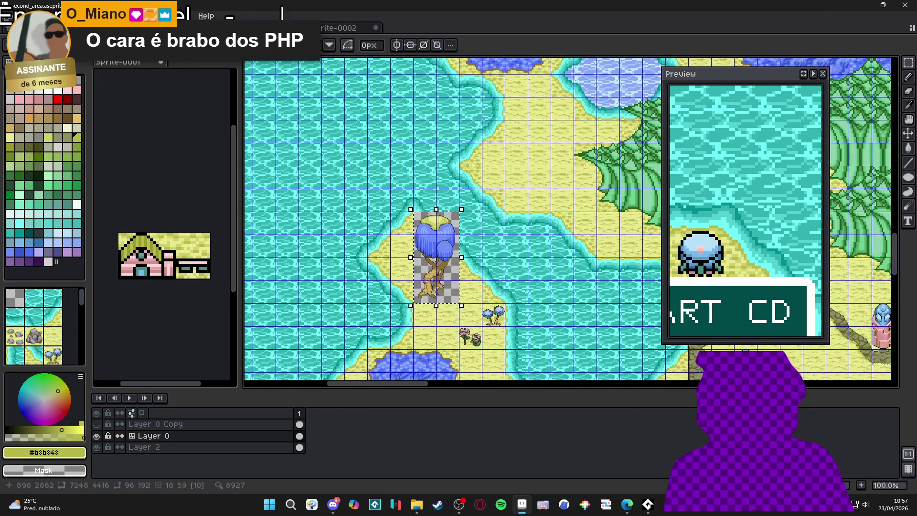
{"action": "key", "text": "Delete"}
{"action": "scroll", "coordinate": [475, 273], "scroll_direction": "down", "scroll_amount": 1}
{"action": "scroll", "coordinate": [475, 248], "scroll_direction": "up", "scroll_amount": 1}
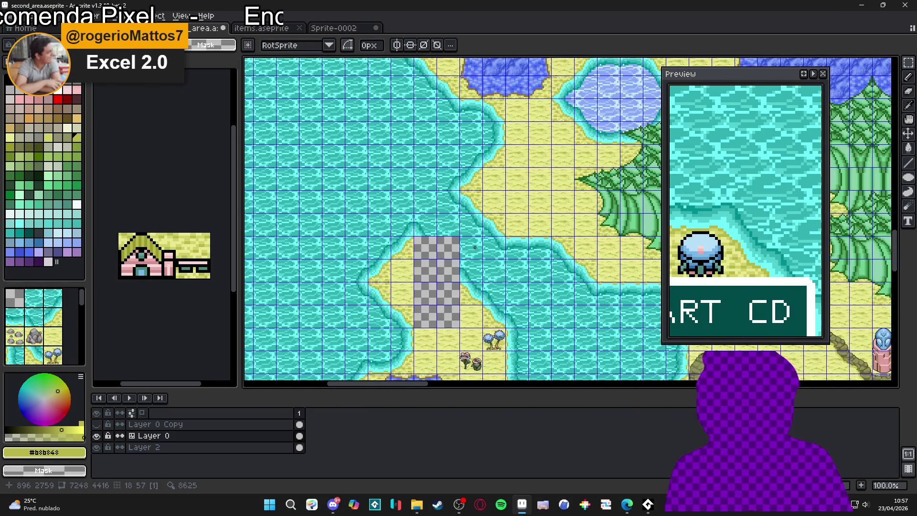
{"action": "scroll", "coordinate": [474, 248], "scroll_direction": "down", "scroll_amount": 2}
{"action": "key", "text": "ctrl+z"}
{"action": "scroll", "coordinate": [390, 253], "scroll_direction": "up", "scroll_amount": 2}
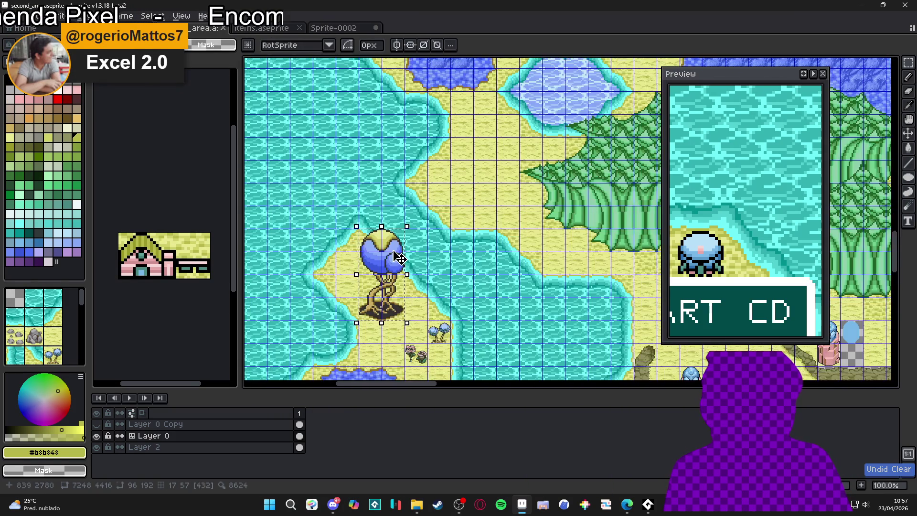
Pan and zoom the map to another old blue bulb tree near the water.
{"action": "key", "text": "ctrl"}
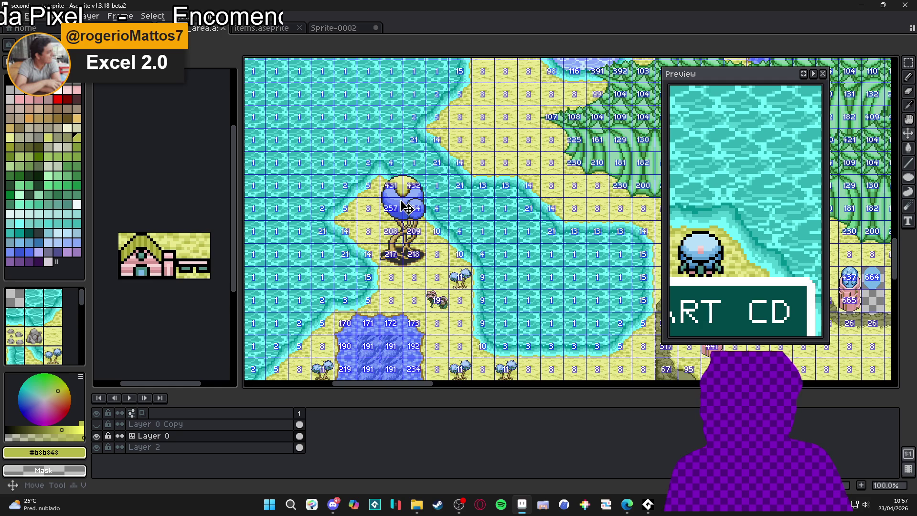
{"action": "scroll", "coordinate": [403, 208], "scroll_direction": "down", "scroll_amount": 1}
{"action": "scroll", "coordinate": [430, 210], "scroll_direction": "right", "scroll_amount": 10}
{"action": "scroll", "coordinate": [473, 191], "scroll_direction": "up", "scroll_amount": 4}
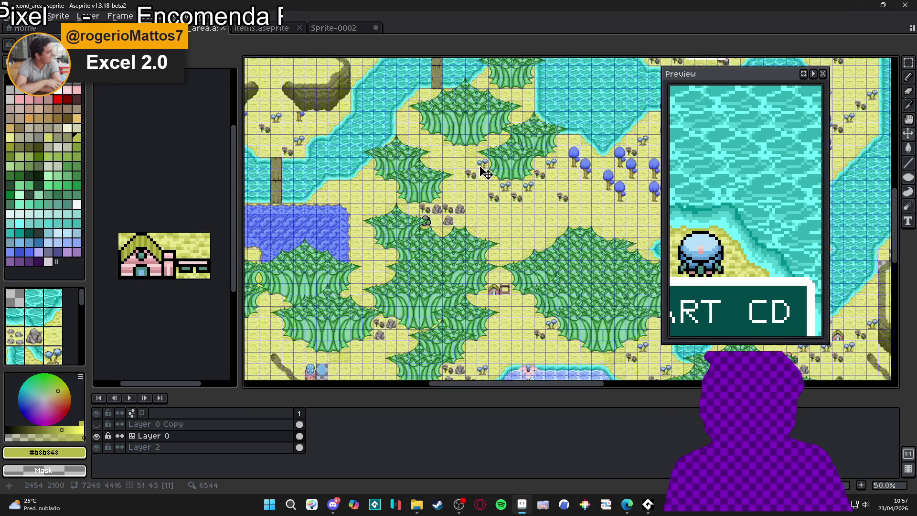
{"action": "scroll", "coordinate": [474, 213], "scroll_direction": "up", "scroll_amount": 5}
{"action": "scroll", "coordinate": [458, 205], "scroll_direction": "left", "scroll_amount": 8}
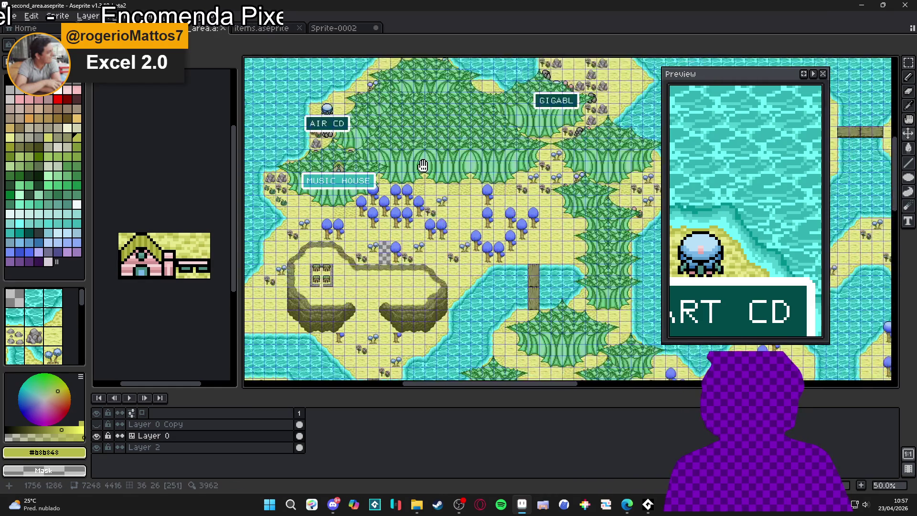
{"action": "scroll", "coordinate": [446, 204], "scroll_direction": "down", "scroll_amount": 1}
{"action": "scroll", "coordinate": [454, 215], "scroll_direction": "right", "scroll_amount": 5}
{"action": "scroll", "coordinate": [461, 231], "scroll_direction": "down", "scroll_amount": 1}
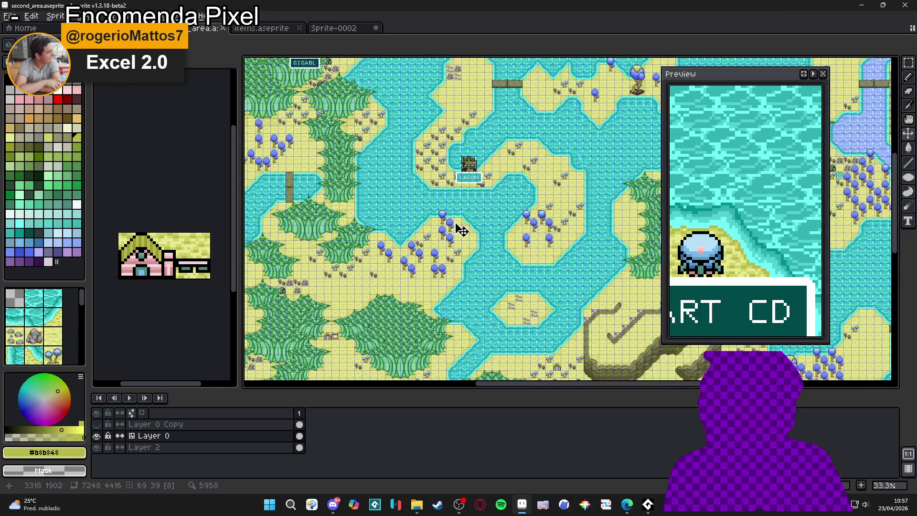
{"action": "scroll", "coordinate": [496, 224], "scroll_direction": "right", "scroll_amount": 3}
{"action": "scroll", "coordinate": [549, 144], "scroll_direction": "up", "scroll_amount": 1}
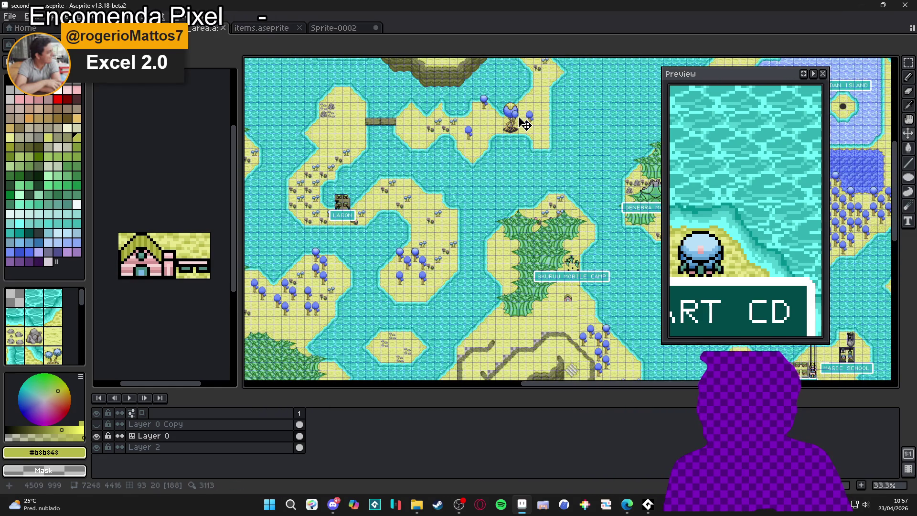
{"action": "scroll", "coordinate": [525, 123], "scroll_direction": "up", "scroll_amount": 3}
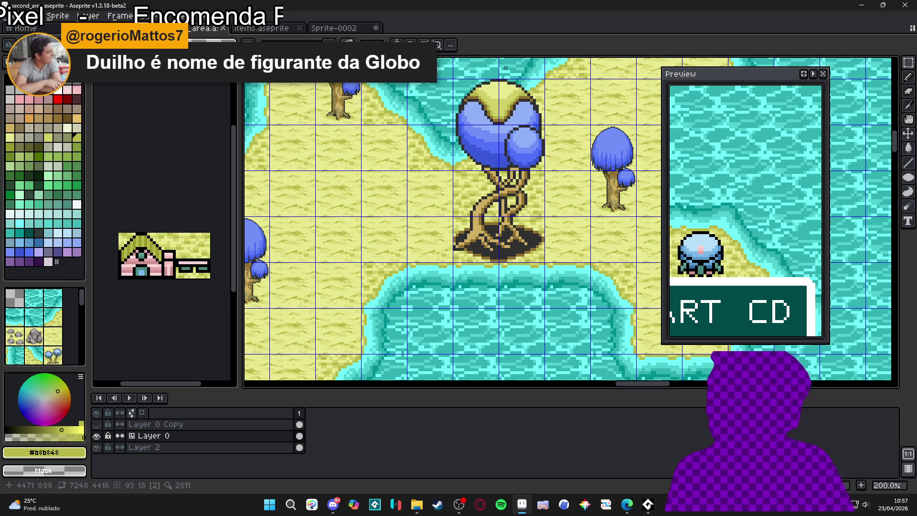
Clear the large old tree's tiles and place the pasted willow tree in the emptied column.
{"action": "left_click_drag", "start_coordinate": [481, 107], "coordinate": [511, 223]}
{"action": "key", "text": "ctrl+v"}
{"action": "left_click_drag", "start_coordinate": [566, 197], "coordinate": [494, 147]}
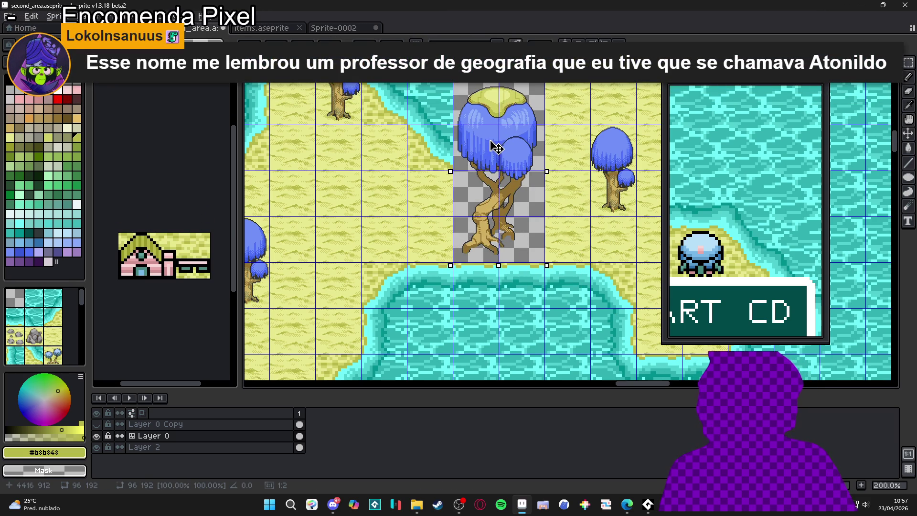
{"action": "scroll", "coordinate": [494, 147], "scroll_direction": "up", "scroll_amount": 3}
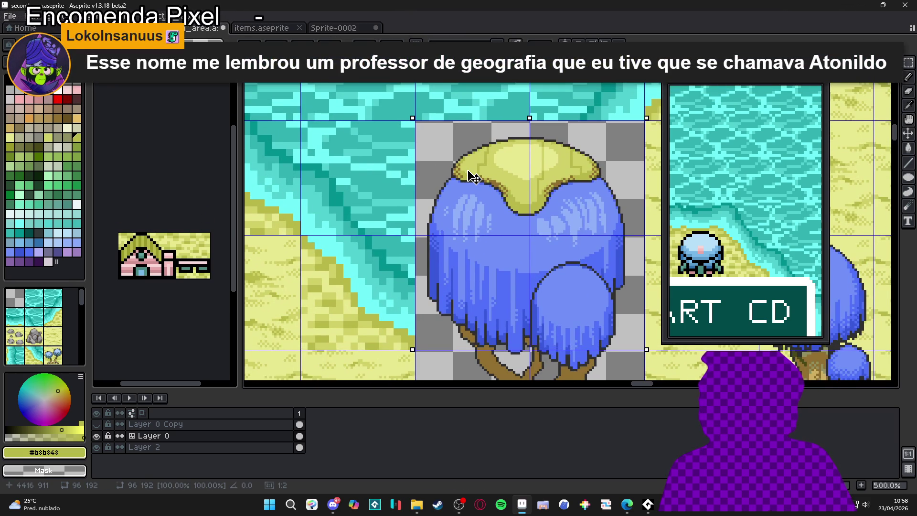
{"action": "scroll", "coordinate": [474, 177], "scroll_direction": "down", "scroll_amount": 3}
{"action": "scroll", "coordinate": [470, 177], "scroll_direction": "down", "scroll_amount": 2}
{"action": "scroll", "coordinate": [469, 176], "scroll_direction": "down", "scroll_amount": 1}
{"action": "scroll", "coordinate": [410, 196], "scroll_direction": "up", "scroll_amount": 3}
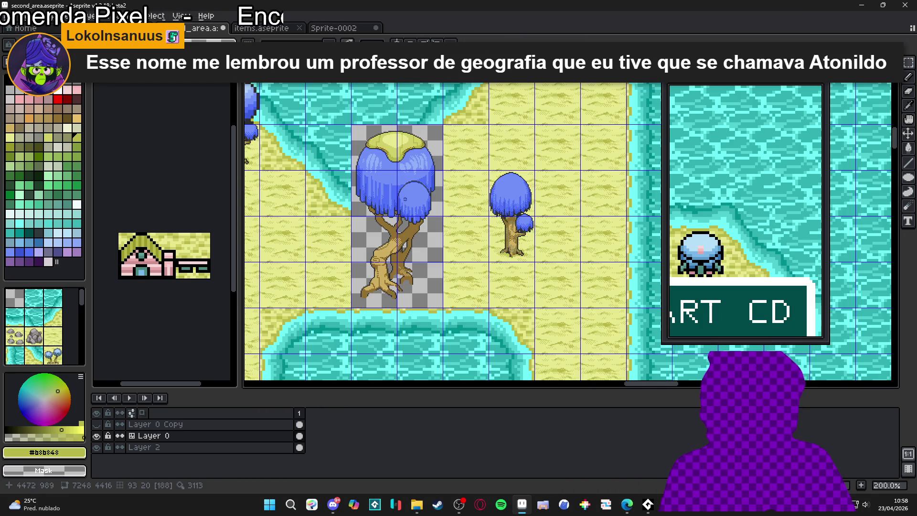
{"action": "left_click_drag", "start_coordinate": [414, 210], "coordinate": [436, 219]}
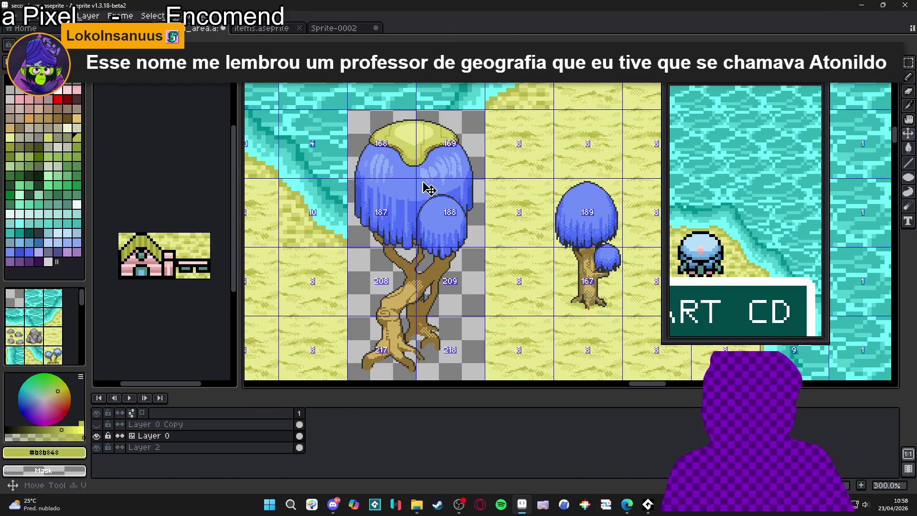
Check the willow tree's placement and hide the canvas grid.
{"action": "scroll", "coordinate": [430, 190], "scroll_direction": "left", "scroll_amount": 1}
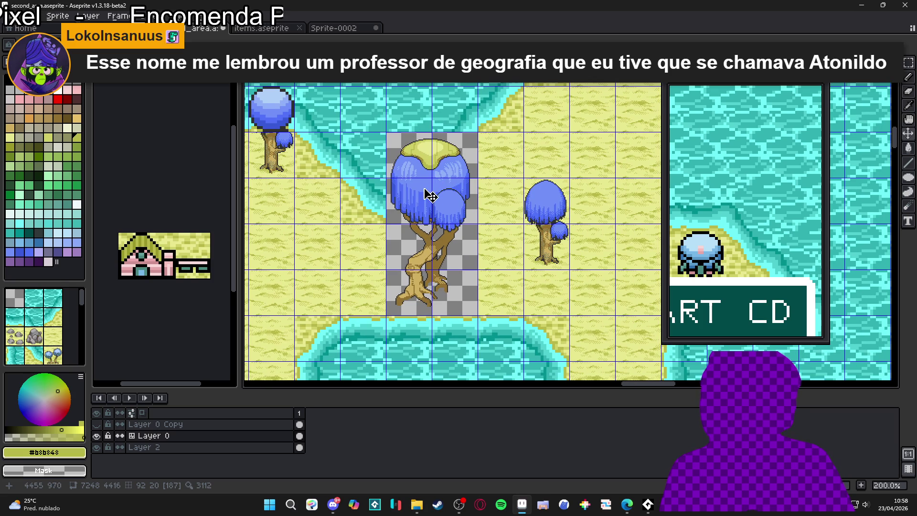
{"action": "key", "text": "m"}
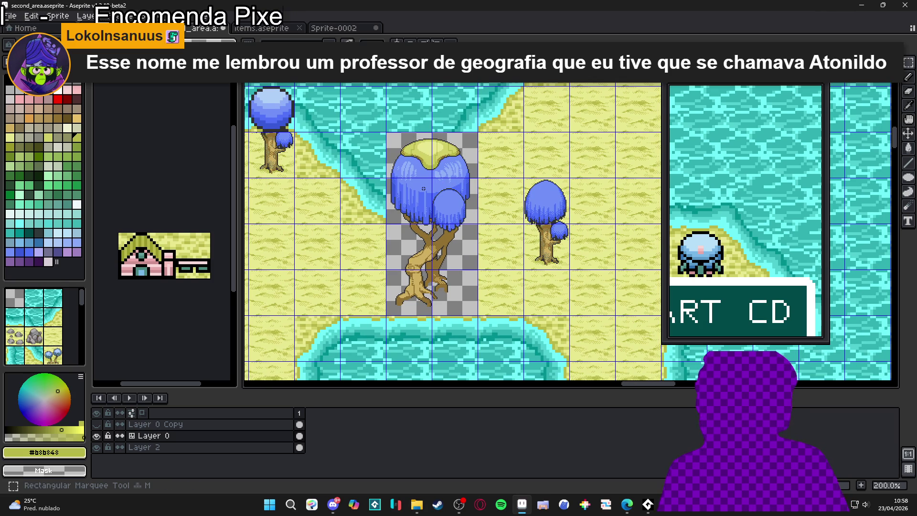
{"action": "scroll", "coordinate": [434, 183], "scroll_direction": "up", "scroll_amount": 1}
{"action": "left_click_drag", "start_coordinate": [433, 185], "coordinate": [445, 179]}
{"action": "scroll", "coordinate": [446, 179], "scroll_direction": "down", "scroll_amount": 1}
{"action": "scroll", "coordinate": [440, 176], "scroll_direction": "up", "scroll_amount": 1}
{"action": "key", "text": "v"}
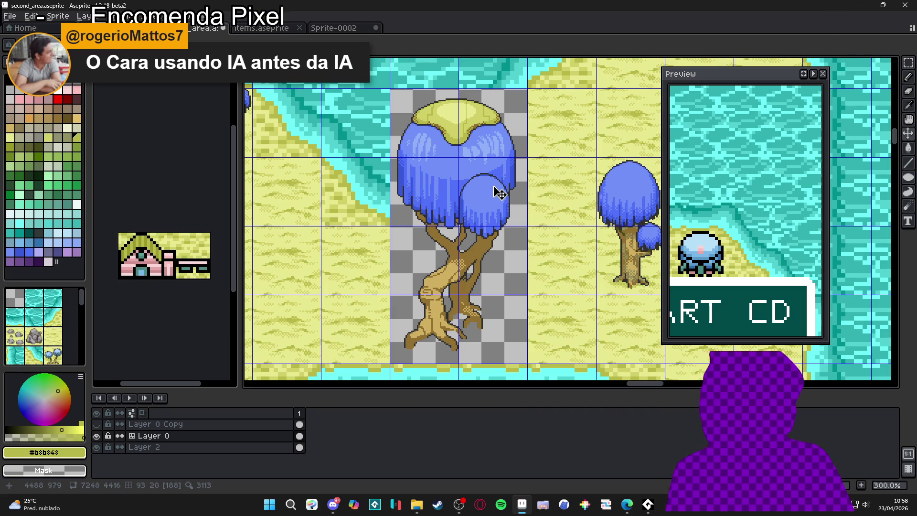
{"action": "key", "text": "ctrl+apostrophe"}
{"action": "scroll", "coordinate": [503, 237], "scroll_direction": "down", "scroll_amount": 1}
{"action": "scroll", "coordinate": [507, 237], "scroll_direction": "up", "scroll_amount": 1}
{"action": "scroll", "coordinate": [509, 239], "scroll_direction": "down", "scroll_amount": 4}
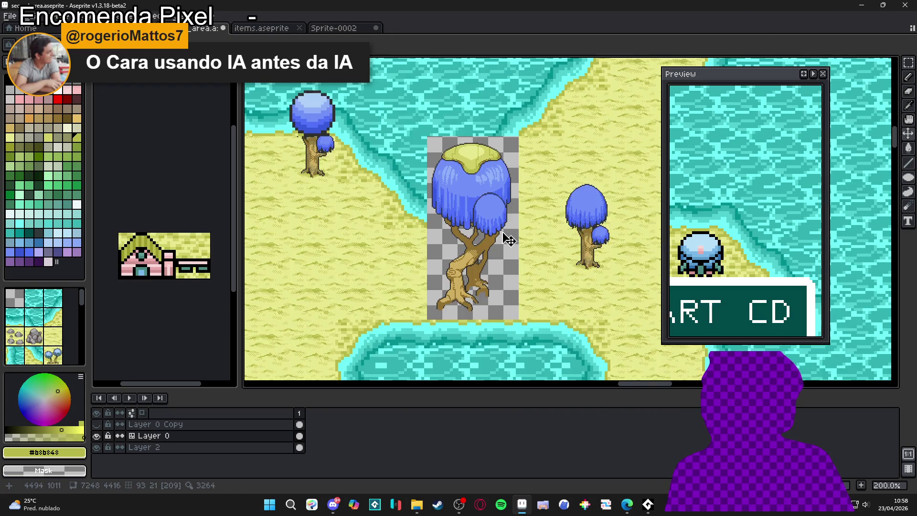
{"action": "scroll", "coordinate": [454, 262], "scroll_direction": "left", "scroll_amount": 10}
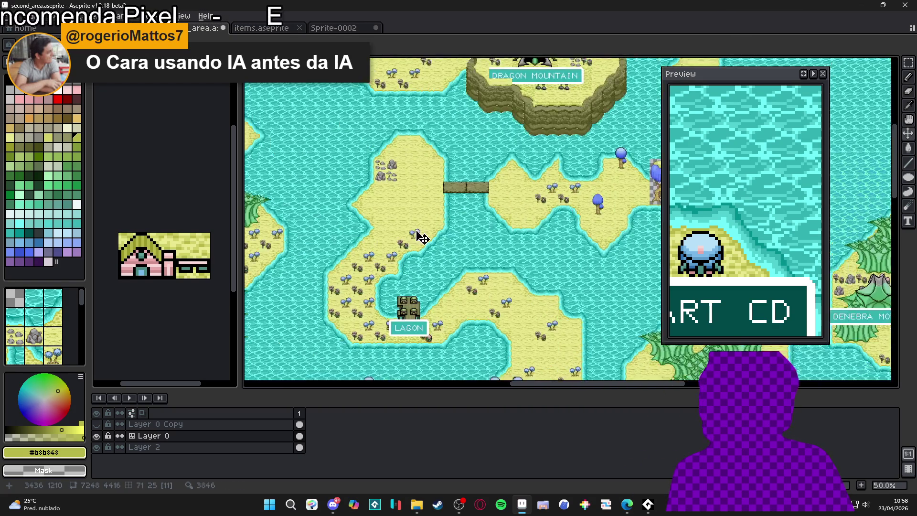